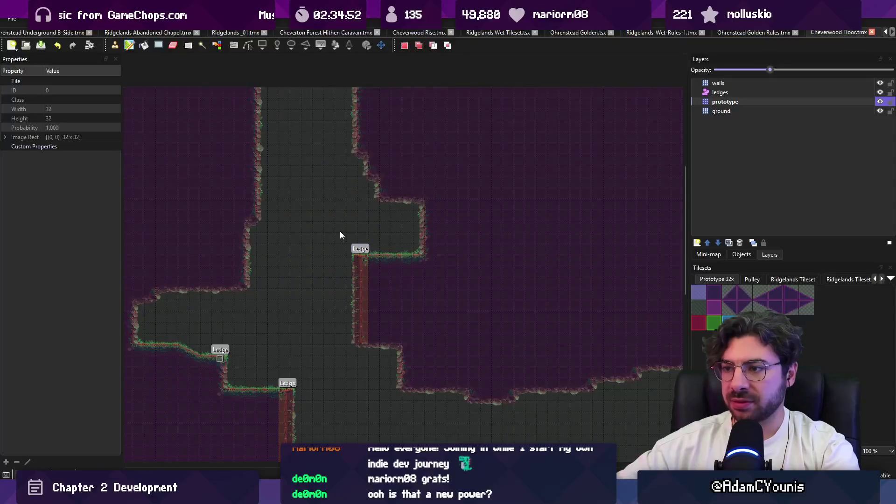
# Stamp the copied ledge and wall tiles and place the ledge column further left
pyautogui.hotkey('ctrl', 'v')
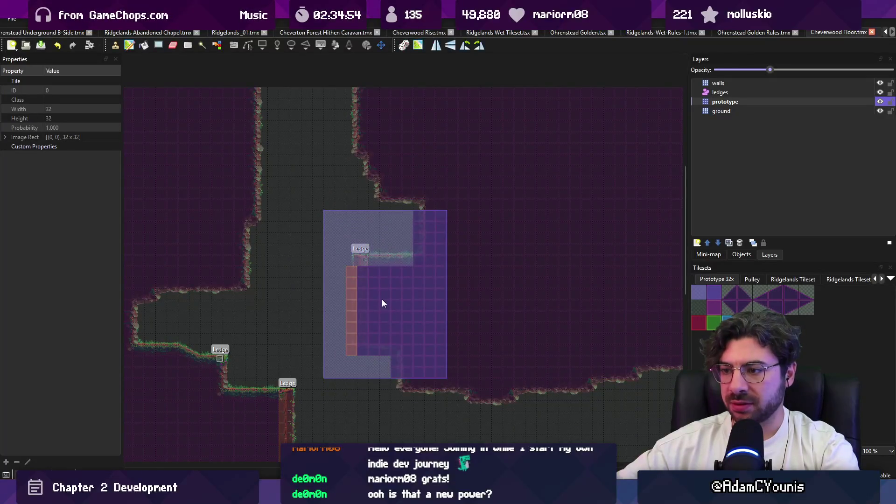
pyautogui.click(381, 299)
pyautogui.moveTo(310, 276); pyautogui.dragTo(348, 352)
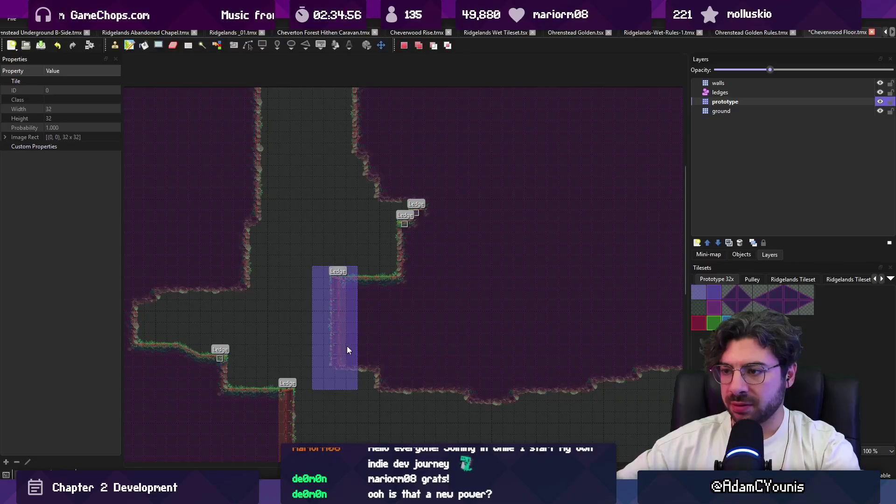
pyautogui.click(345, 323)
# Stamp a copy of the ledge higher up, save, then undo the extra Ledge object
pyautogui.press('r')
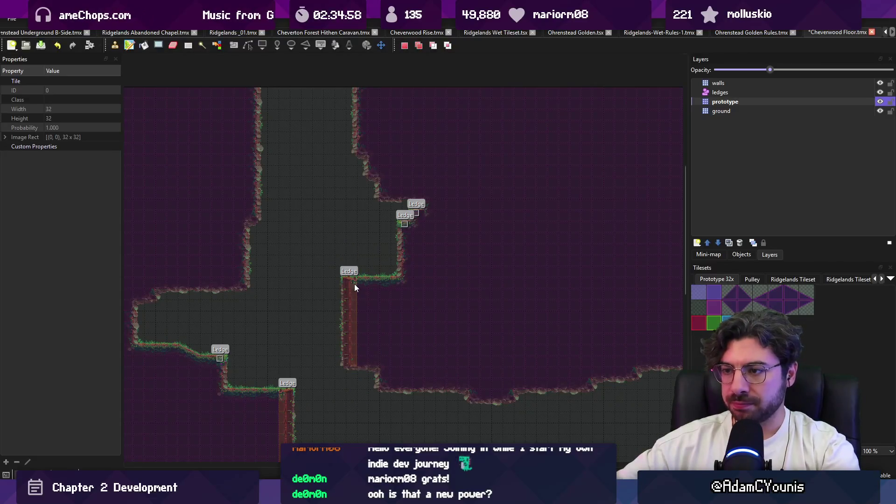
pyautogui.moveTo(368, 351); pyautogui.dragTo(368, 352)
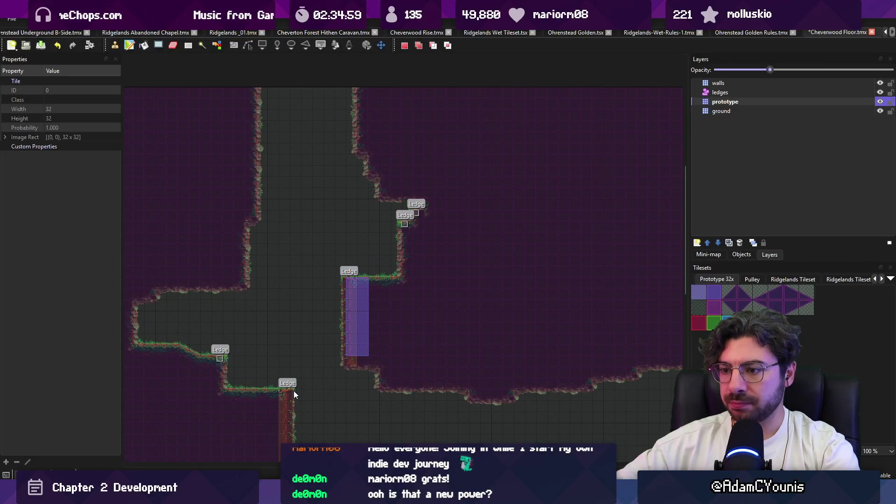
pyautogui.click(283, 231)
pyautogui.hotkey('ctrl', 'v')
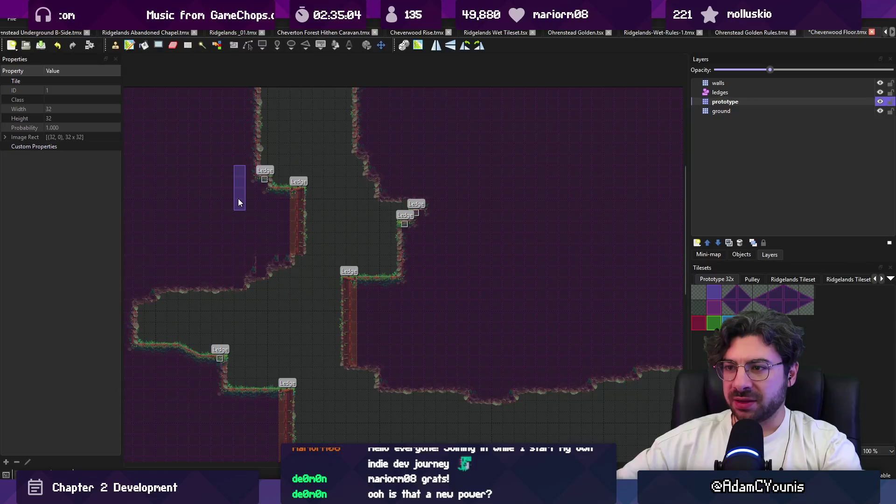
pyautogui.press('Escape')
pyautogui.hotkey('ctrl', 's')
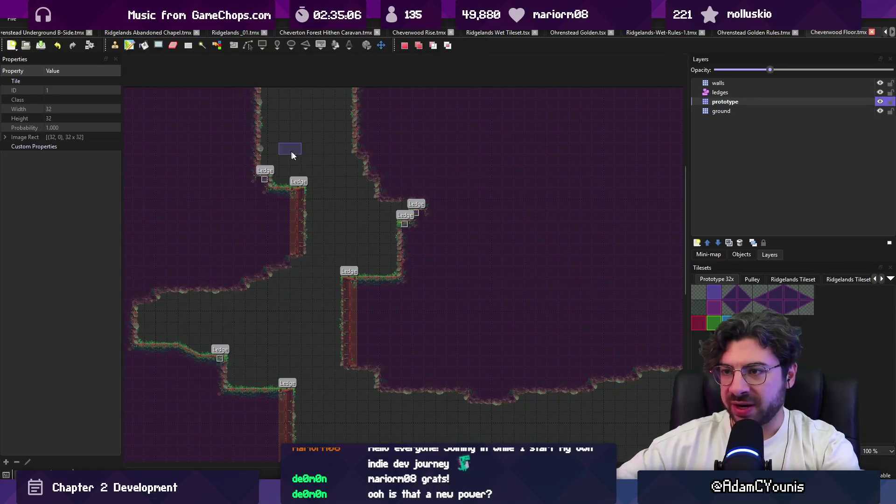
pyautogui.hotkey('ctrl', 'z')
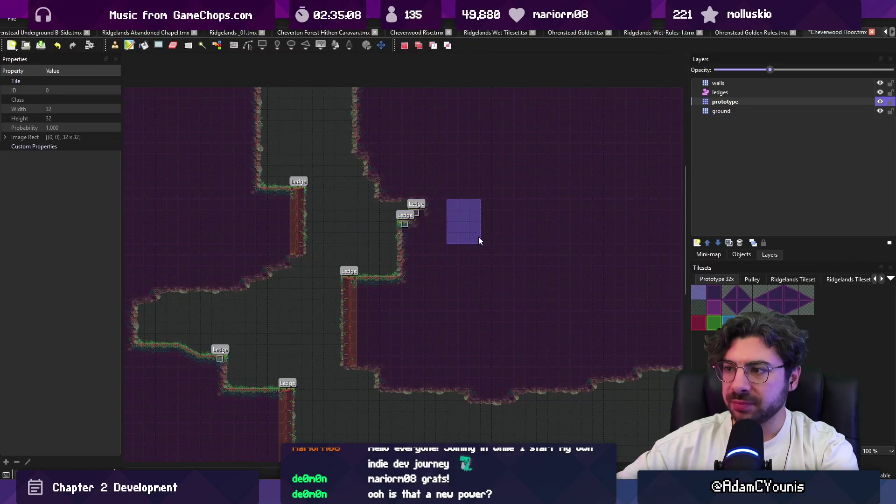
# Pick the purple prototype and pink wall tiles to paint with and save the map edits
pyautogui.press('b')
pyautogui.scroll(-2, 495, 233)
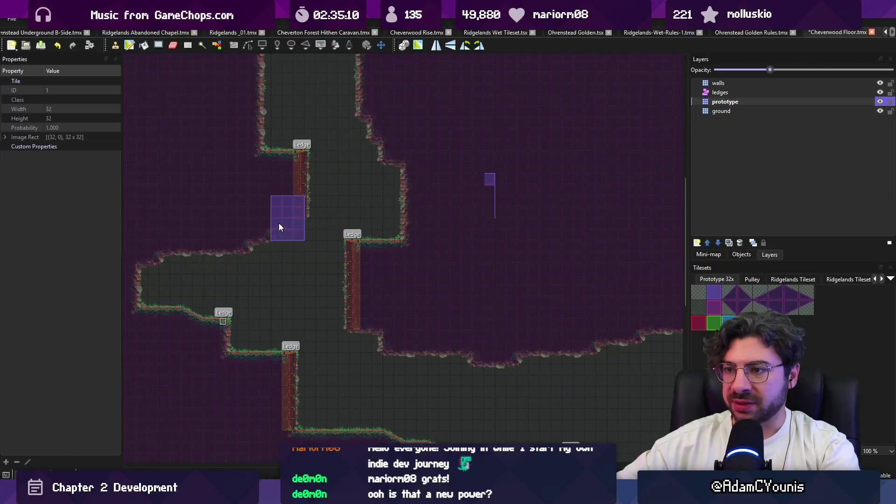
pyautogui.press('Escape')
pyautogui.scroll(2, 283, 227)
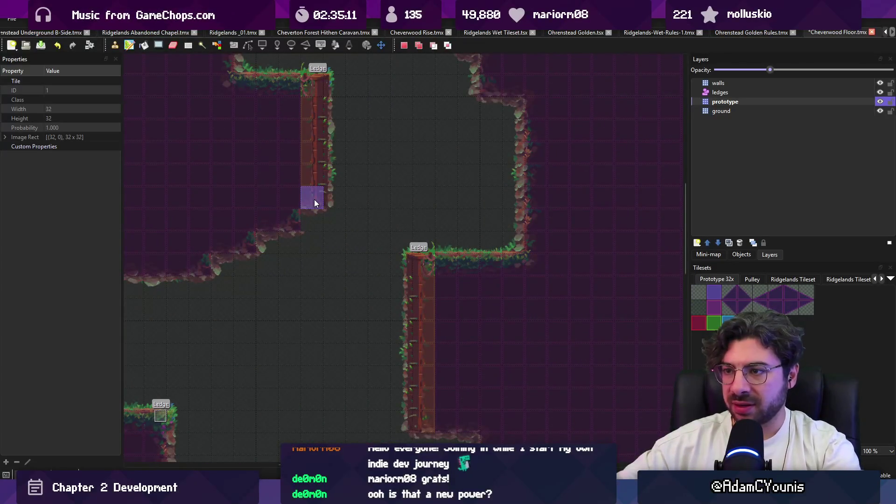
pyautogui.press('b')
pyautogui.hotkey('ctrl', 's')
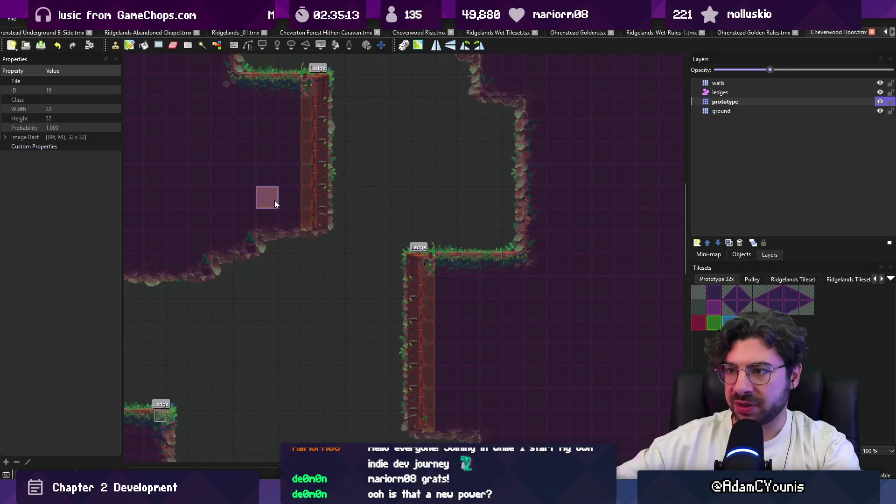
pyautogui.scroll(-3, 274, 200)
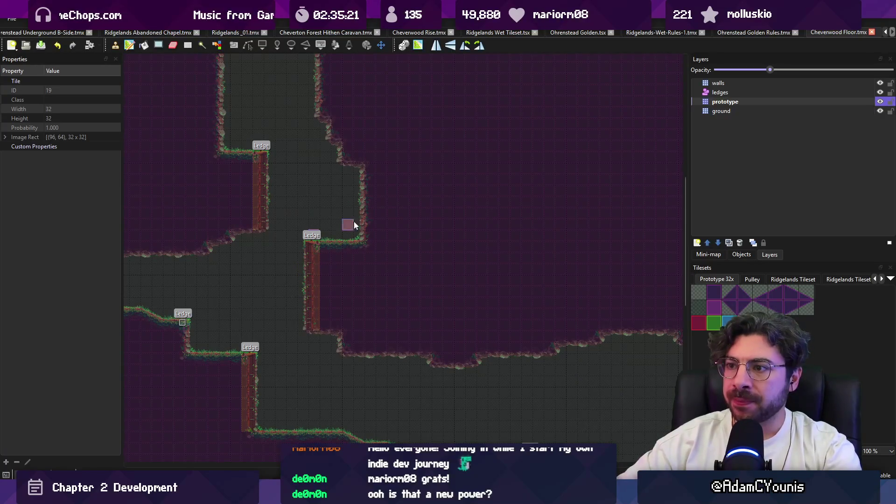
# Extend the wall upward with prototype tiles and shift that column one tile left
pyautogui.rightClick(375, 211)
pyautogui.moveTo(377, 201); pyautogui.dragTo(377, 158)
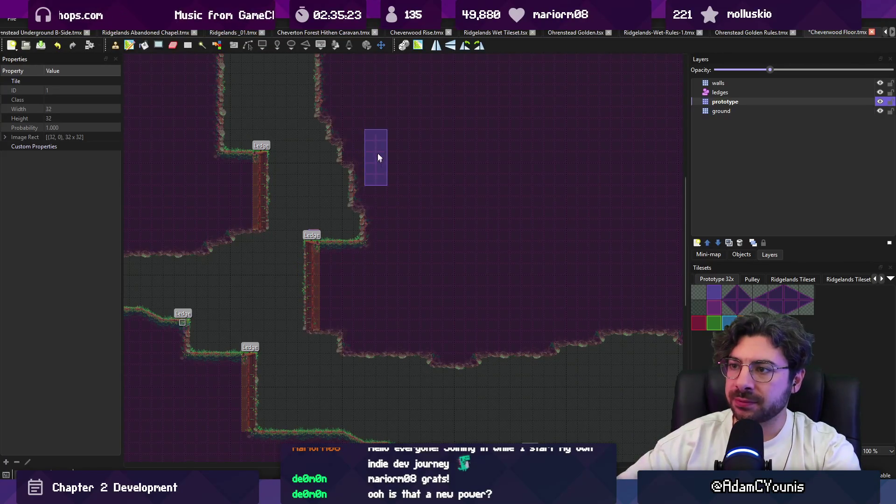
pyautogui.press('r')
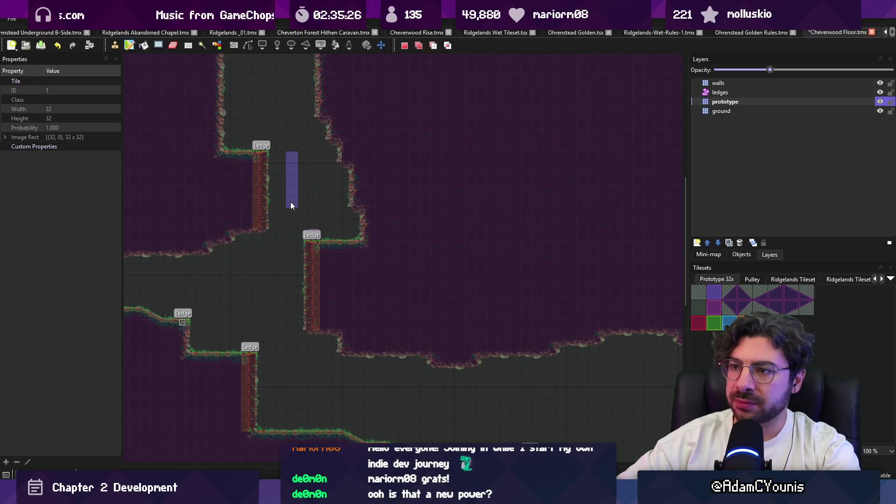
pyautogui.hotkey('ctrl', 'x')
pyautogui.hotkey('ctrl', 'v')
pyautogui.click(269, 186)
# Paint horizontal rows of prototype tiles upward, then undo them
pyautogui.scroll(3, 258, 176)
pyautogui.hscroll(-2, 258, 176)
pyautogui.press('z')
pyautogui.moveTo(255, 243); pyautogui.dragTo(262, 166)
pyautogui.hotkey('ctrl', 'z')
# Paint floor tiles over the wall strip to open the passage and save the map
pyautogui.rightClick(332, 187)
pyautogui.click(286, 304)
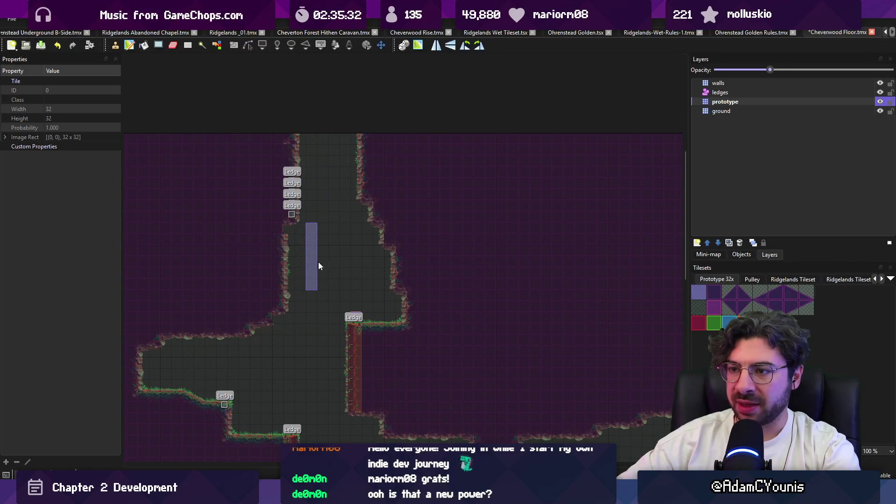
pyautogui.hotkey('ctrl', 's')
pyautogui.scroll(-3, 329, 210)
pyautogui.hscroll(-1, 329, 210)
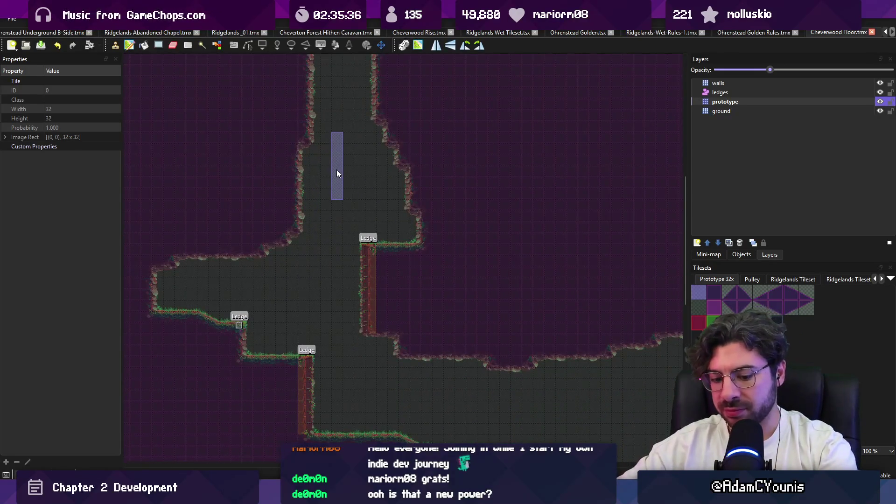
pyautogui.hotkey('alt', 'Tab')
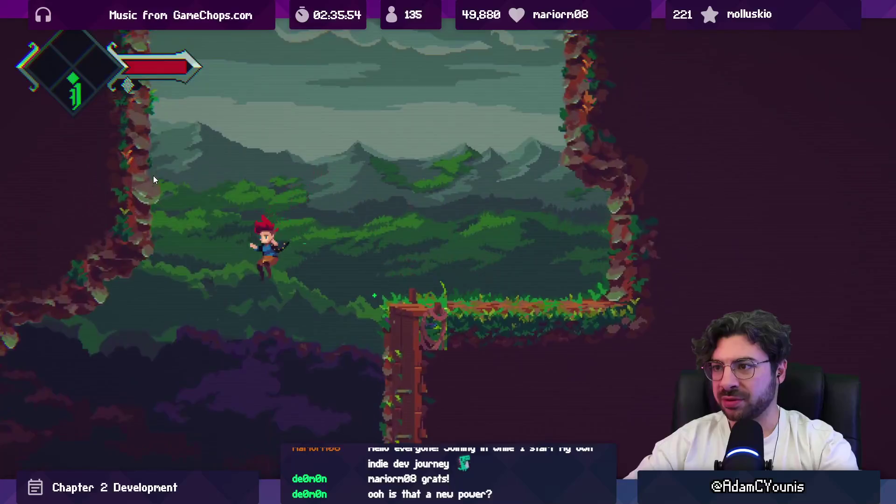
# Restore the editor layout from the maximised Game view and stop Play mode
pyautogui.hotkey('shift', 'space')
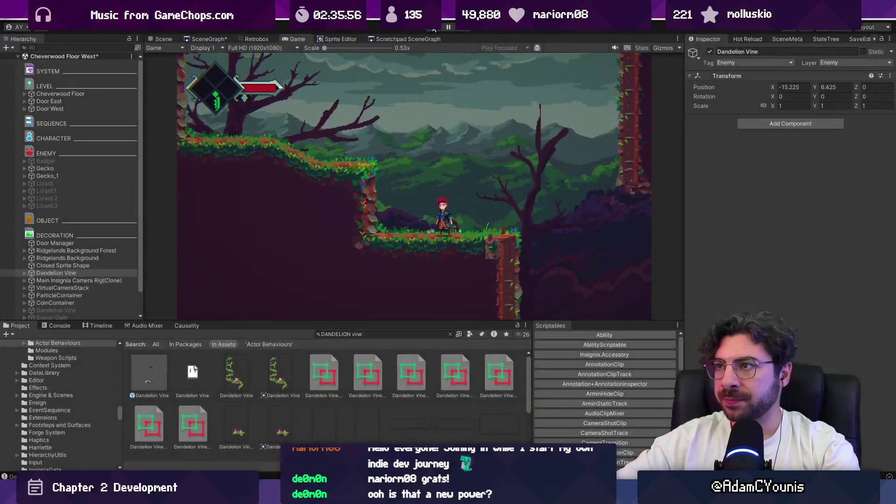
pyautogui.hotkey('ctrl', 'p')
# Shift the ledge and wall block left on the Cheverwood Floor map
pyautogui.hotkey('alt', 'Tab')
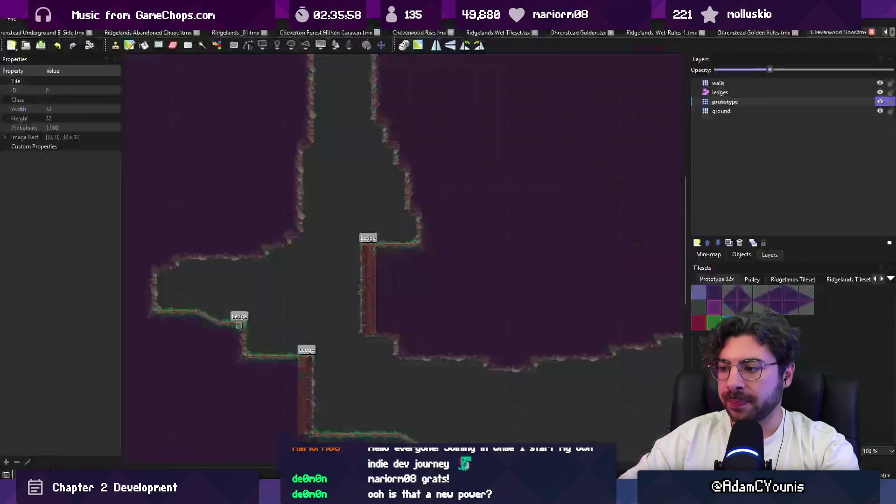
pyautogui.moveTo(353, 238); pyautogui.dragTo(450, 346)
pyautogui.click(393, 306)
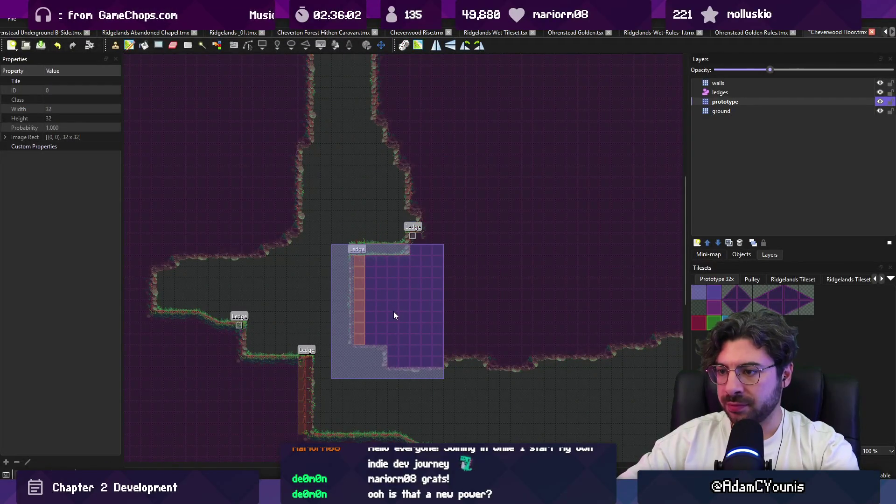
pyautogui.press('Escape')
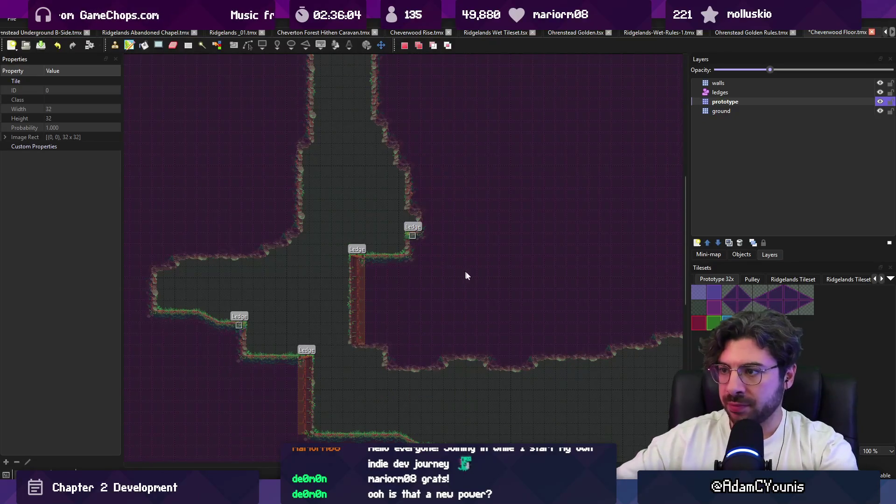
pyautogui.press('b')
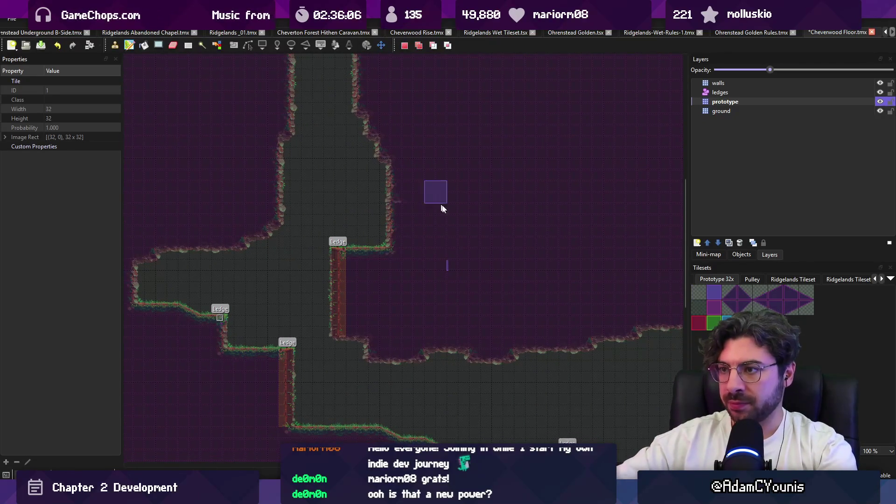
# Stamp the upper wall section lower down in the shaft
pyautogui.moveTo(329, 87); pyautogui.dragTo(399, 165)
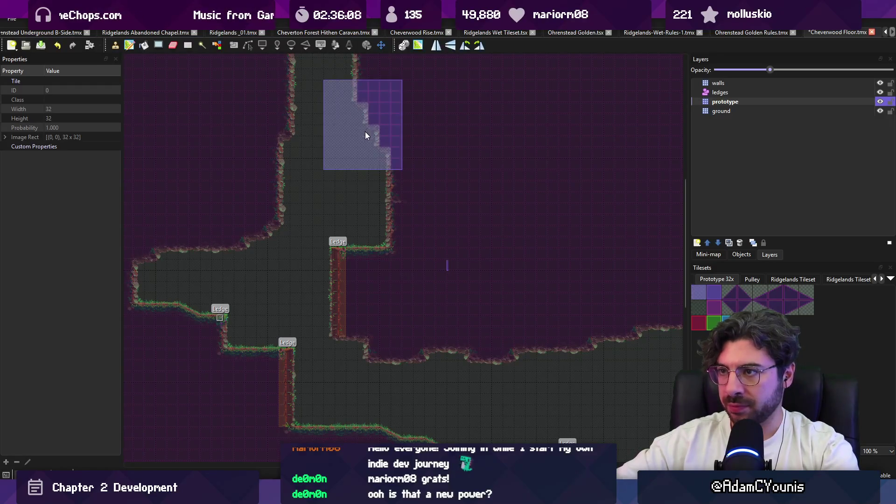
pyautogui.click(364, 185)
pyautogui.moveTo(392, 126); pyautogui.dragTo(481, 159)
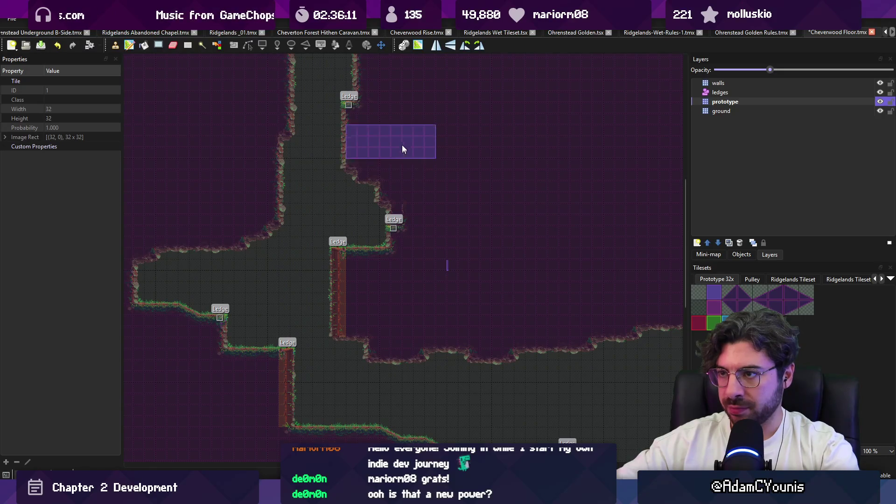
pyautogui.scroll(3, 399, 161)
# Widen the corridor by one tile with floor tiles and save the map
pyautogui.rightClick(392, 168)
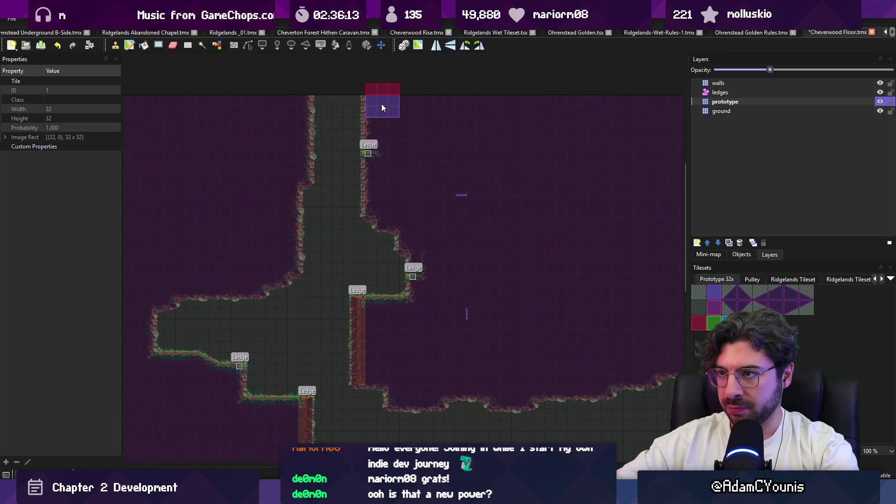
pyautogui.rightClick(343, 196)
pyautogui.click(365, 209)
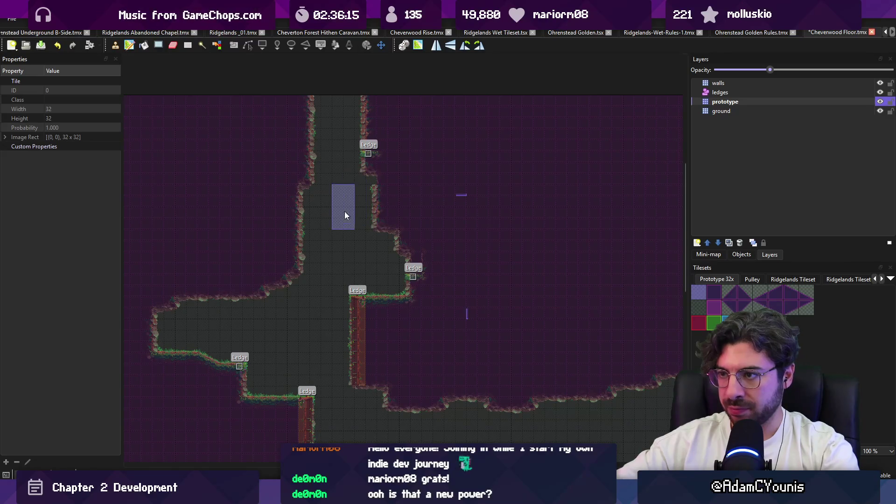
pyautogui.hotkey('ctrl', 's')
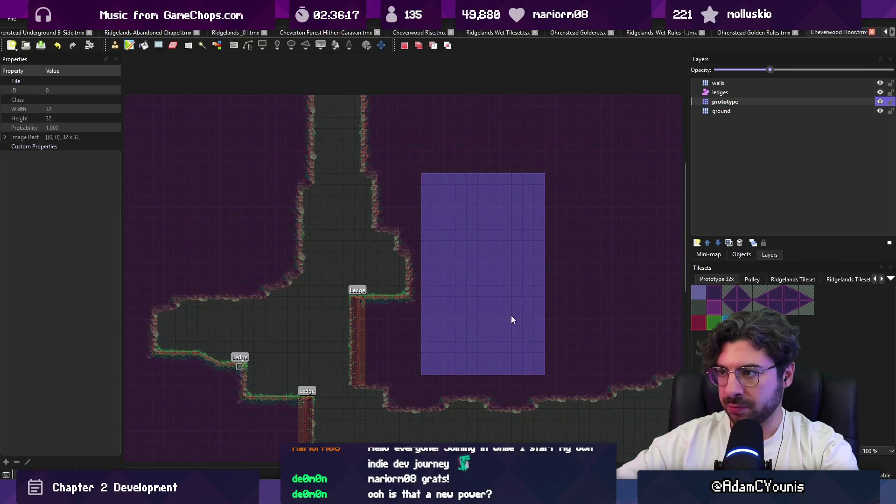
pyautogui.scroll(-4, 367, 299)
pyautogui.hscroll(1, 366, 264)
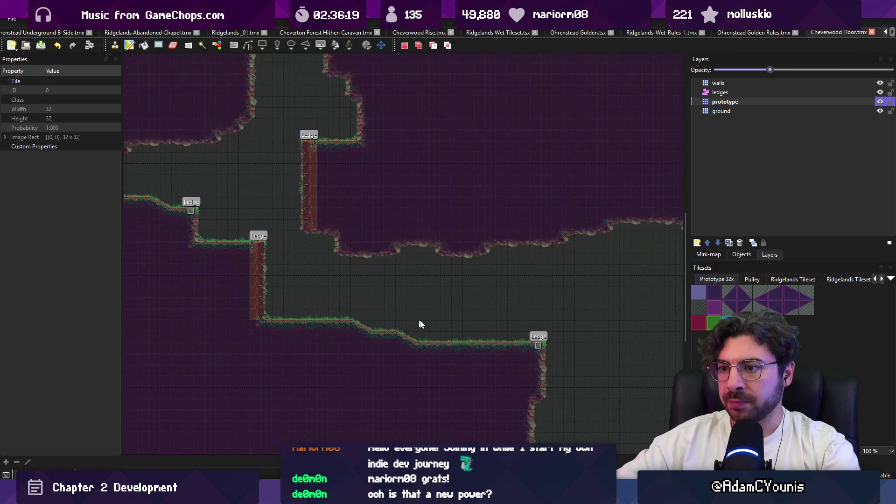
# Stamp the slope tiles so the ground dips down into a lower ledge
pyautogui.scroll(-1, 452, 325)
pyautogui.hscroll(1, 367, 283)
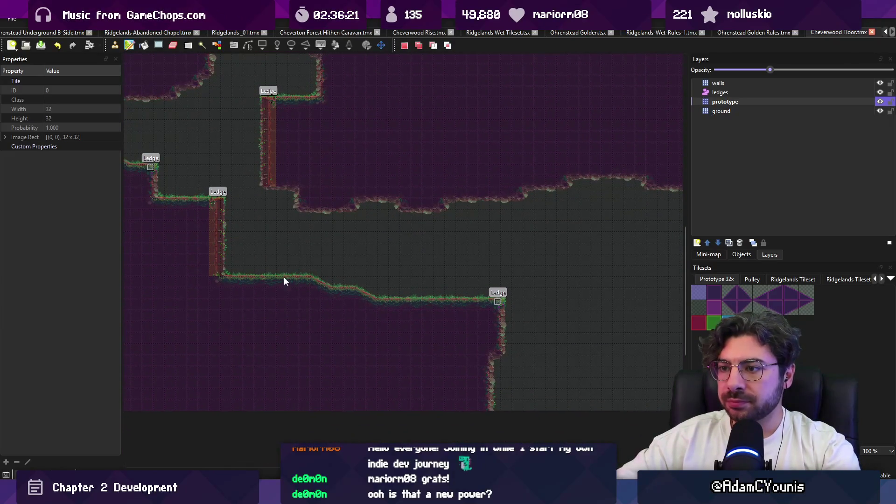
pyautogui.hotkey('ctrl', 'v')
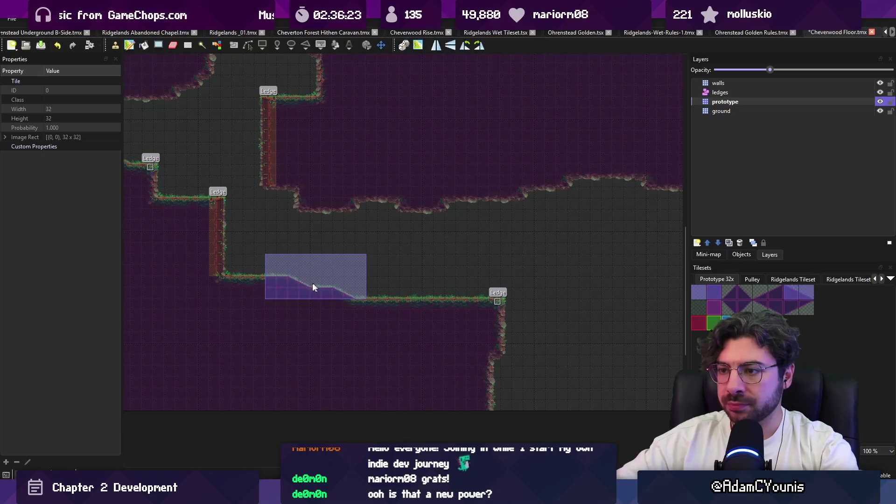
pyautogui.click(301, 285)
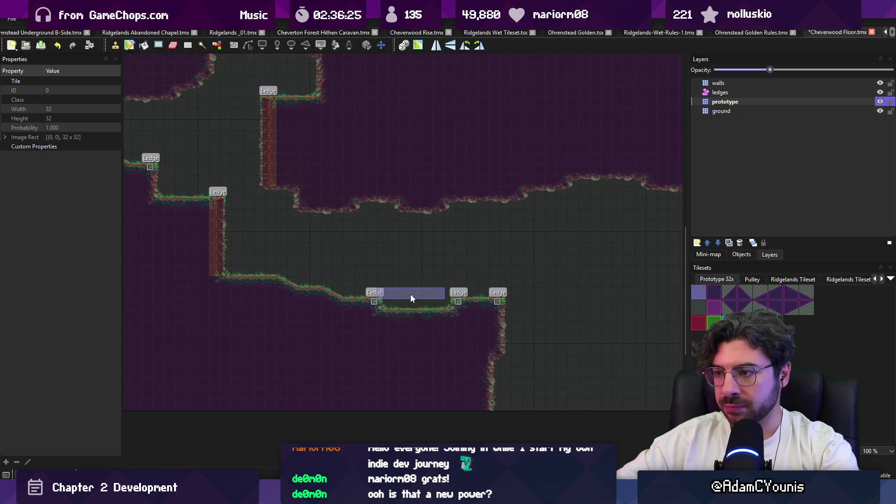
pyautogui.rightClick(345, 303)
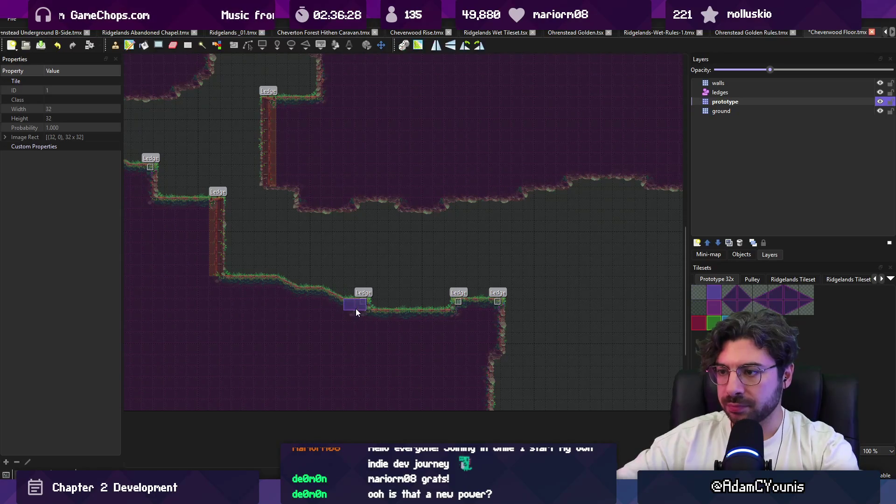
pyautogui.click(348, 271)
# Move the lower ledge ground section further left and save the map
pyautogui.press('r')
pyautogui.moveTo(310, 236); pyautogui.dragTo(396, 245)
pyautogui.hotkey('ctrl', 'c')
pyautogui.hotkey('ctrl', 'v')
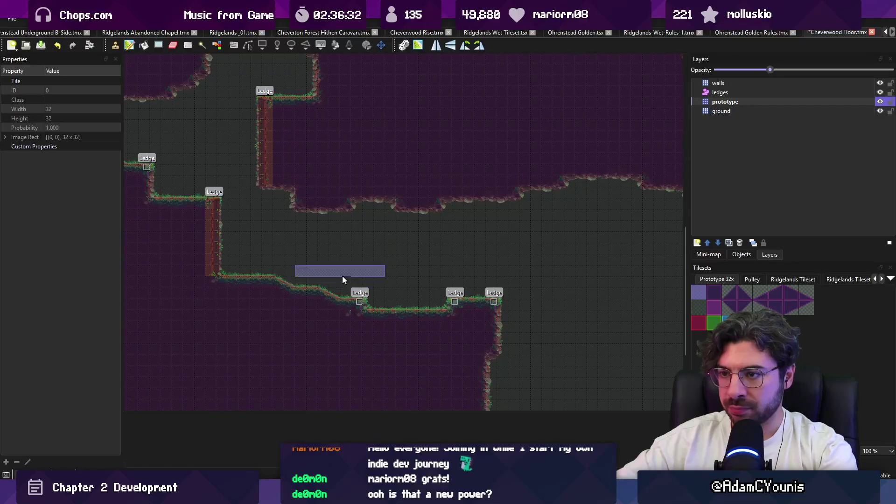
pyautogui.moveTo(266, 268); pyautogui.dragTo(373, 309)
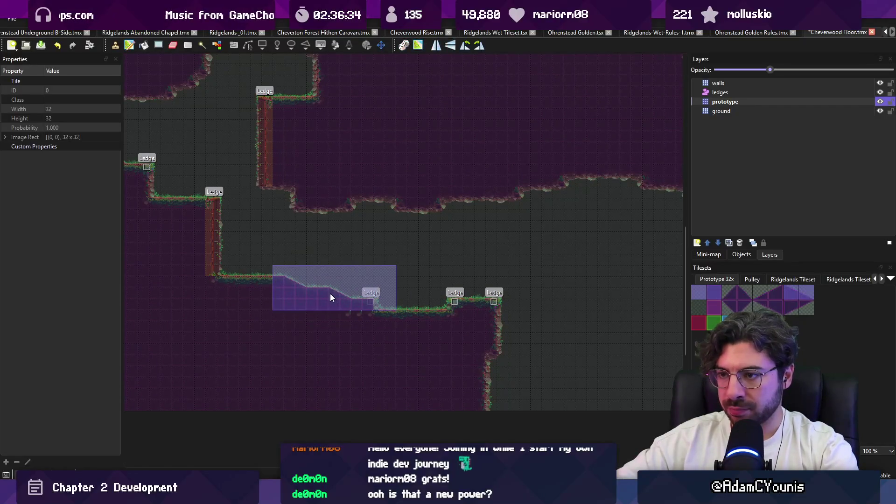
pyautogui.click(297, 297)
pyautogui.hotkey('ctrl', 's')
pyautogui.press('r')
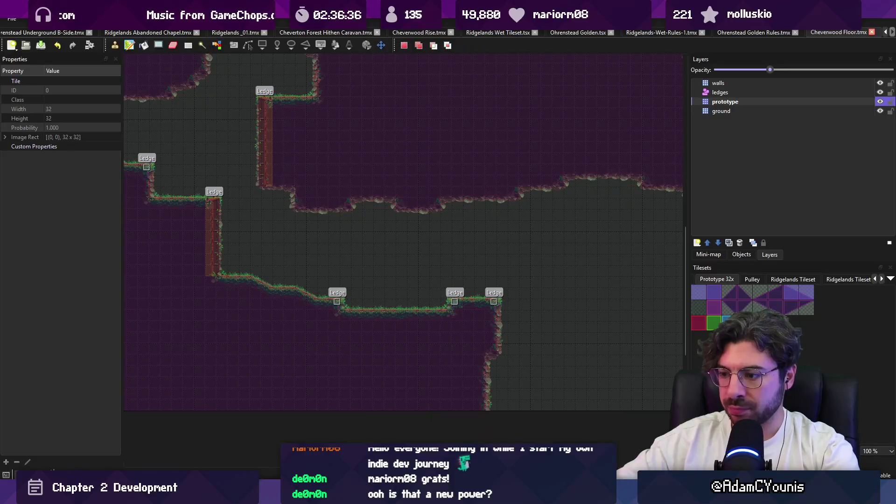
pyautogui.hotkey('alt', 'Tab')
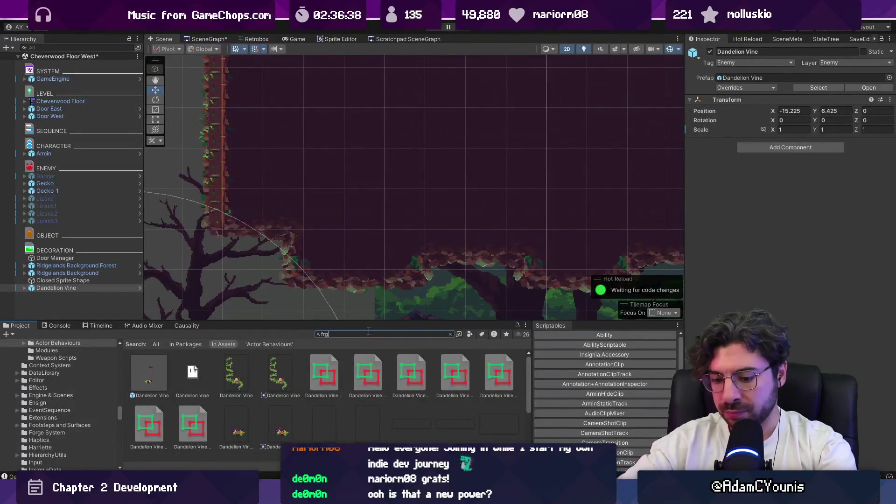
pyautogui.write('oggen')
# Drag the Froggen prefab into the scene, set Scale X to -1, and place it on the grassy ground
pyautogui.moveTo(193, 425)
pyautogui.mouseDown()
pyautogui.moveTo(303, 299)
pyautogui.moveTo(353, 194)
pyautogui.mouseUp()
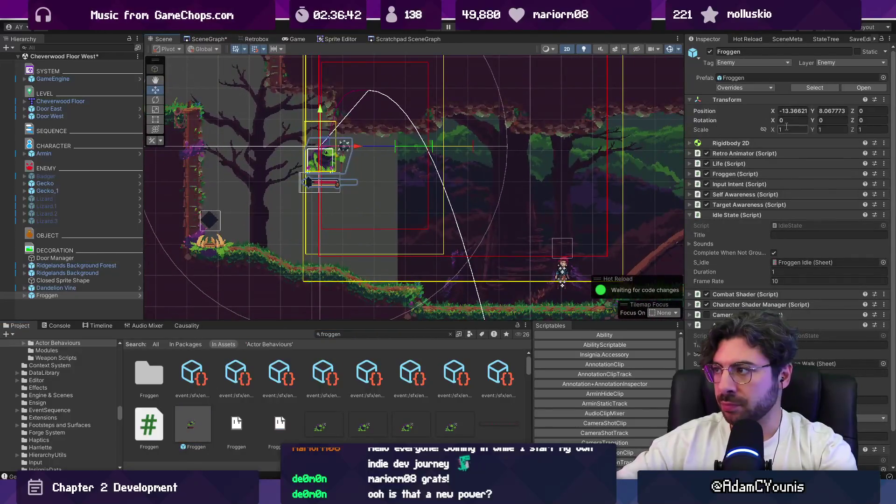
pyautogui.write('1')
pyautogui.moveTo(334, 147)
pyautogui.mouseDown()
pyautogui.moveTo(491, 252)
pyautogui.moveTo(568, 274)
pyautogui.mouseUp()
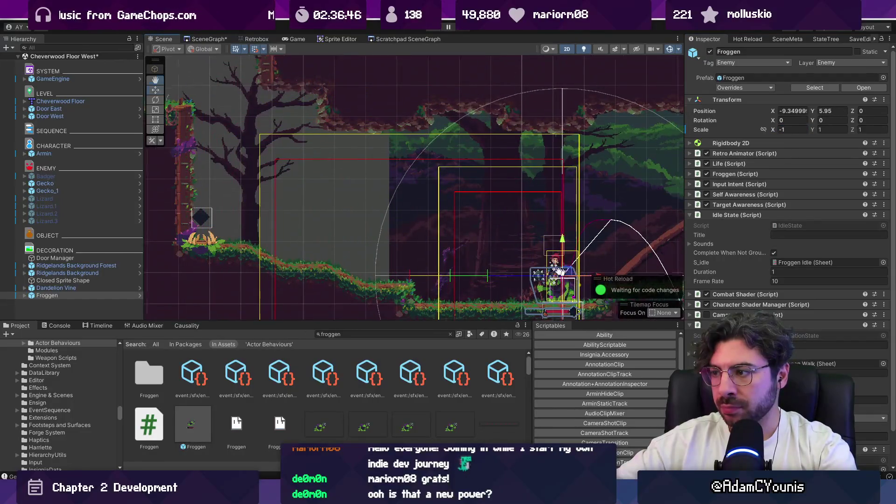
# Collapse the Idle and Animation State components and expand Froggen down to its Ability Module's abilities
pyautogui.click(757, 214)
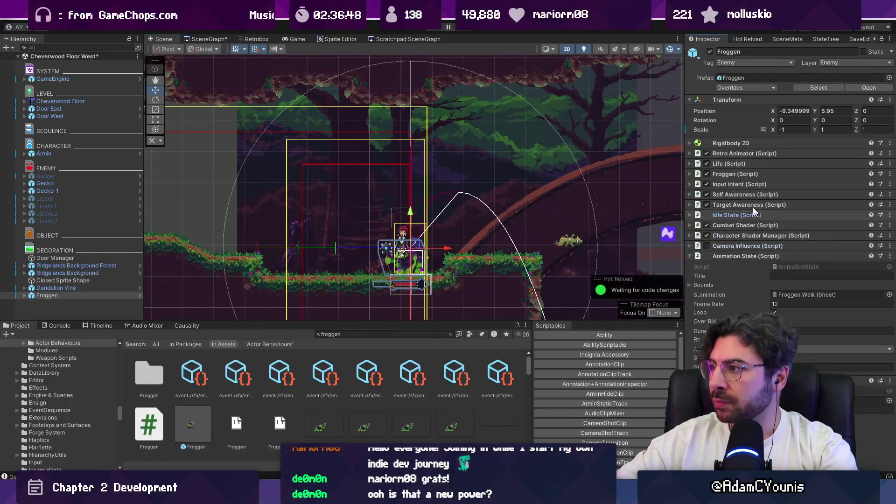
pyautogui.click(742, 256)
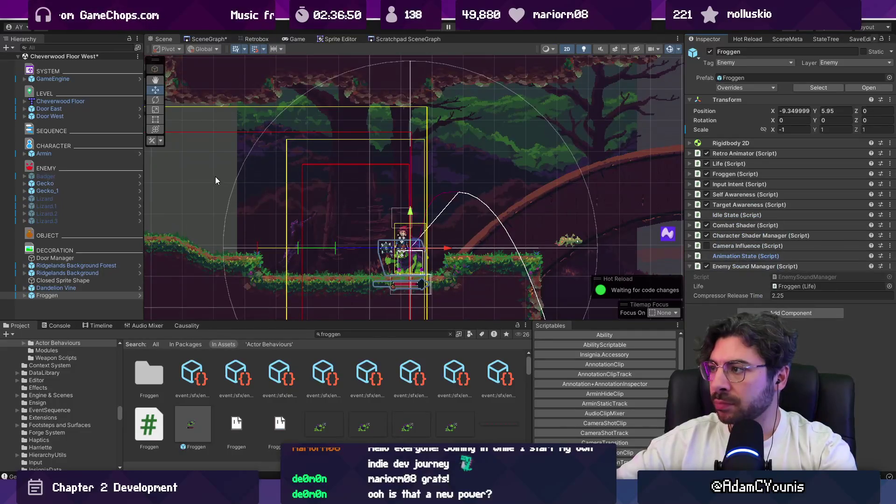
pyautogui.click(25, 295)
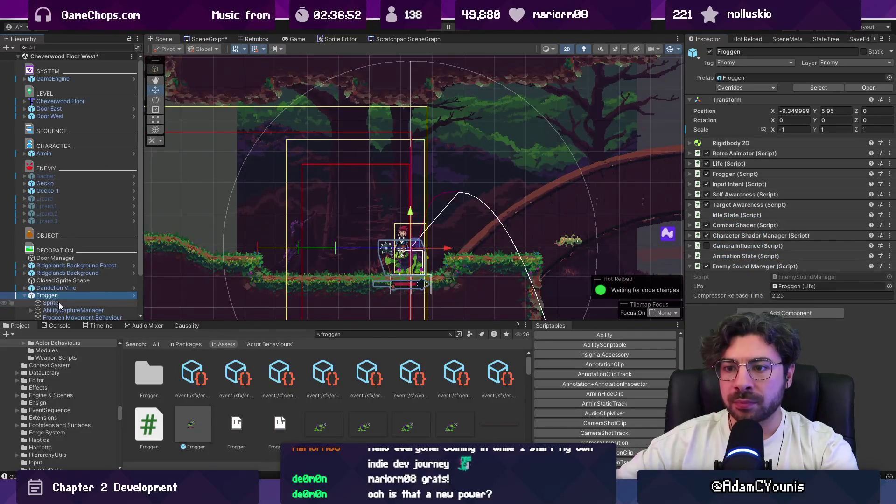
pyautogui.scroll(-3, 58, 305)
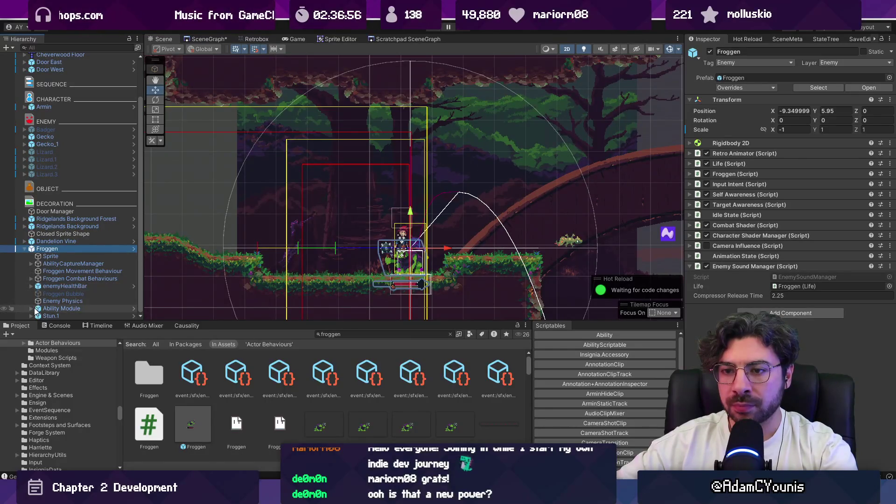
pyautogui.click(31, 308)
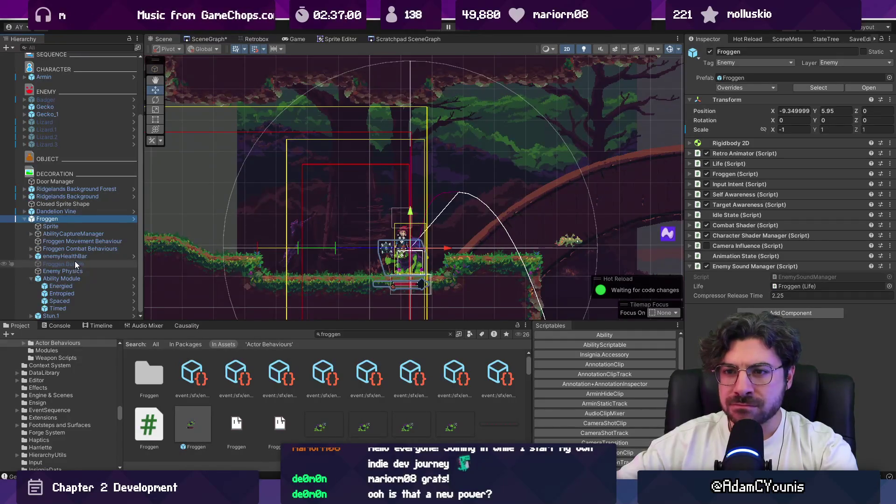
# Open the Froggen prefab and delete its Ability Module with all child abilities
pyautogui.click(134, 219)
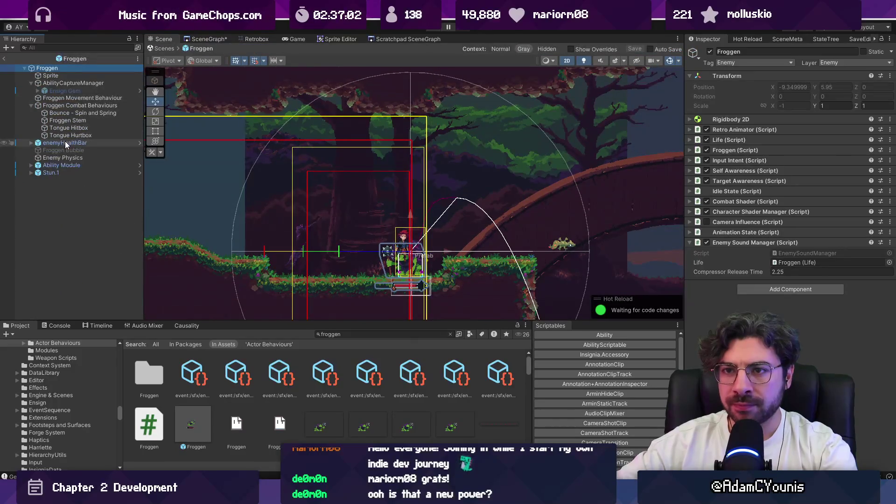
pyautogui.click(66, 143)
pyautogui.click(75, 165)
pyautogui.click(36, 166)
pyautogui.press('Down')
pyautogui.press('Down')
pyautogui.press('Down')
pyautogui.click(60, 167)
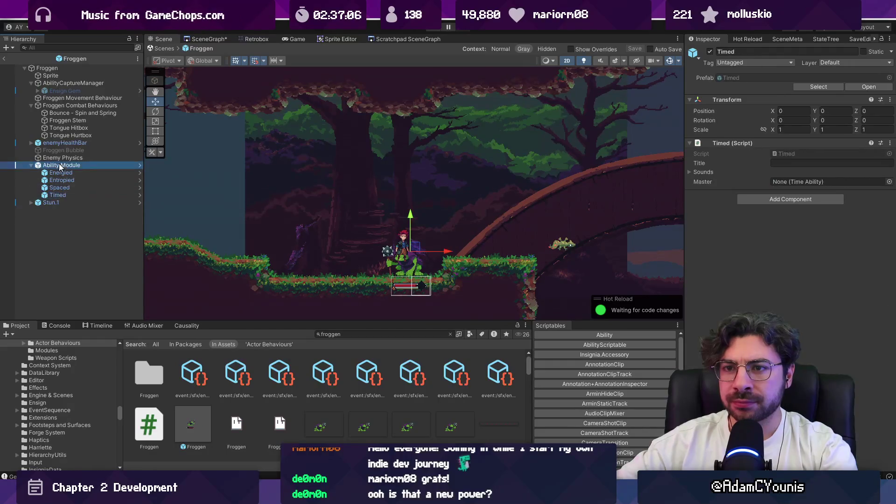
pyautogui.press('Delete')
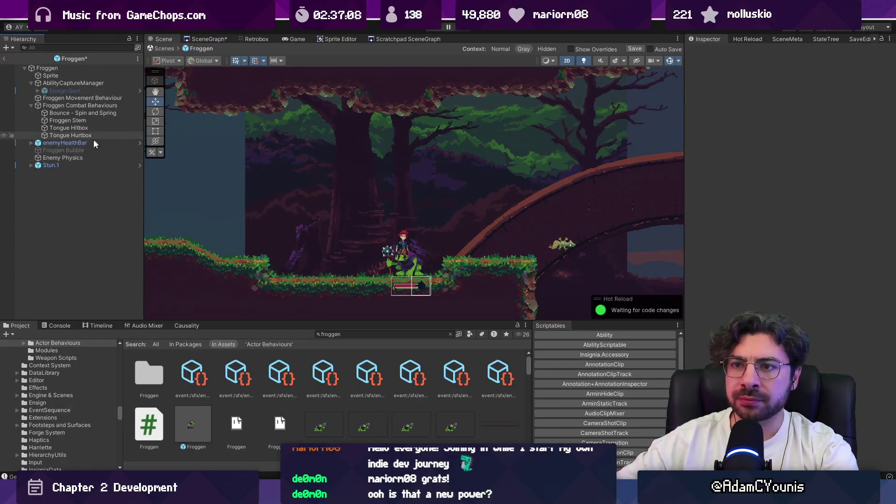
# Delete the Froggen Bubble object and save the prefab
pyautogui.click(74, 150)
pyautogui.hotkey('ctrl', 's')
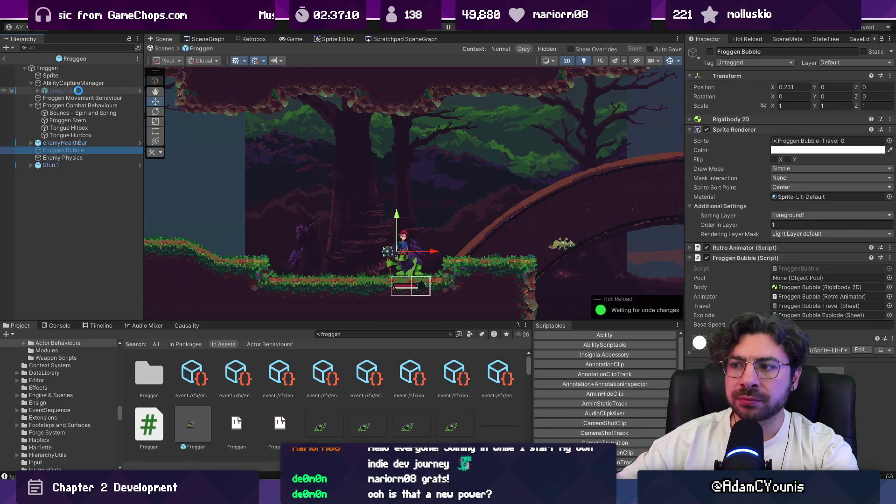
pyautogui.press('Delete')
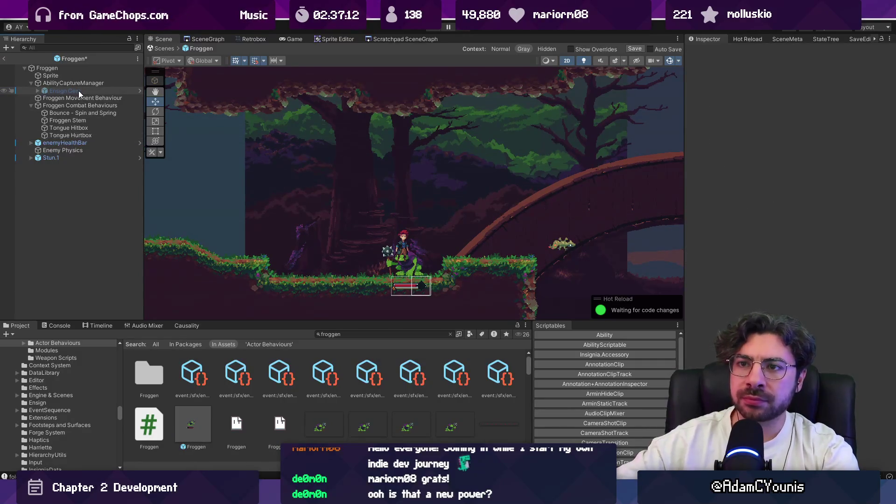
# Review the Froggen's combat and movement behaviour components, then start a play test
pyautogui.click(38, 106)
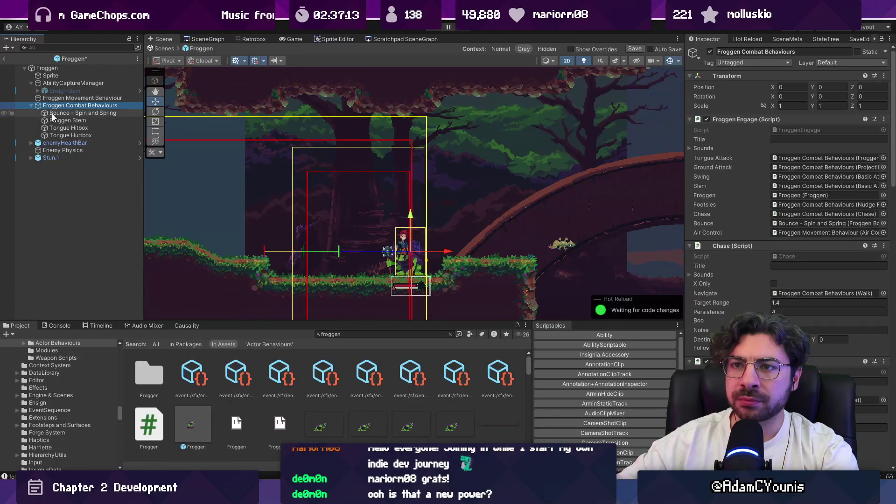
pyautogui.click(53, 98)
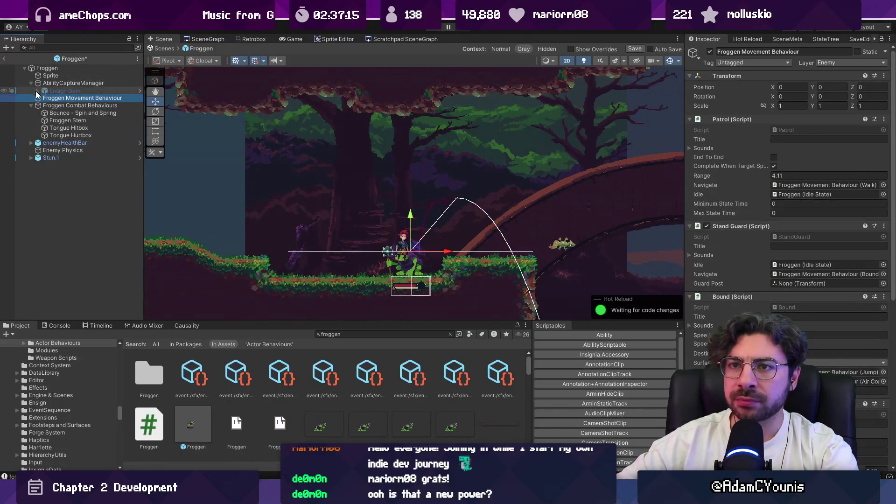
pyautogui.click(31, 105)
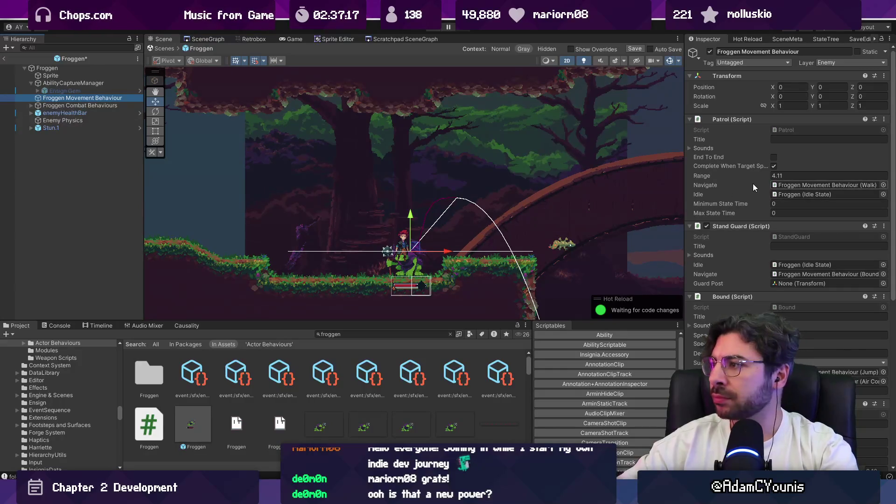
pyautogui.scroll(-3, 752, 184)
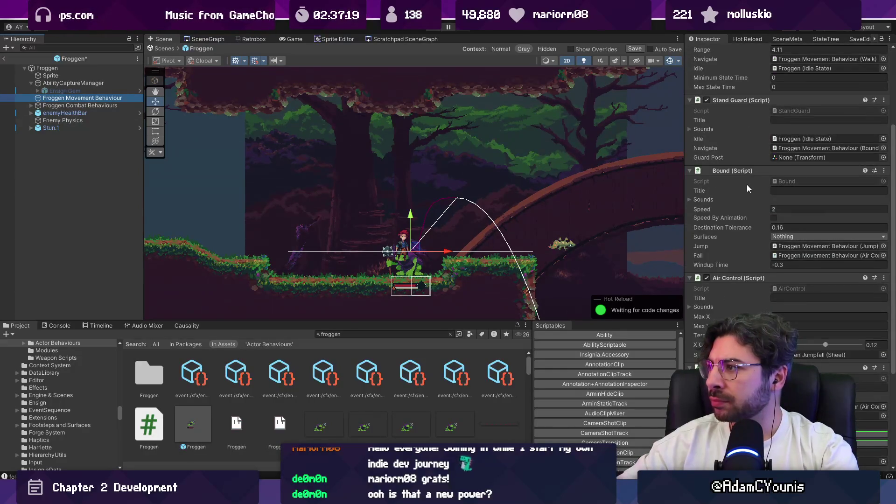
pyautogui.scroll(3, 747, 188)
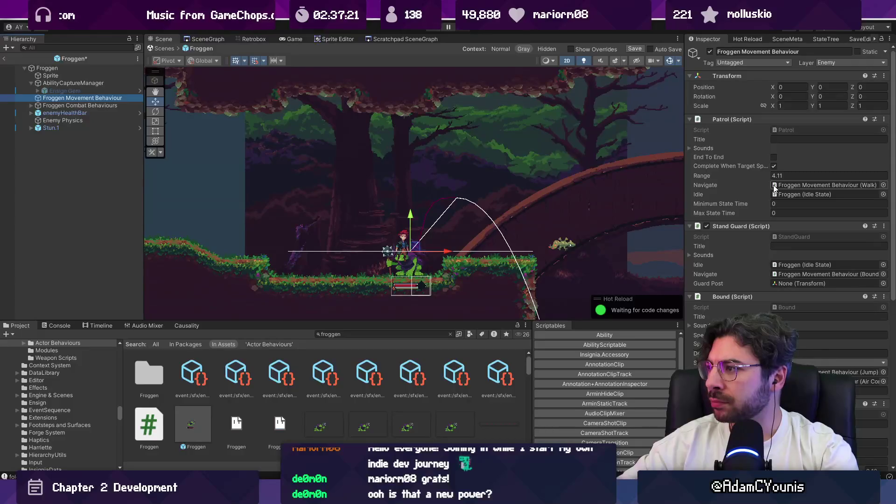
pyautogui.click(736, 119)
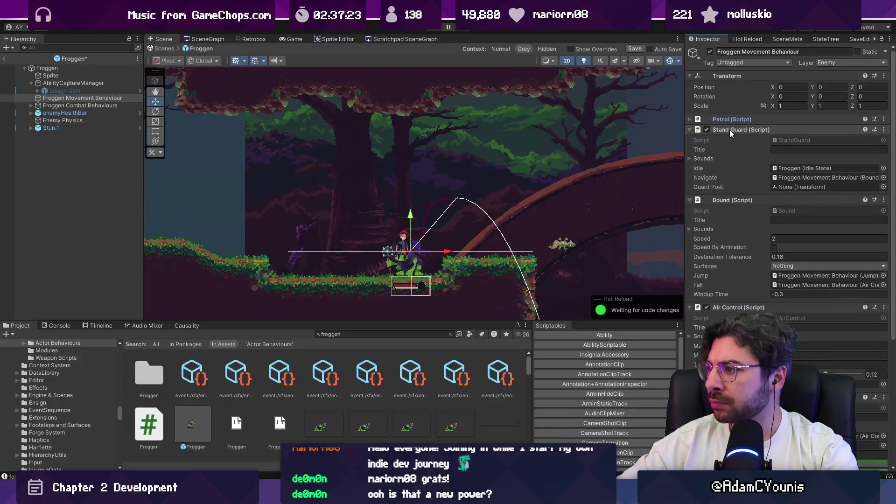
pyautogui.click(729, 130)
pyautogui.click(66, 68)
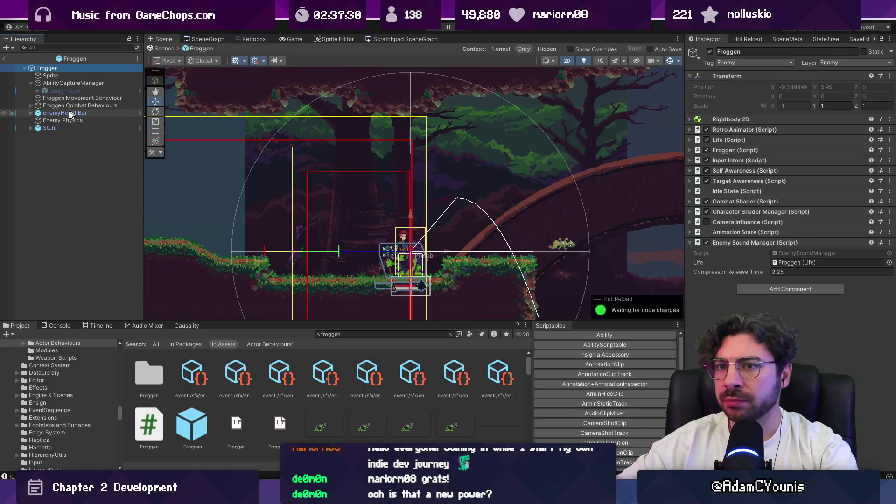
pyautogui.hotkey('ctrl', 'p')
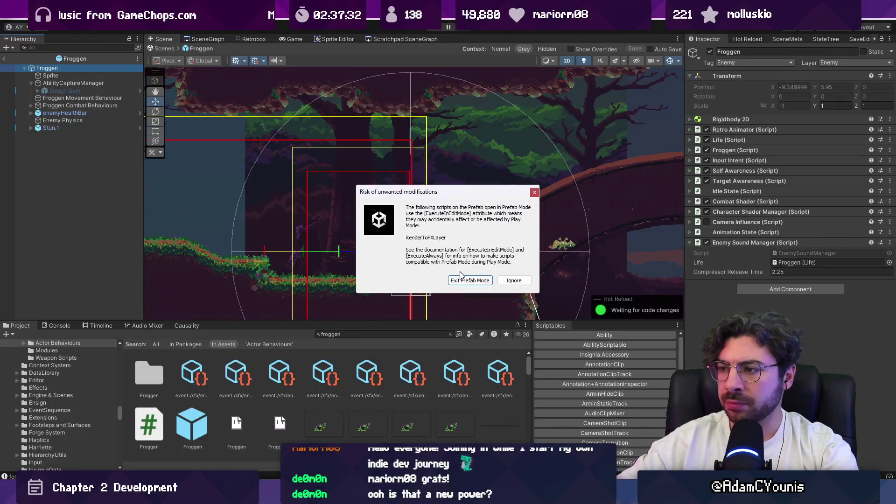
# Playtest by running right and attacking the green Froggen, then stop the game
pyautogui.click(466, 280)
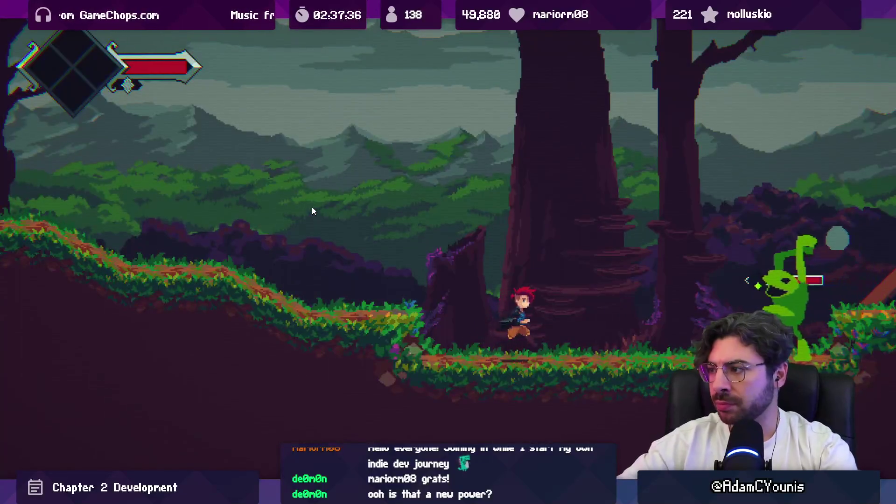
pyautogui.press('Right')
pyautogui.press('x')
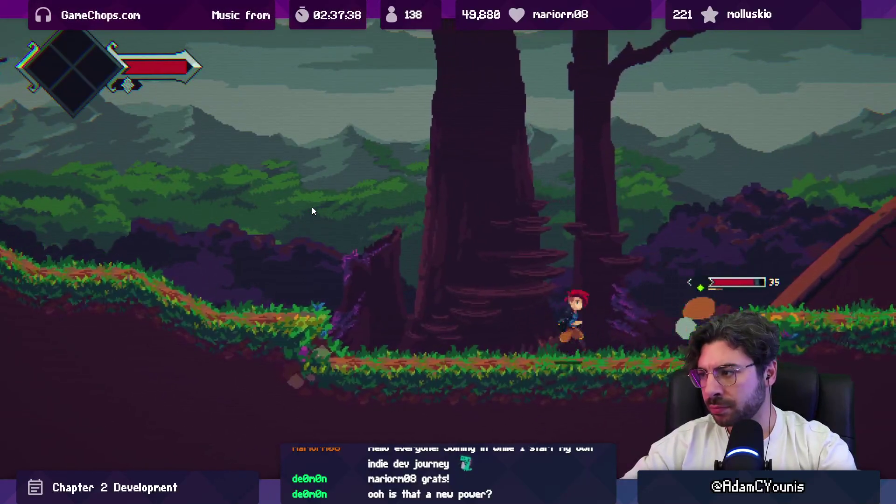
pyautogui.press('Right')
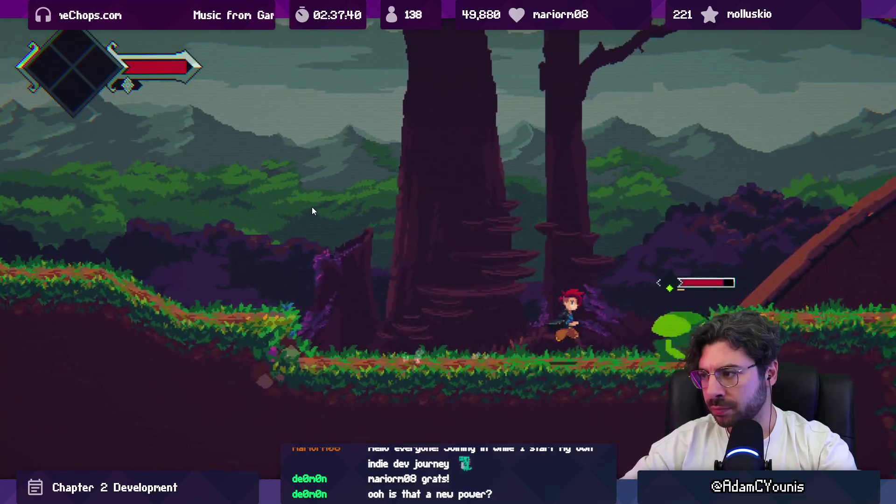
pyautogui.press('Right')
pyautogui.press('x')
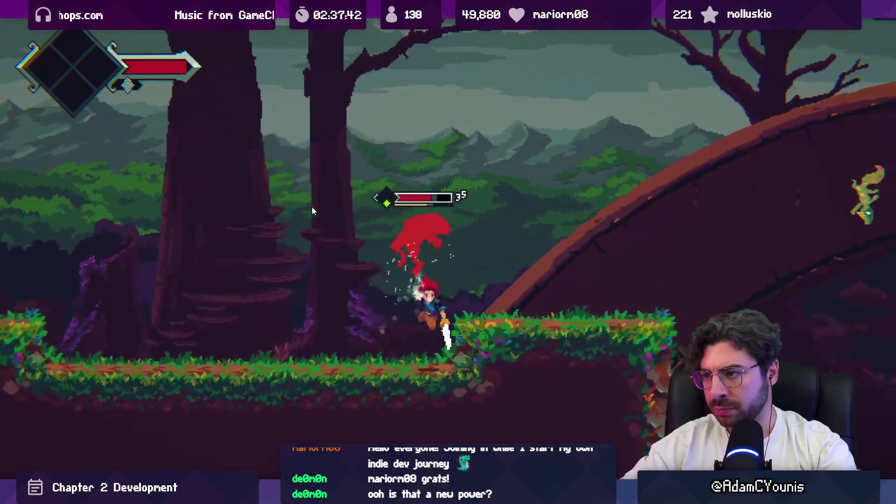
pyautogui.hotkey('ctrl', 'shift', 'p')
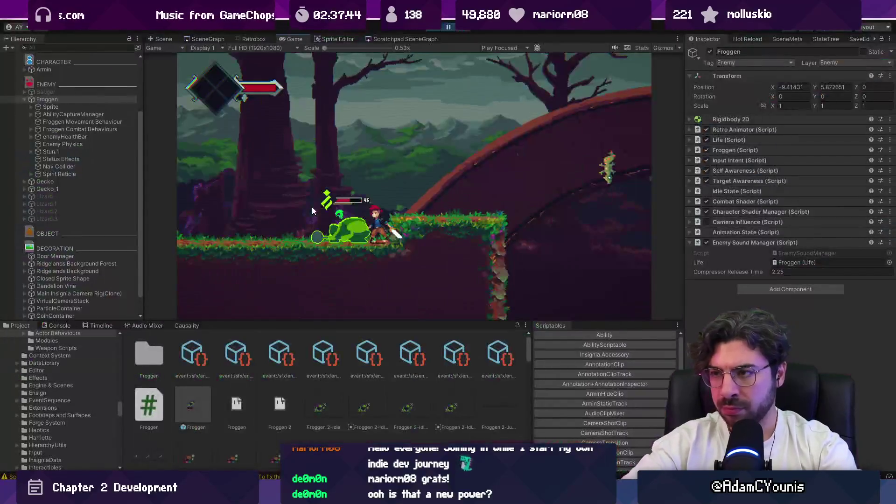
pyautogui.click(435, 26)
# Search the Project panel for 'froggen' and open the Froggen sprite
pyautogui.click(368, 333)
pyautogui.press('BackSpace')
pyautogui.write('froggen')
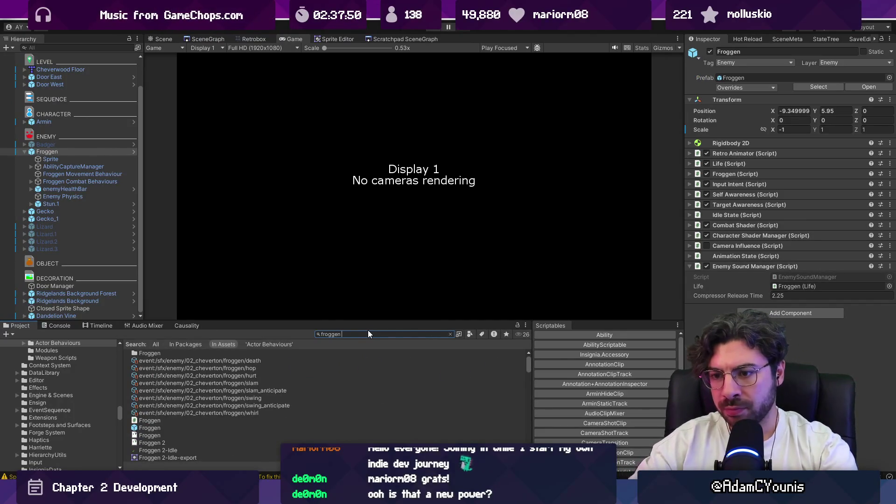
pyautogui.doubleClick(186, 428)
# Select frames 22–30 on the Rough layer and move the red drawing about 45 px up
pyautogui.scroll(2, 524, 202)
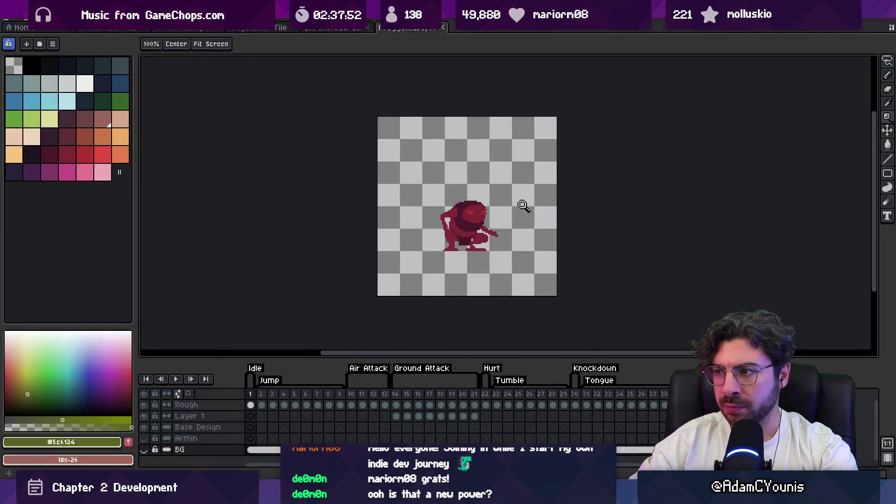
pyautogui.moveTo(317, 394)
pyautogui.mouseDown()
pyautogui.moveTo(612, 388)
pyautogui.moveTo(537, 390)
pyautogui.moveTo(601, 388)
pyautogui.moveTo(569, 394)
pyautogui.moveTo(581, 395)
pyautogui.moveTo(575, 405)
pyautogui.mouseUp()
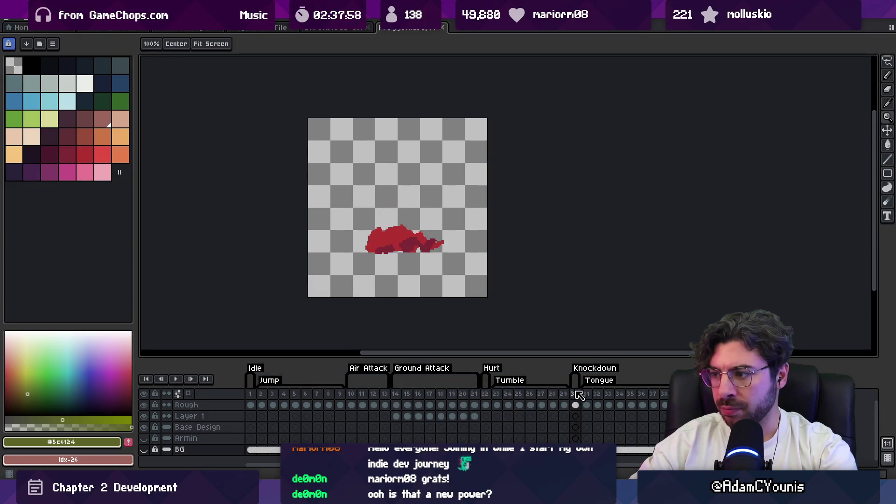
pyautogui.click(498, 405)
pyautogui.click(489, 406)
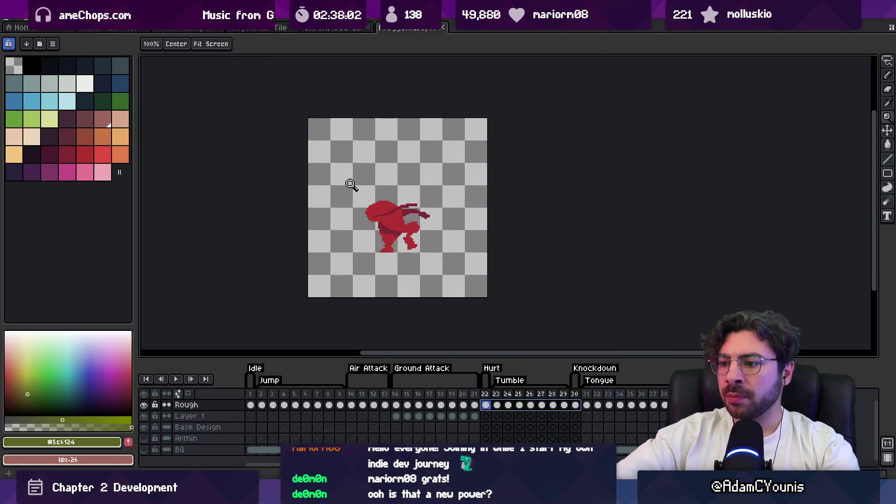
pyautogui.press('v')
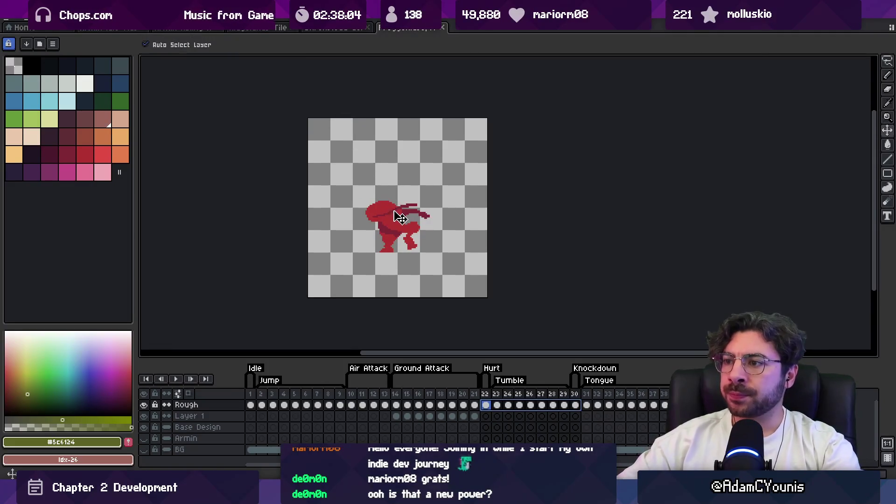
pyautogui.click(576, 405)
pyautogui.moveTo(579, 408); pyautogui.dragTo(485, 405)
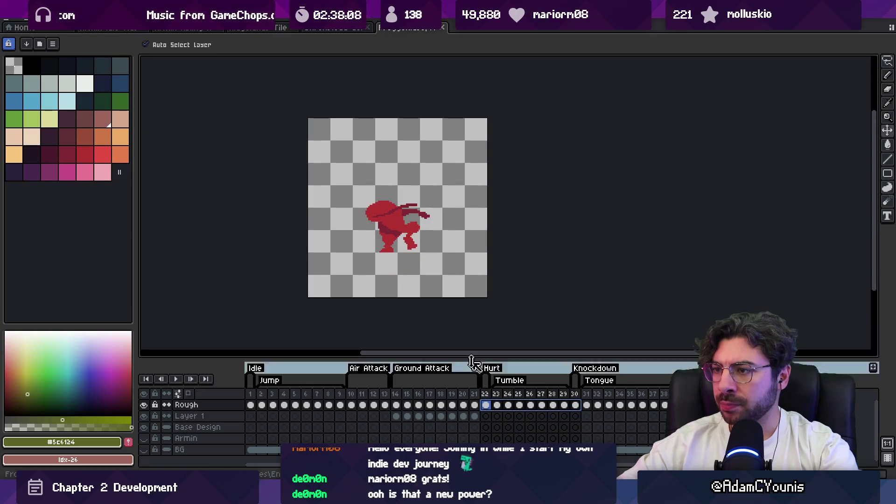
pyautogui.moveTo(408, 220); pyautogui.dragTo(383, 204)
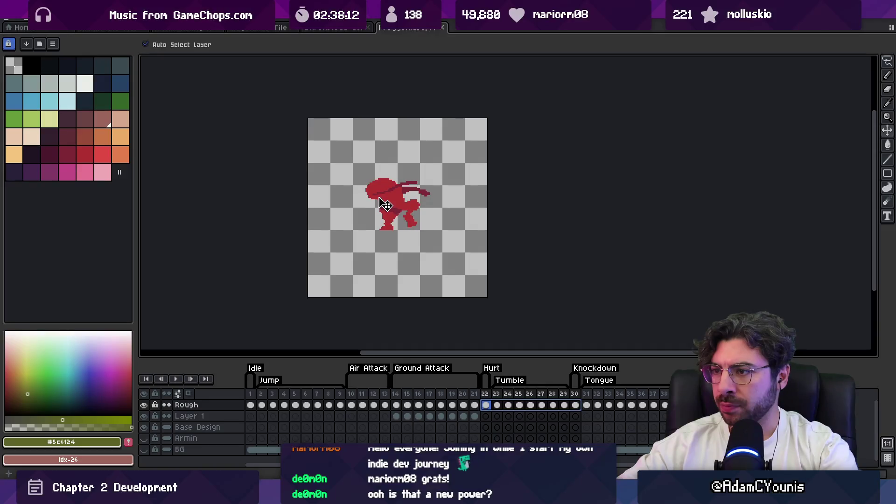
pyautogui.moveTo(492, 396); pyautogui.dragTo(580, 397)
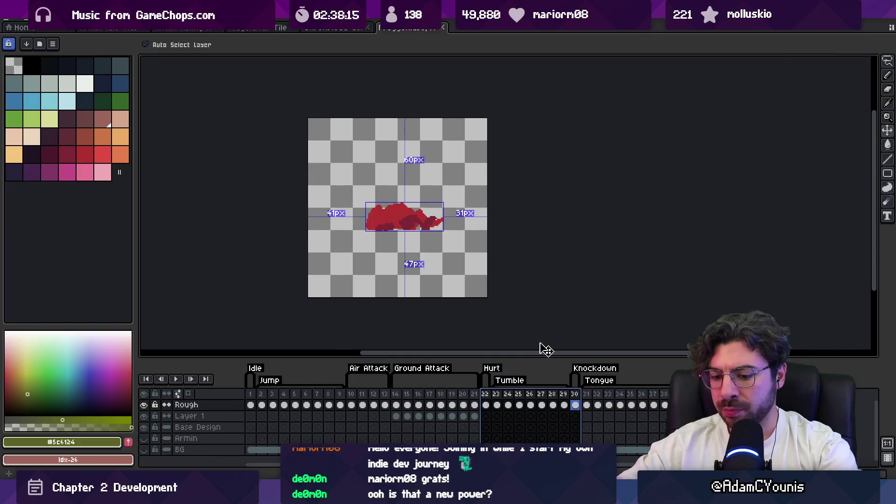
pyautogui.hotkey('alt', 'Tab')
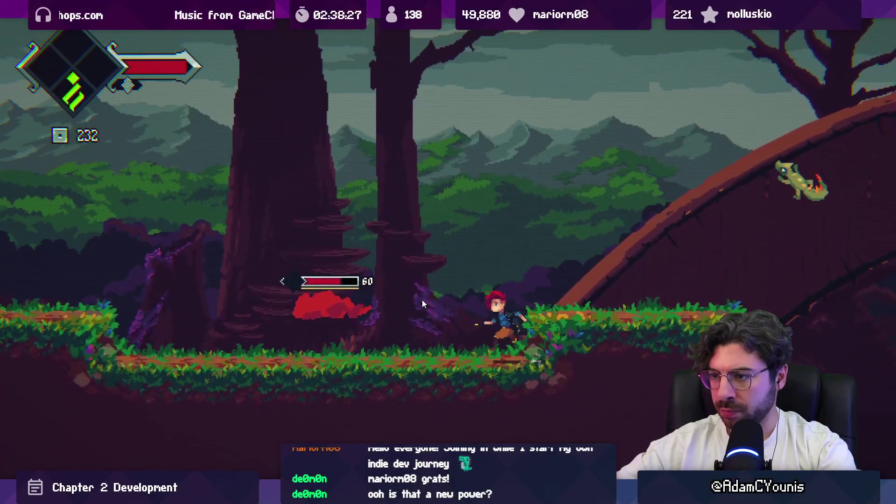
# Lower the Froggen's red knockdown drawing about 85 px in Aseprite
pyautogui.press('F11')
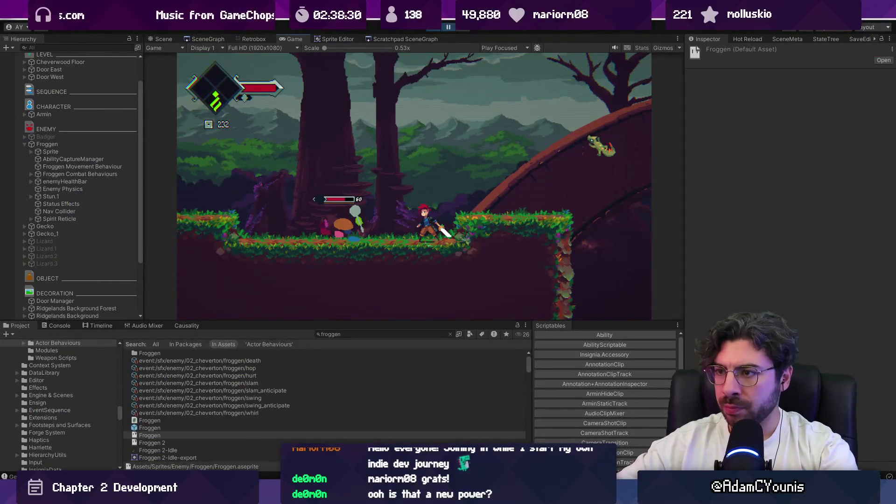
pyautogui.hotkey('alt', 'Tab')
pyautogui.moveTo(419, 229)
pyautogui.mouseDown()
pyautogui.moveTo(417, 268)
pyautogui.moveTo(421, 251)
pyautogui.mouseUp()
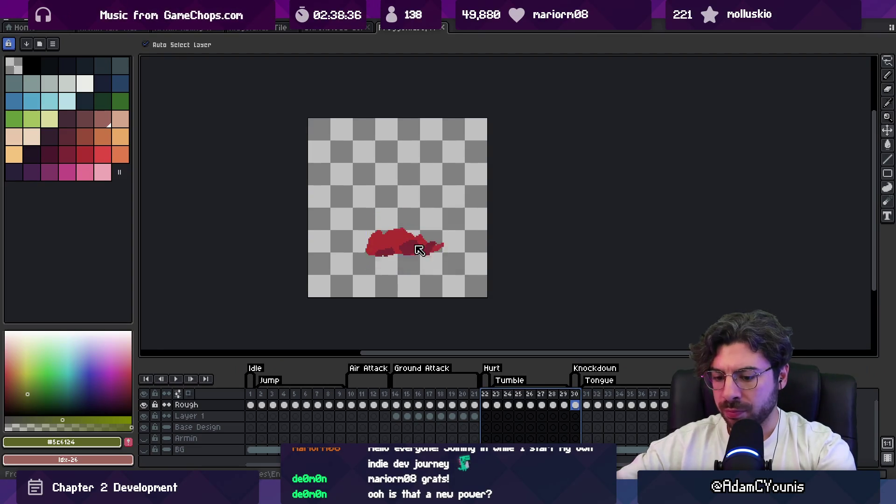
pyautogui.hotkey('alt', 'Tab')
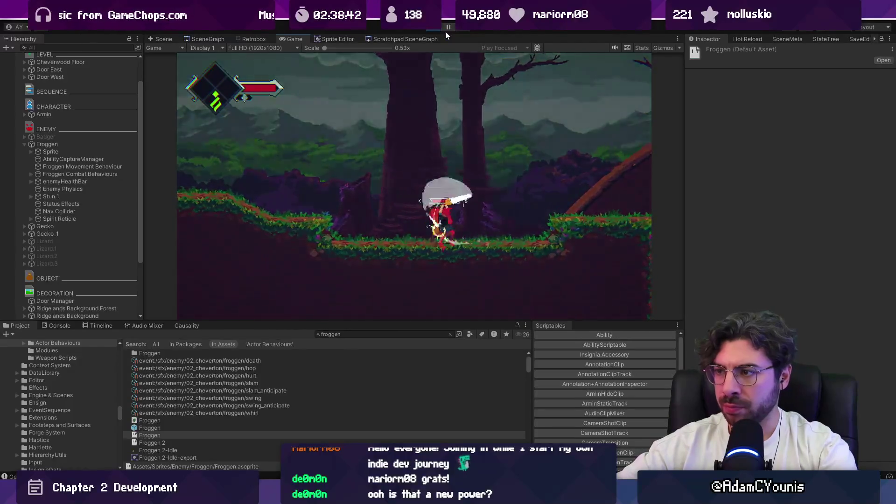
# Pause the retest, reopen the Froggen sprite, and stop the playtest
pyautogui.click(445, 32)
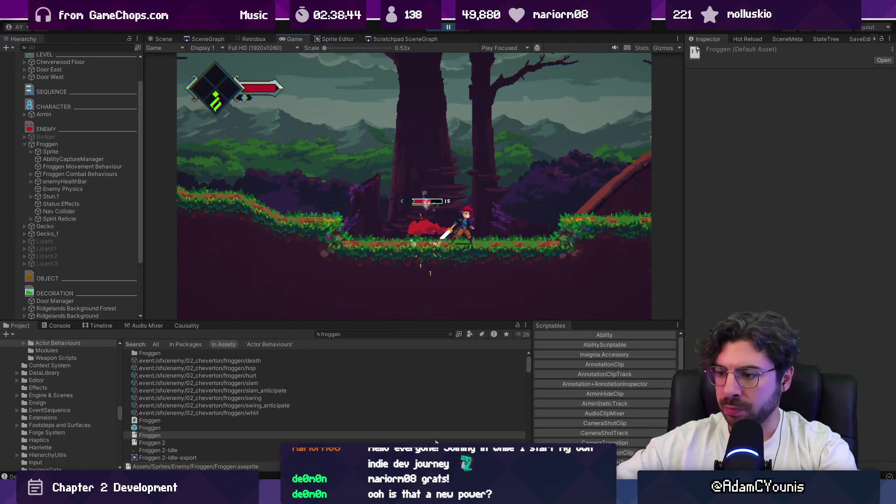
pyautogui.doubleClick(426, 434)
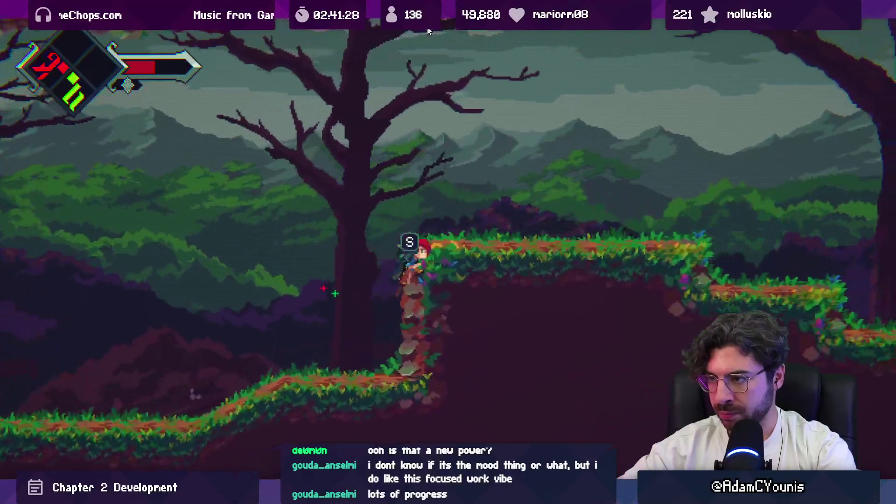
pyautogui.click(429, 31)
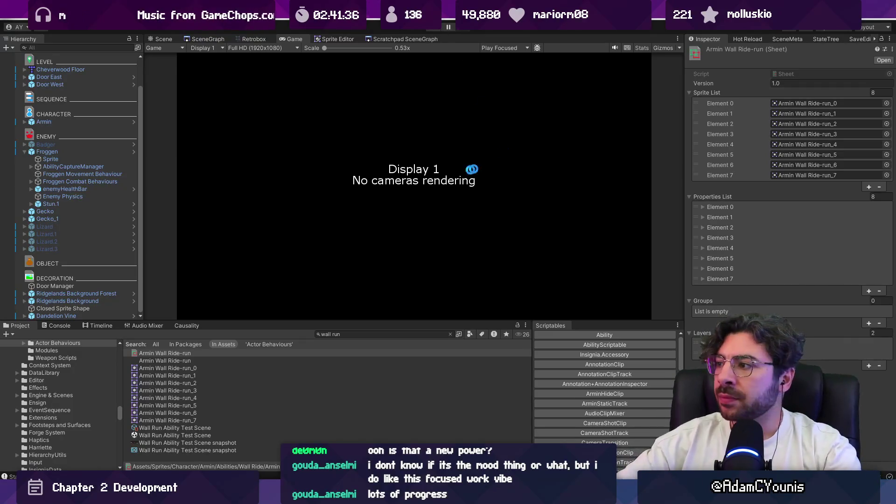
# Survey the level in the Scene view, compare it with the Chapter 2 World Layout board, then open SceneGraph
pyautogui.scroll(-5, 455, 201)
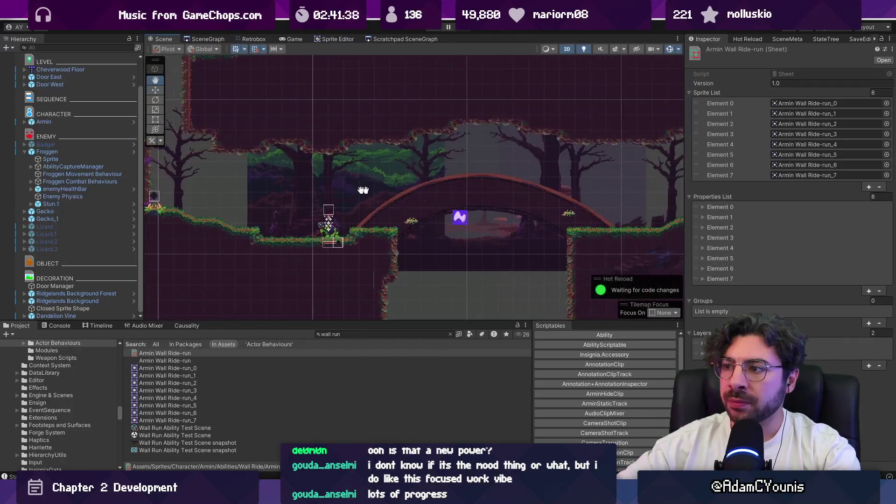
pyautogui.hscroll(5, 466, 218)
pyautogui.scroll(3, 483, 219)
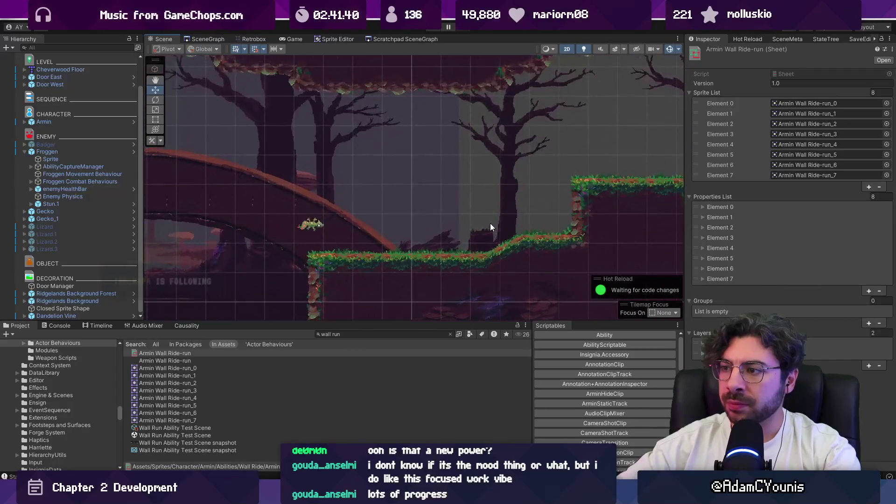
pyautogui.scroll(-5, 520, 253)
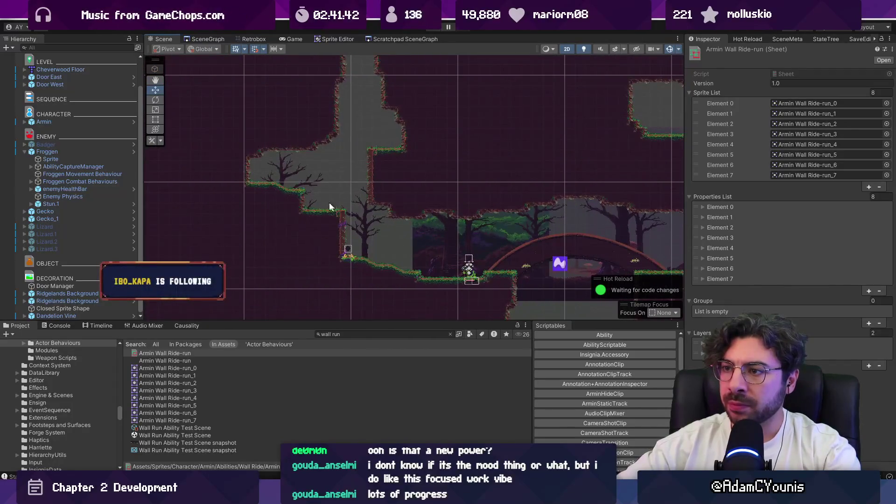
pyautogui.scroll(5, 342, 217)
pyautogui.scroll(-2, 398, 225)
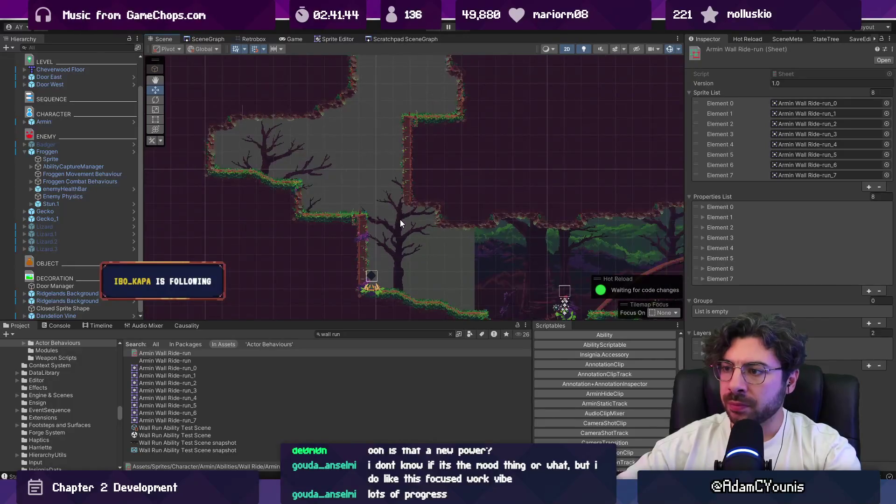
pyautogui.hotkey('alt', 'Tab')
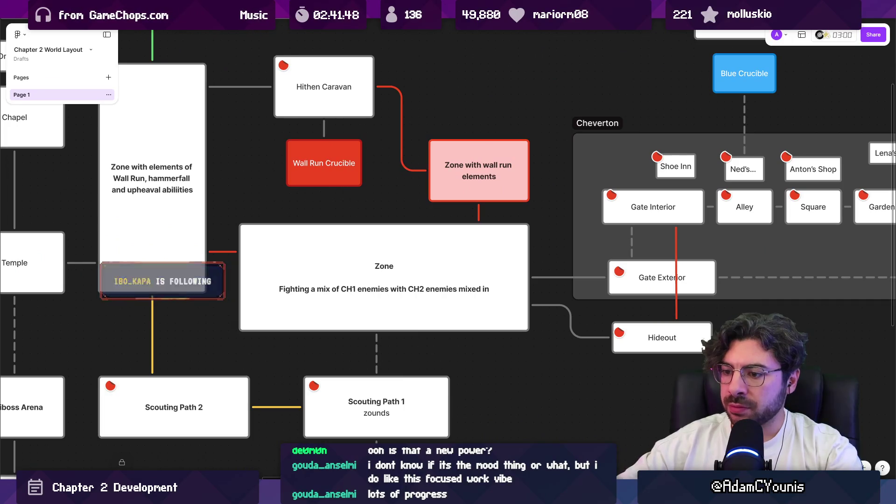
pyautogui.hotkey('alt', 'Tab')
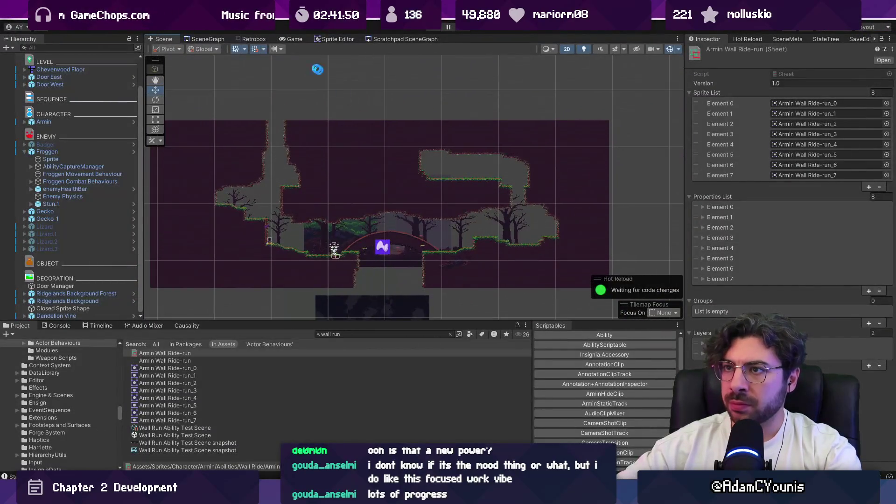
pyautogui.click(211, 38)
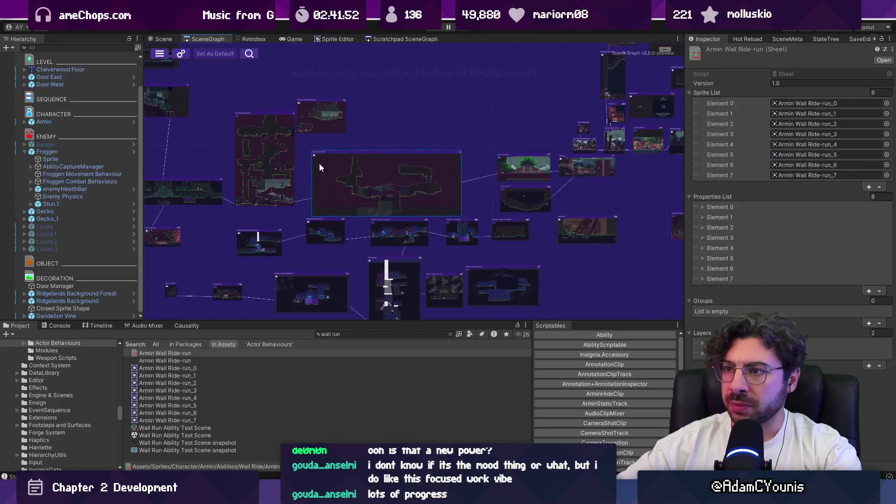
# Find the Level Scrolling Bounds prefab in the project, add it to the room's hierarchy, and save
pyautogui.scroll(3, 320, 160)
pyautogui.click(163, 38)
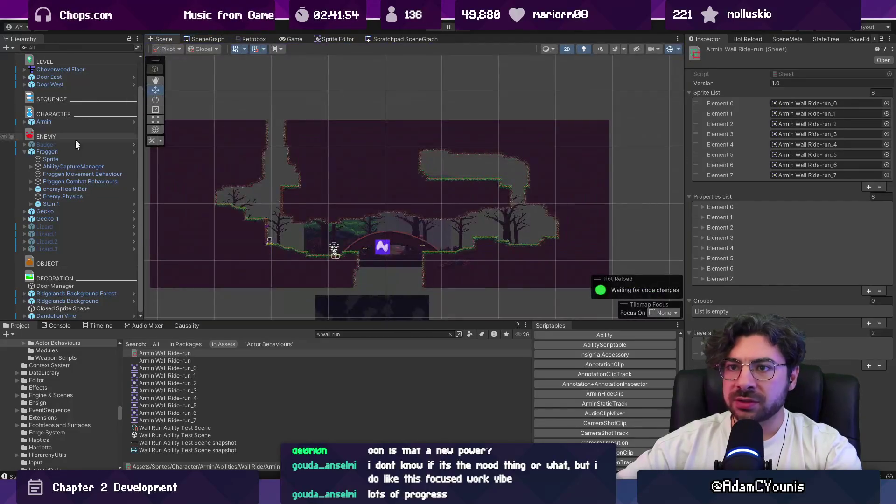
pyautogui.click(346, 334)
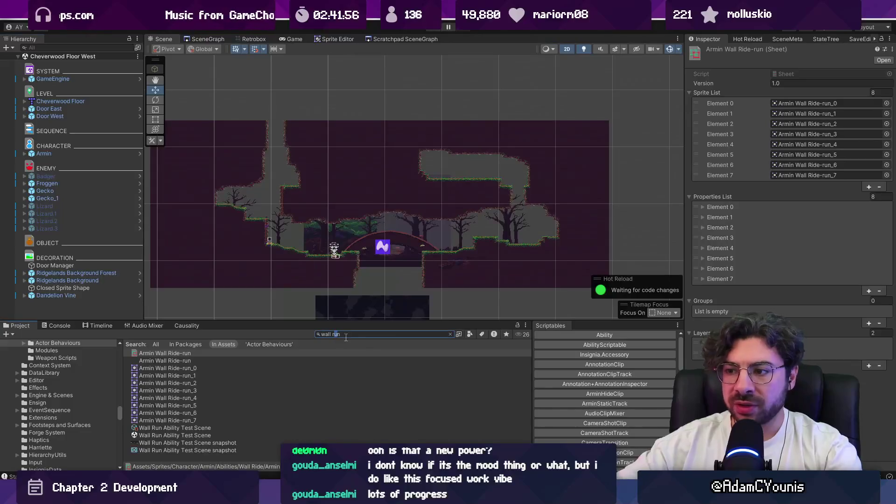
pyautogui.write('scrolling camera boundar')
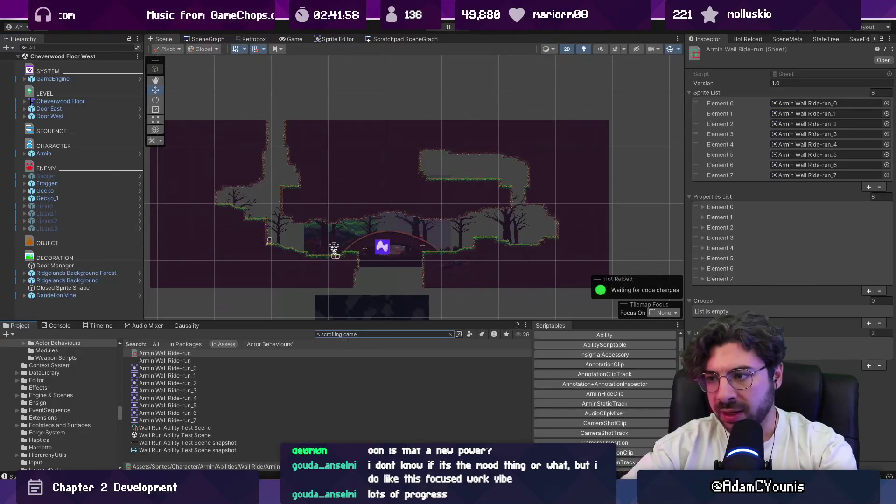
pyautogui.write('y')
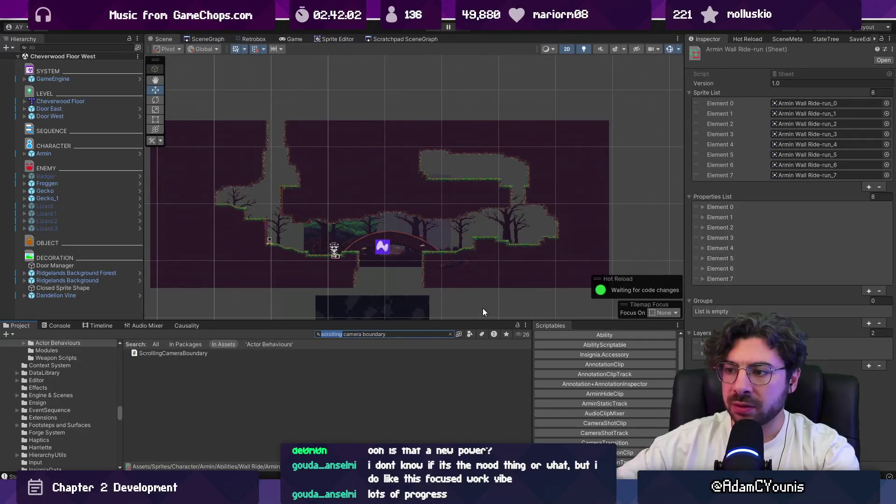
pyautogui.hotkey('ctrl', 'shift', 'Left')
pyautogui.hotkey('ctrl', 'shift', 'Left')
pyautogui.press('BackSpace')
pyautogui.moveTo(159, 413)
pyautogui.mouseDown()
pyautogui.moveTo(85, 309)
pyautogui.moveTo(75, 123)
pyautogui.mouseUp()
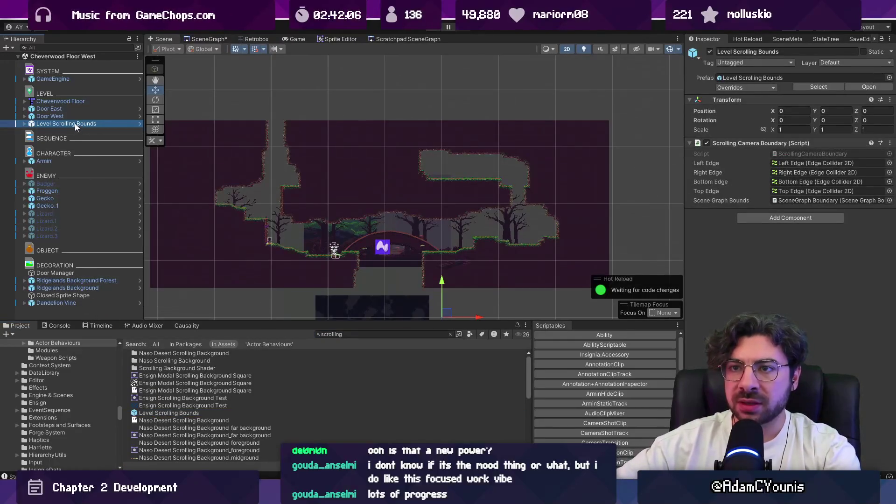
pyautogui.hotkey('ctrl', 's')
# Drag the left and right scrolling-bound edges out to the room's sides, X −15.78 and 15.78
pyautogui.scroll(-2, 455, 195)
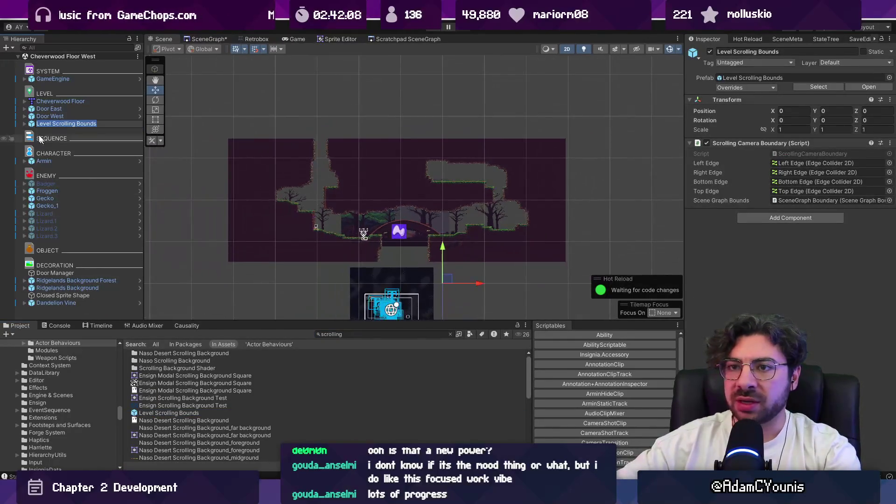
pyautogui.click(224, 143)
pyautogui.scroll(-1, 449, 258)
pyautogui.moveTo(449, 258); pyautogui.dragTo(313, 205)
pyautogui.click(324, 211)
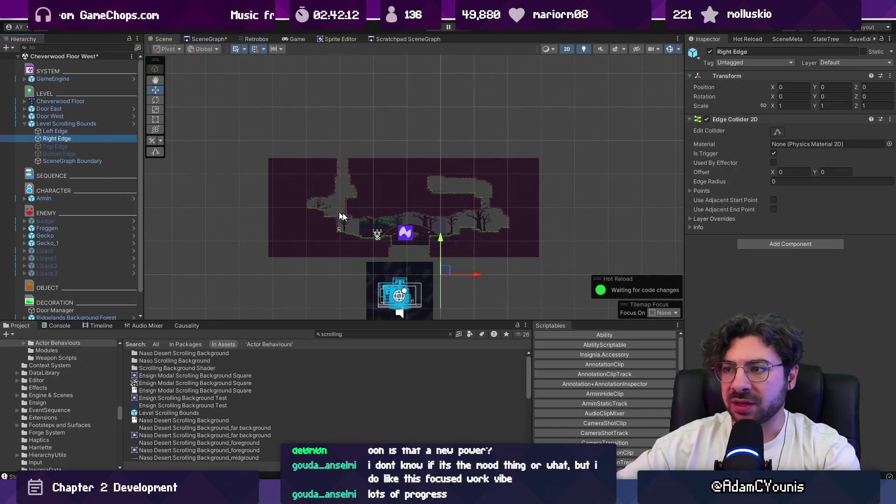
pyautogui.click(108, 124)
pyautogui.moveTo(446, 273)
pyautogui.mouseDown()
pyautogui.moveTo(412, 211)
pyautogui.moveTo(343, 214)
pyautogui.mouseUp()
pyautogui.click(329, 197)
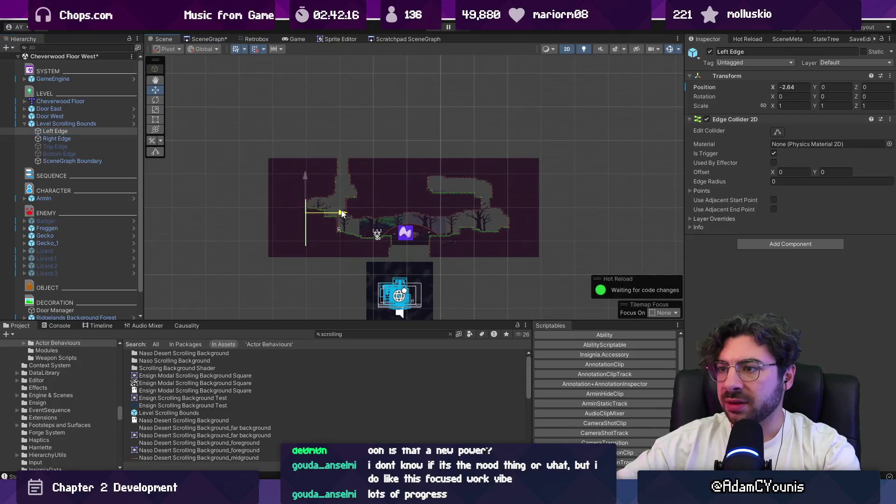
pyautogui.click(129, 140)
pyautogui.moveTo(446, 215); pyautogui.dragTo(548, 214)
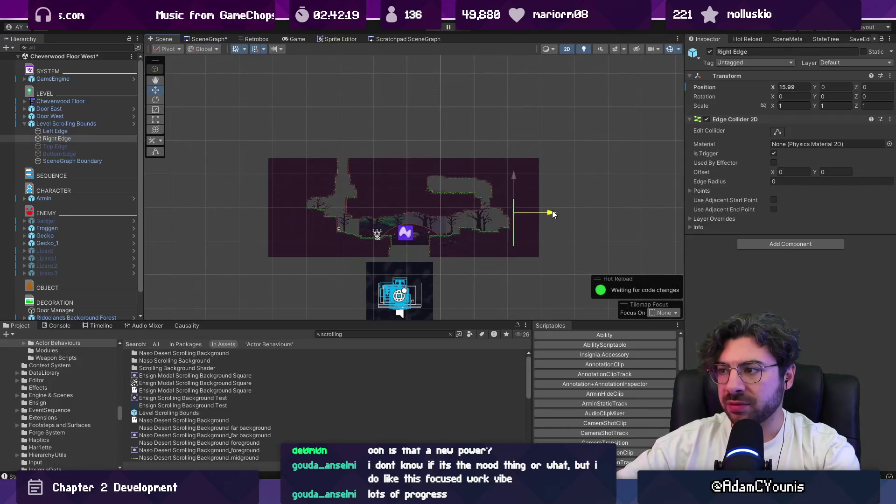
# Check the left and right edge colliders' points and save the scene
pyautogui.scroll(2, 344, 208)
pyautogui.click(68, 133)
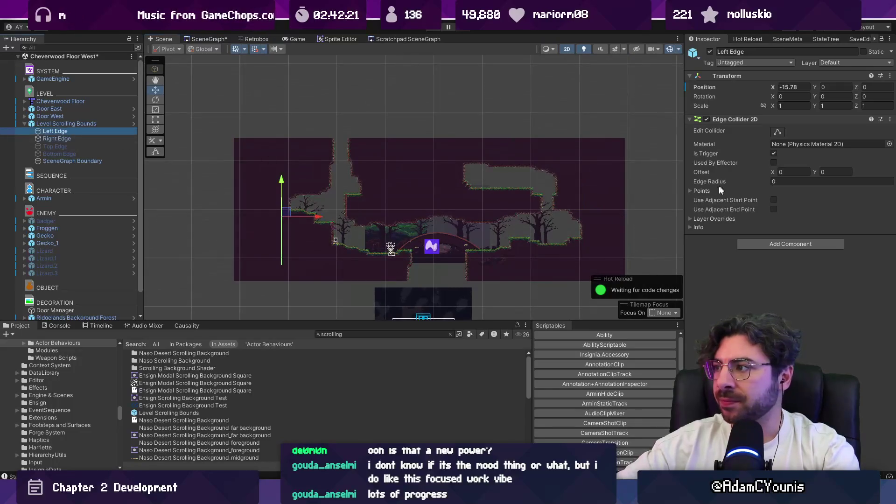
pyautogui.click(702, 191)
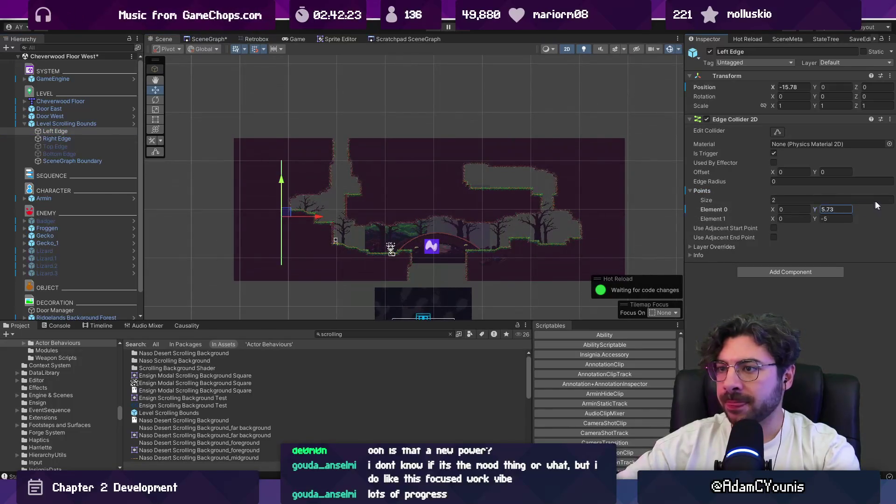
pyautogui.click(119, 139)
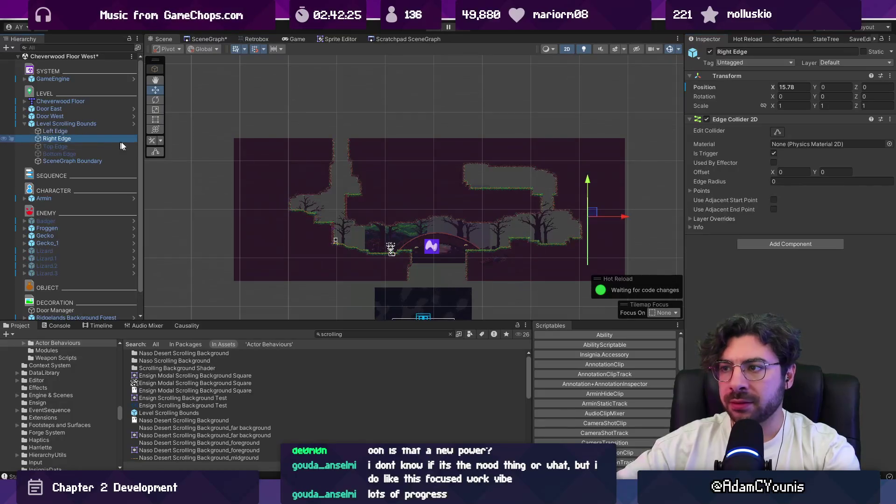
pyautogui.click(777, 133)
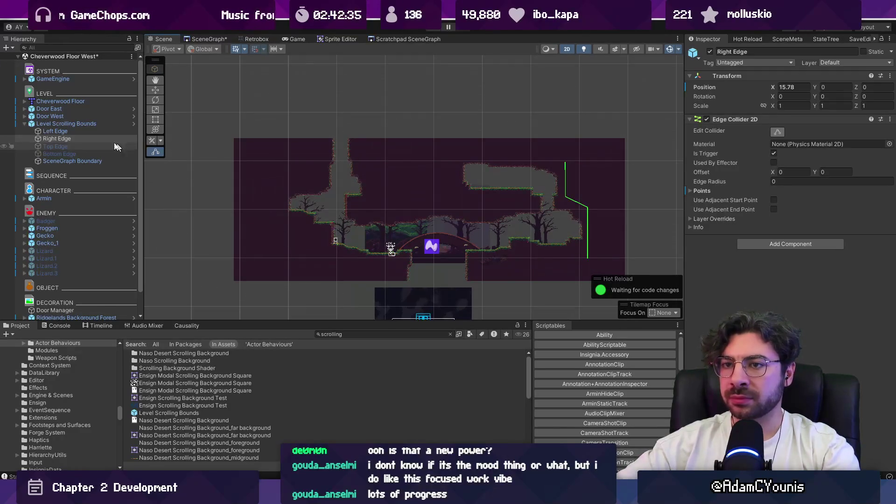
pyautogui.click(86, 133)
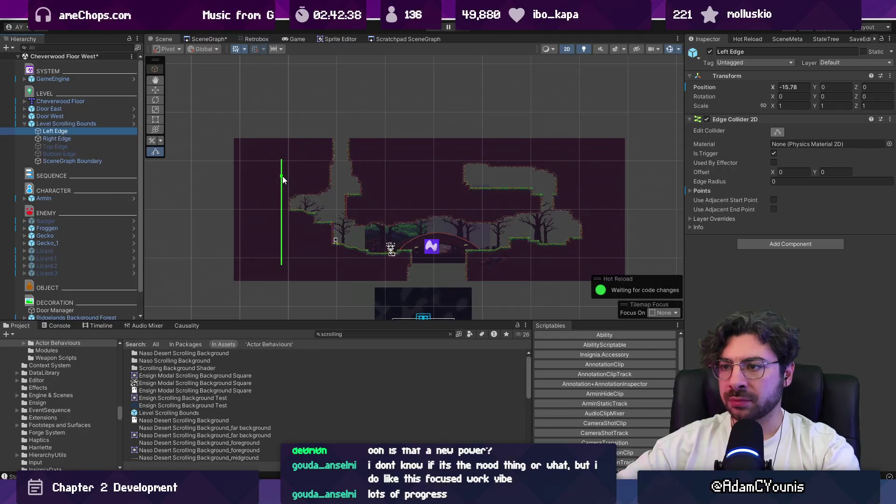
pyautogui.hotkey('ctrl', 's')
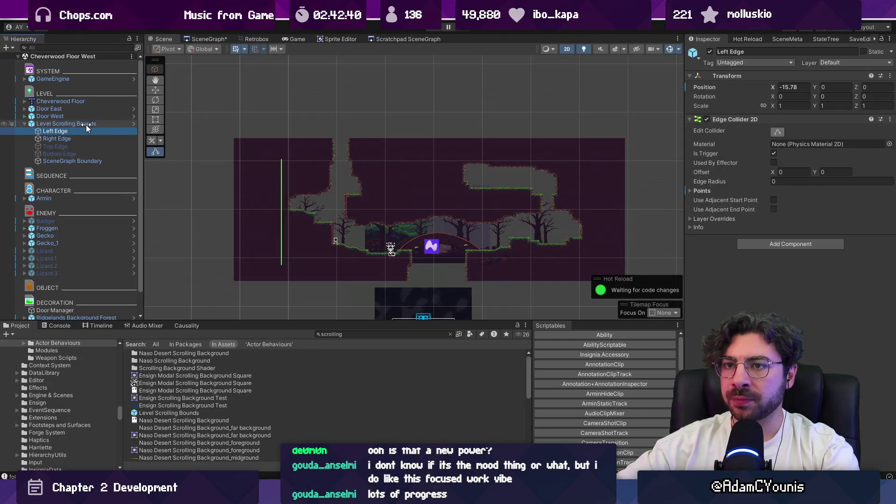
# Briefly disable then restore the Scrolling Camera Boundary script, and maximize the SceneGraph view
pyautogui.click(85, 123)
pyautogui.click(707, 143)
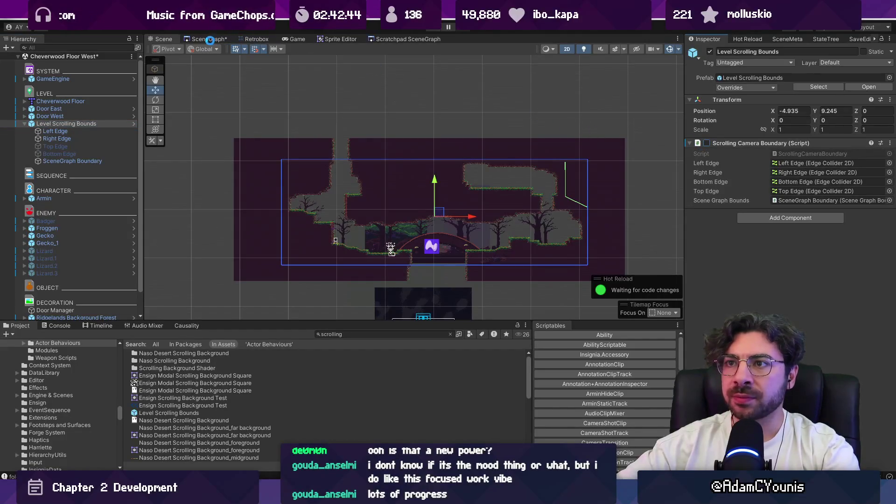
pyautogui.hotkey('ctrl', 'z')
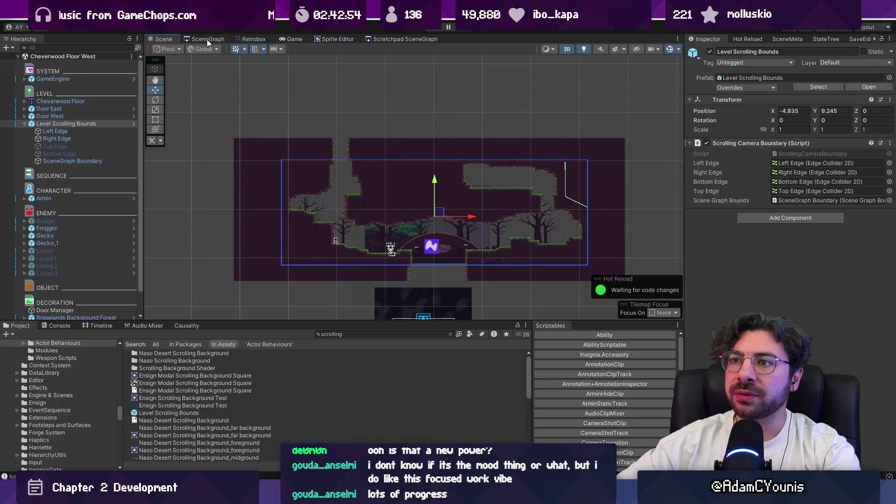
pyautogui.press('t')
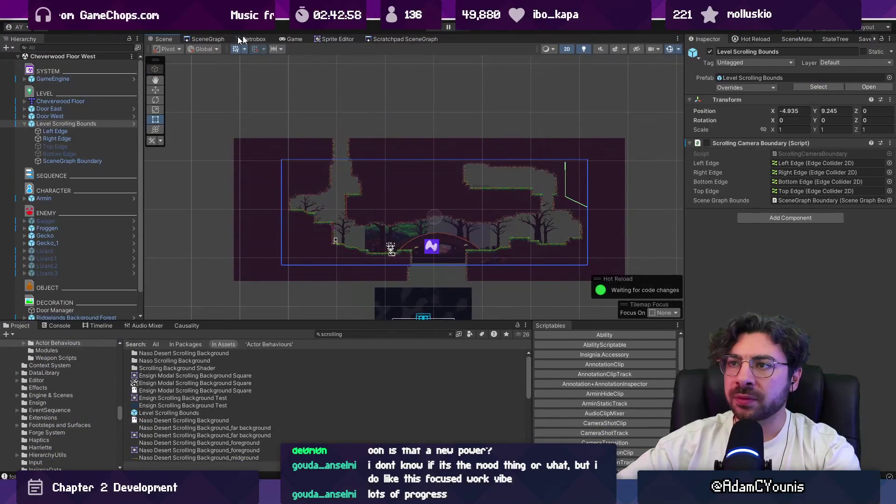
pyautogui.click(68, 235)
pyautogui.doubleClick(200, 40)
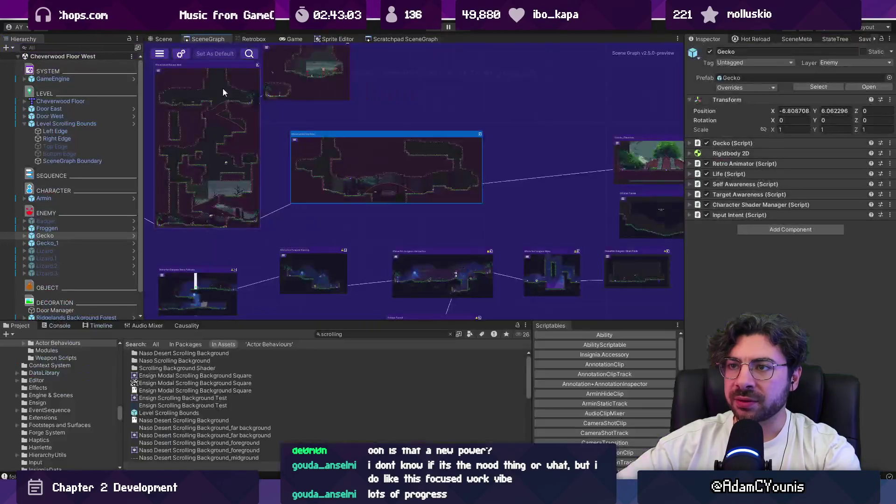
# Restore the editor layout, zoom around Cheverwood Floor West's room graph, then show the Chapter 2 World Layout board
pyautogui.doubleClick(201, 39)
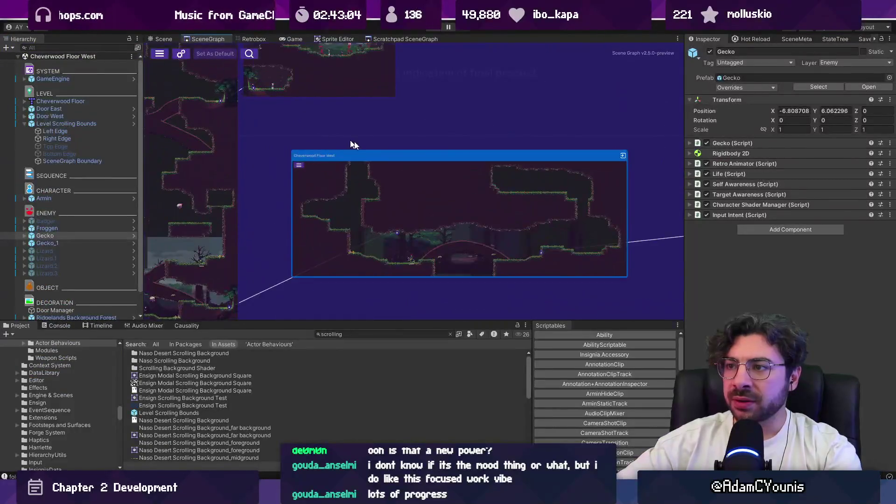
pyautogui.scroll(-3, 394, 223)
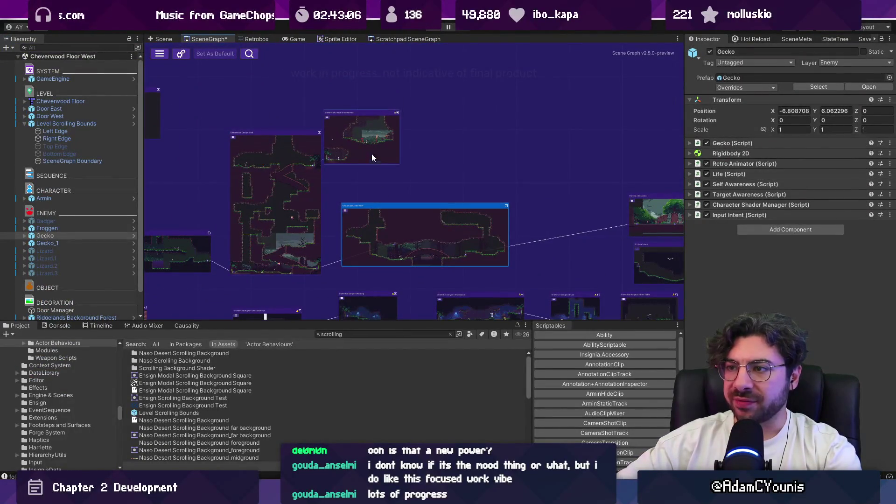
pyautogui.scroll(-3, 392, 160)
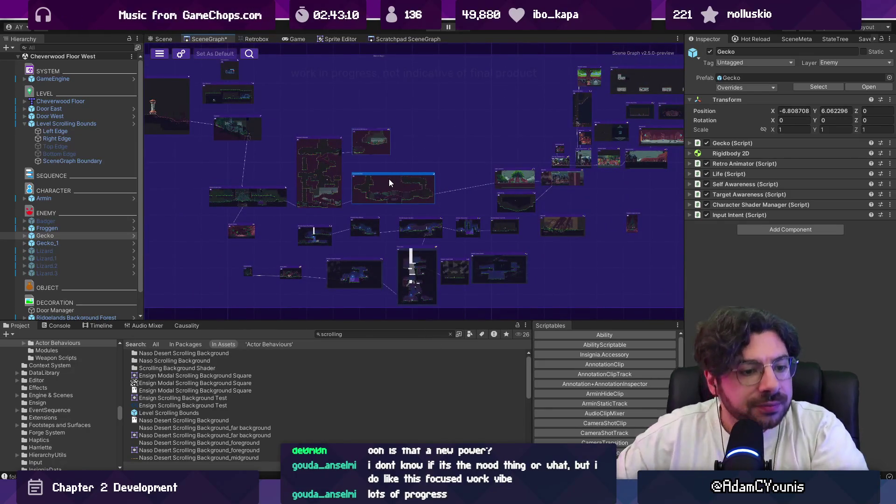
pyautogui.scroll(2, 391, 177)
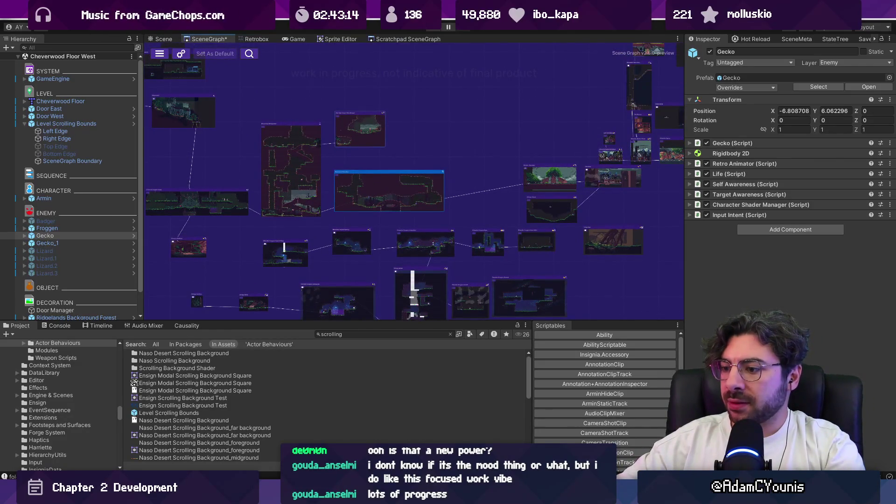
pyautogui.hotkey('alt', 'Tab')
pyautogui.scroll(-3, 364, 277)
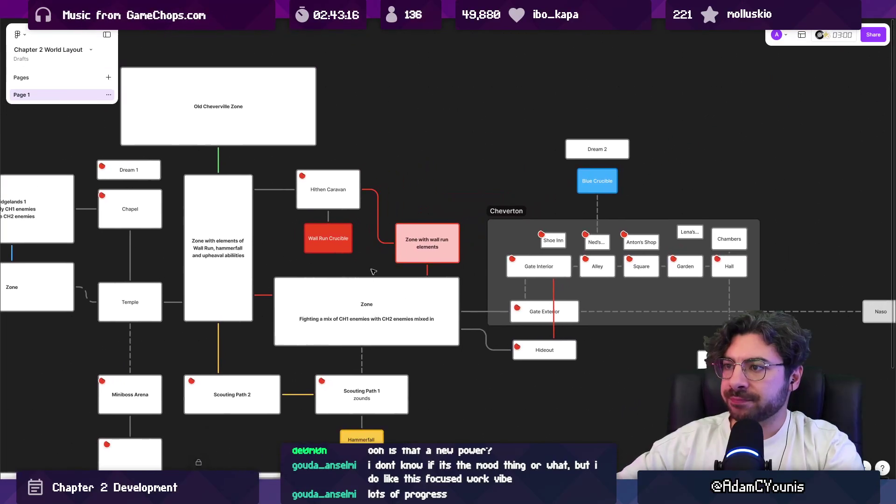
# Compare the Figma Chapter 2 layout with Unity's room graph, panning the board, ending back on SceneGraph
pyautogui.scroll(2, 365, 278)
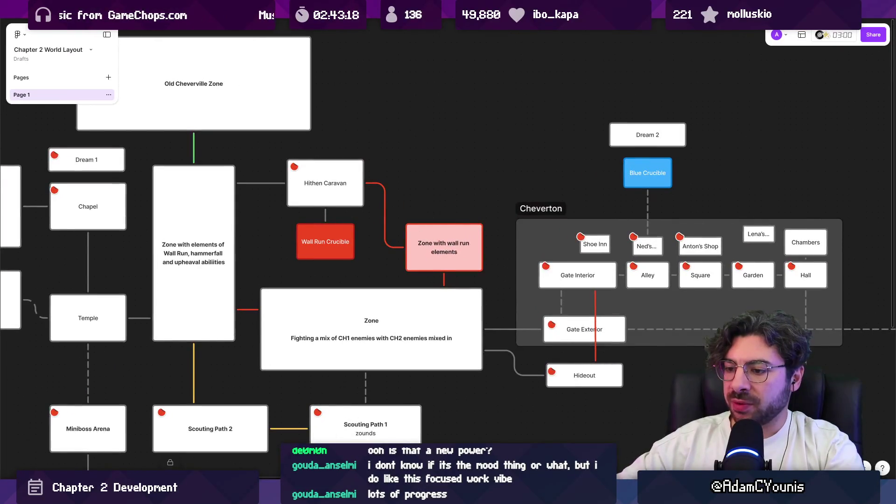
pyautogui.hotkey('alt', 'Tab')
pyautogui.moveTo(455, 160); pyautogui.dragTo(457, 163)
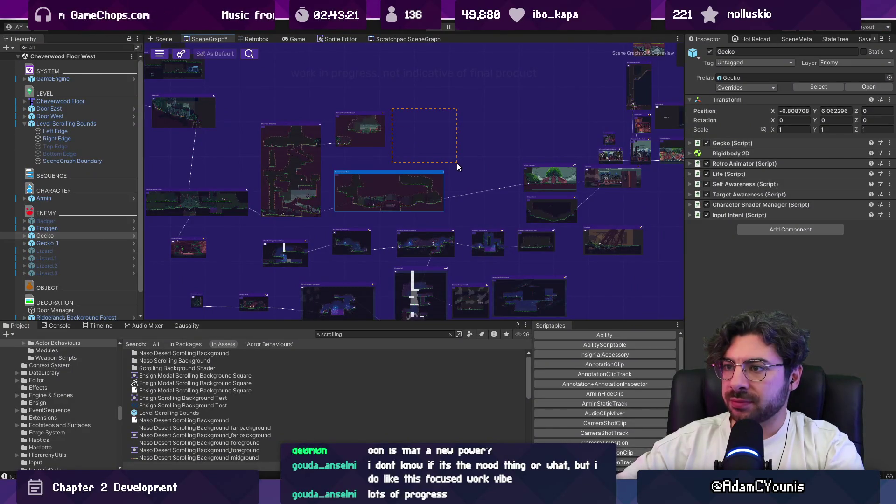
pyautogui.hotkey('alt', 'Tab')
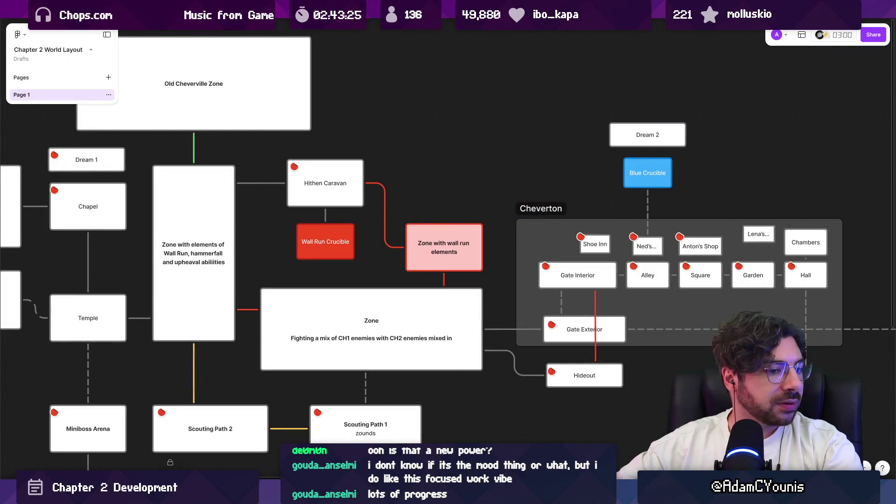
pyautogui.hotkey('alt', 'Tab')
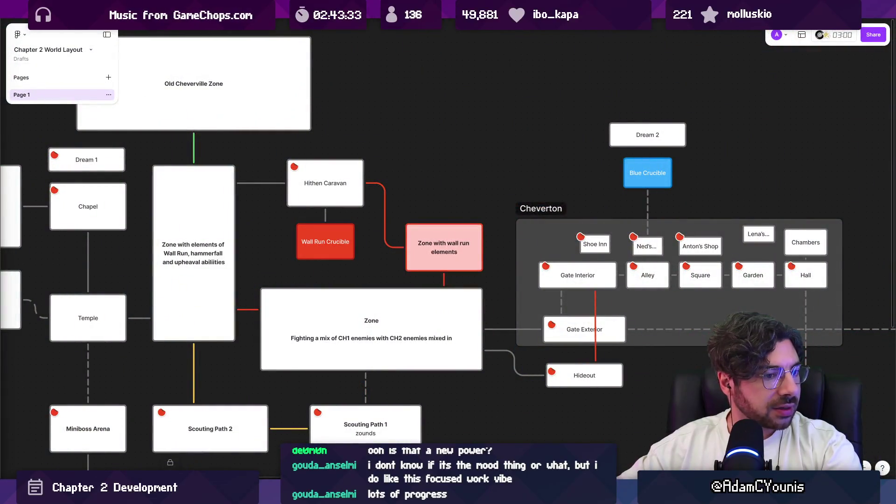
pyautogui.hscroll(-3, 446, 167)
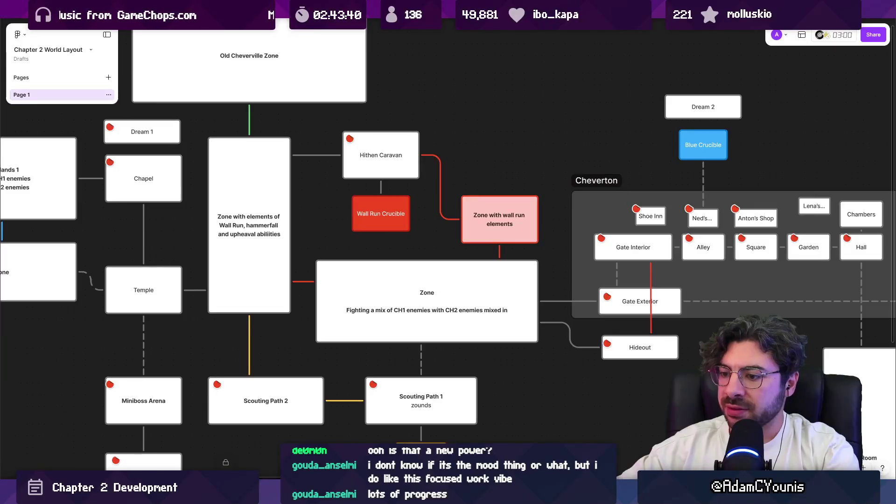
pyautogui.hotkey('alt', 'Tab')
pyautogui.scroll(4, 444, 188)
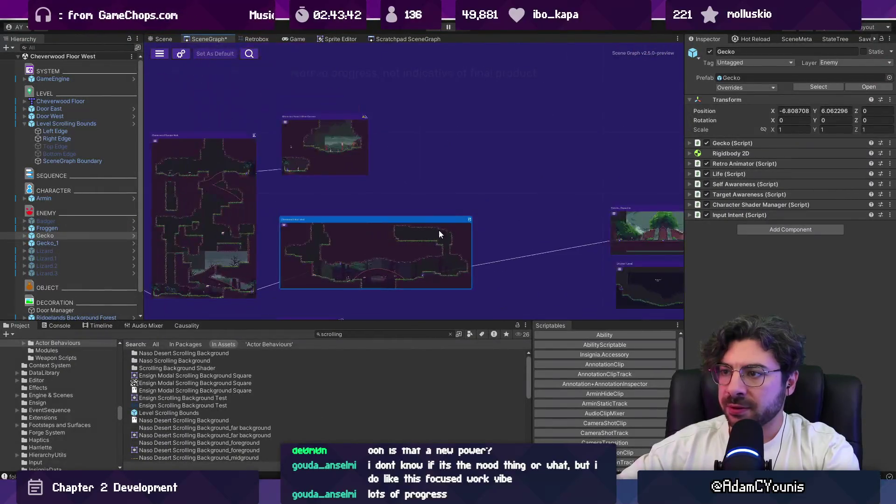
# Box-select the right-hand cluster of scene nodes and drag it left toward the main map
pyautogui.moveTo(391, 219)
pyautogui.mouseDown()
pyautogui.moveTo(413, 220)
pyautogui.moveTo(400, 220)
pyautogui.moveTo(372, 169)
pyautogui.moveTo(351, 157)
pyautogui.moveTo(289, 220)
pyautogui.mouseUp()
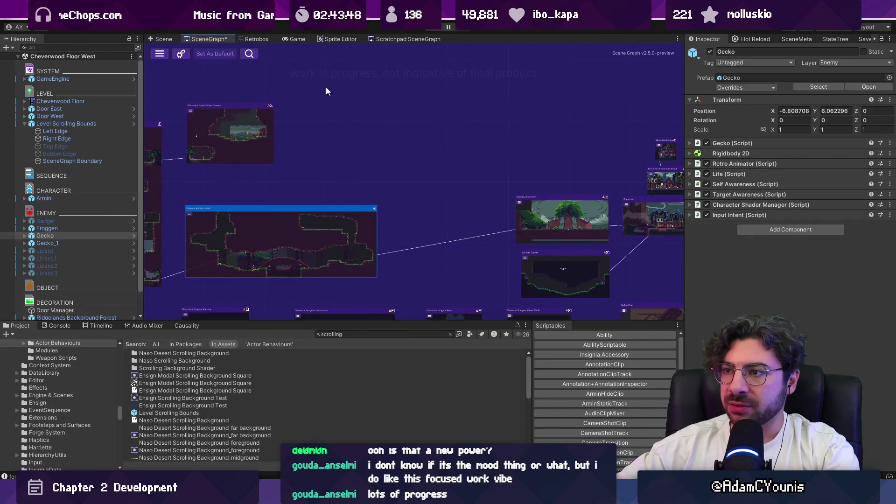
pyautogui.moveTo(362, 186); pyautogui.dragTo(427, 206)
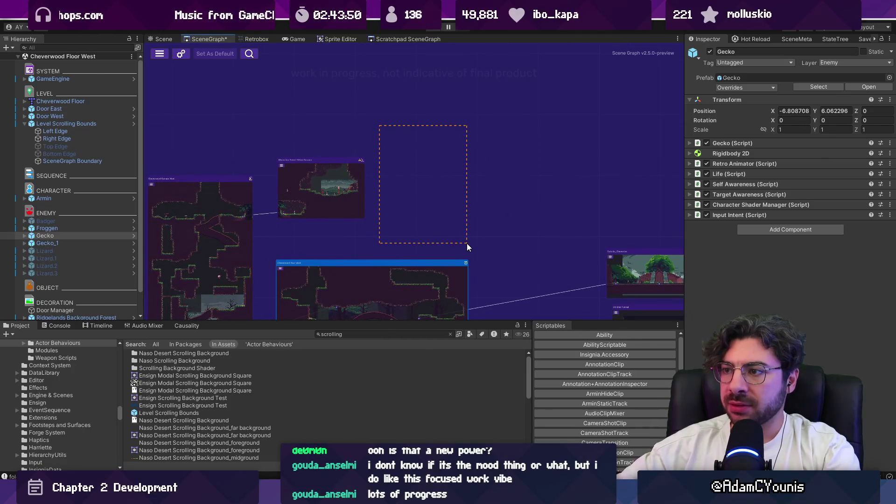
pyautogui.scroll(-2, 466, 242)
pyautogui.moveTo(382, 127); pyautogui.dragTo(444, 205)
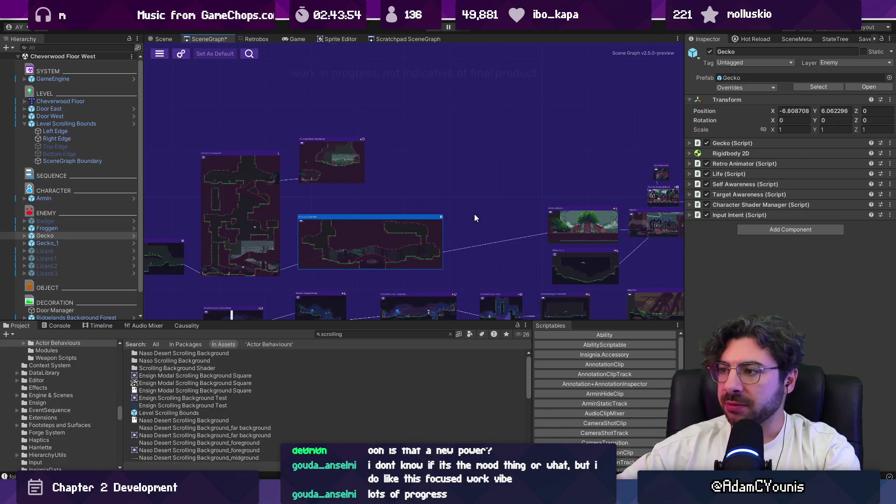
pyautogui.scroll(-5, 413, 199)
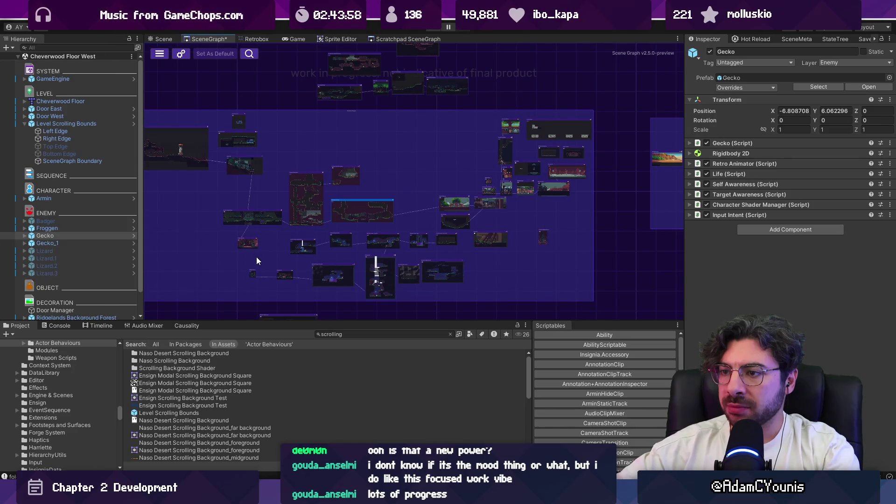
pyautogui.moveTo(530, 286); pyautogui.dragTo(577, 293)
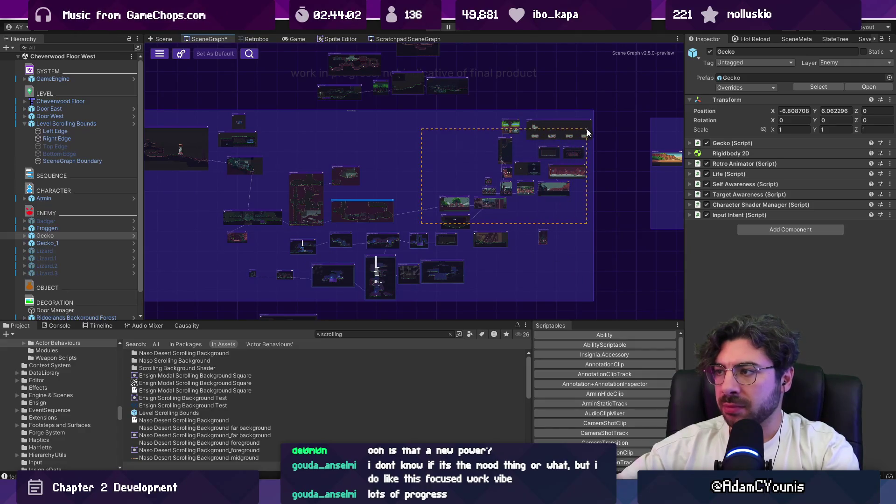
pyautogui.moveTo(575, 132); pyautogui.dragTo(533, 136)
pyautogui.hscroll(5, 481, 176)
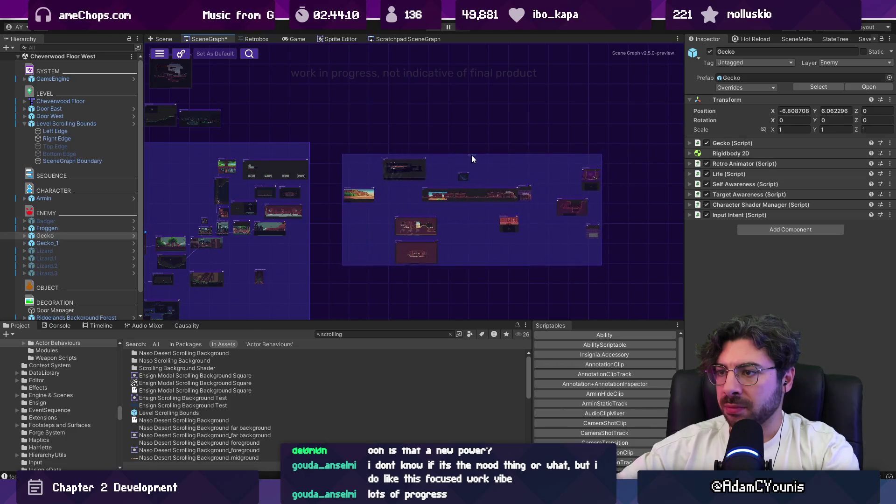
pyautogui.scroll(-2, 449, 210)
pyautogui.hscroll(-3, 457, 187)
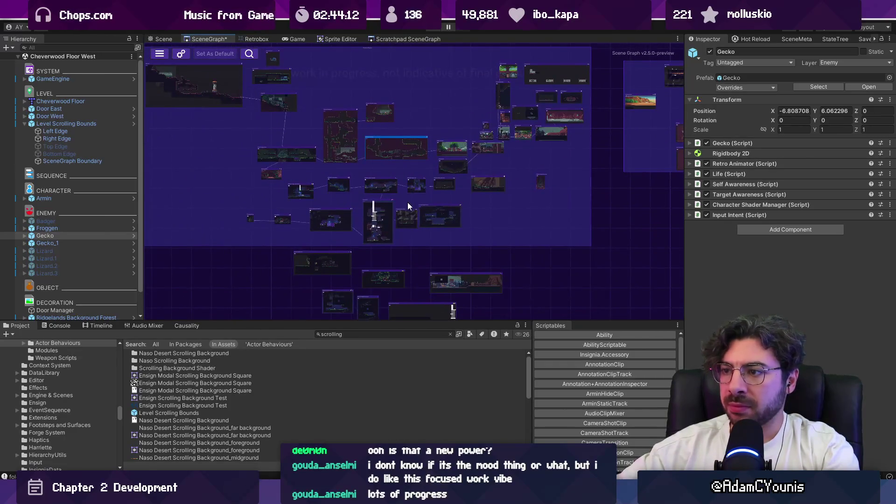
# Move the Entropy Sanctum node right and the tall Entropy Tunnel node to the upper left
pyautogui.moveTo(412, 158); pyautogui.dragTo(402, 229)
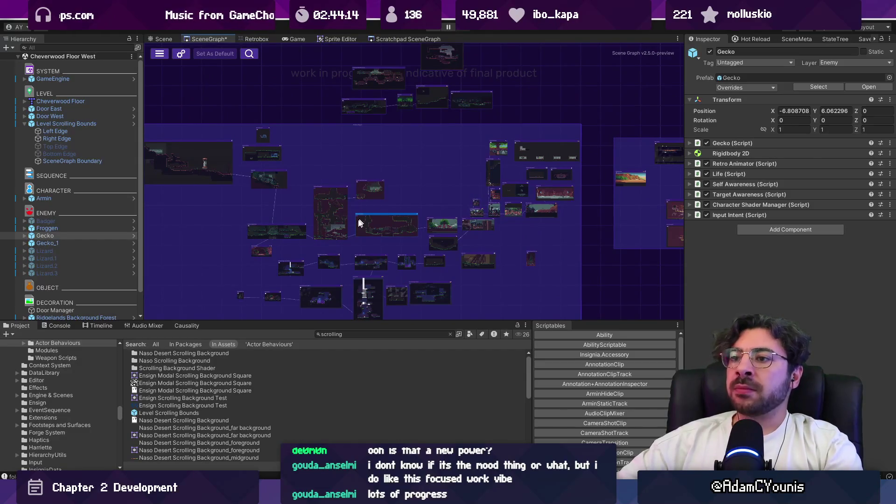
pyautogui.scroll(5, 268, 245)
pyautogui.scroll(-3, 320, 248)
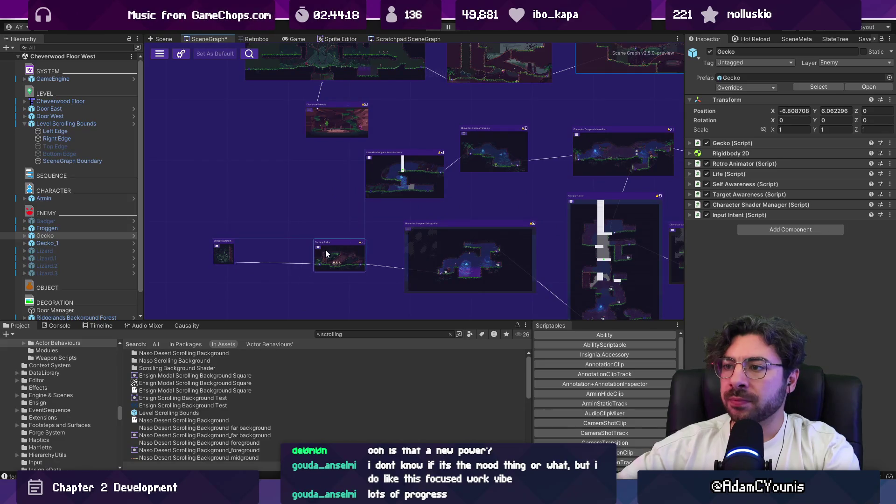
pyautogui.moveTo(223, 253); pyautogui.dragTo(268, 254)
pyautogui.hscroll(3, 318, 224)
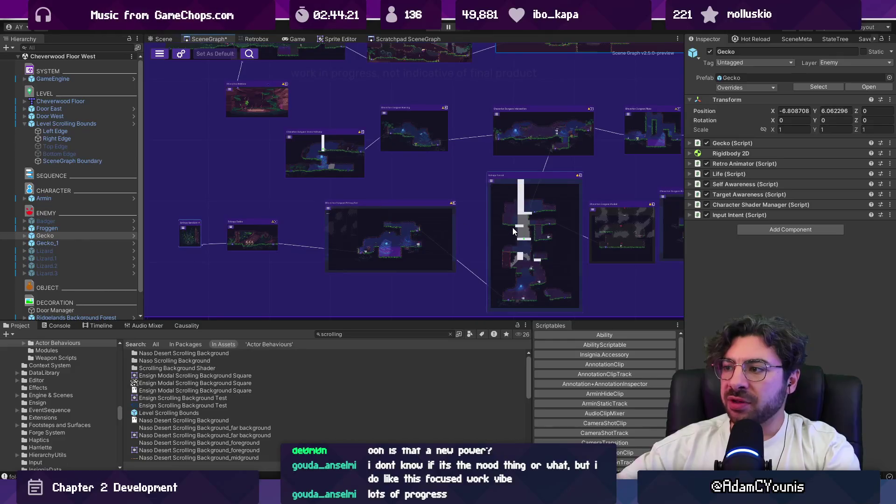
pyautogui.click(603, 245)
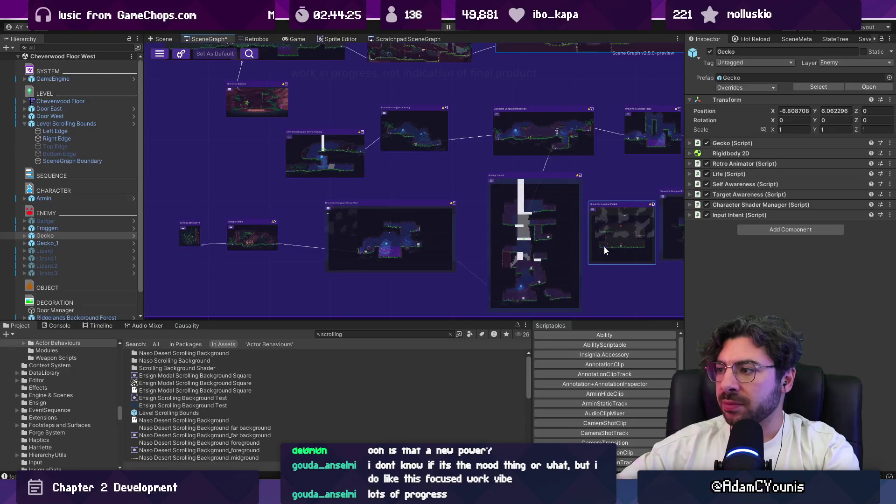
pyautogui.moveTo(520, 229); pyautogui.dragTo(235, 169)
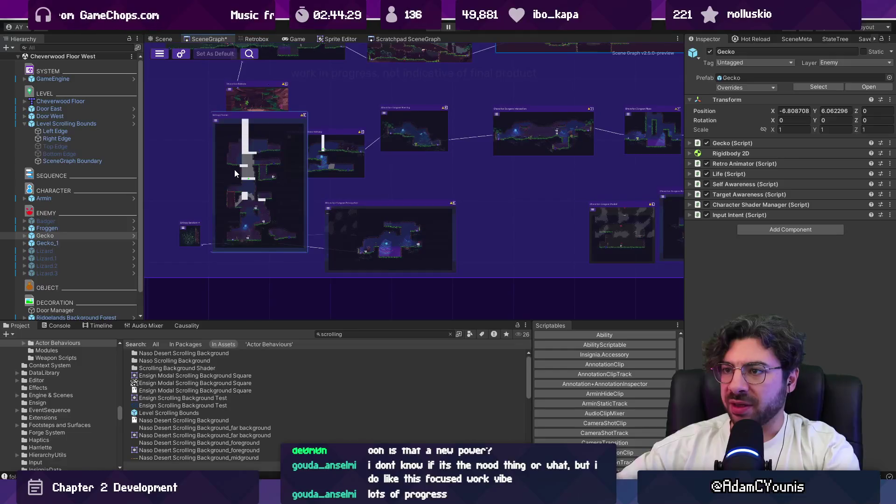
# Nudge Entropy Shrine down and right, then open the Entropy Well scene
pyautogui.scroll(-5, 236, 178)
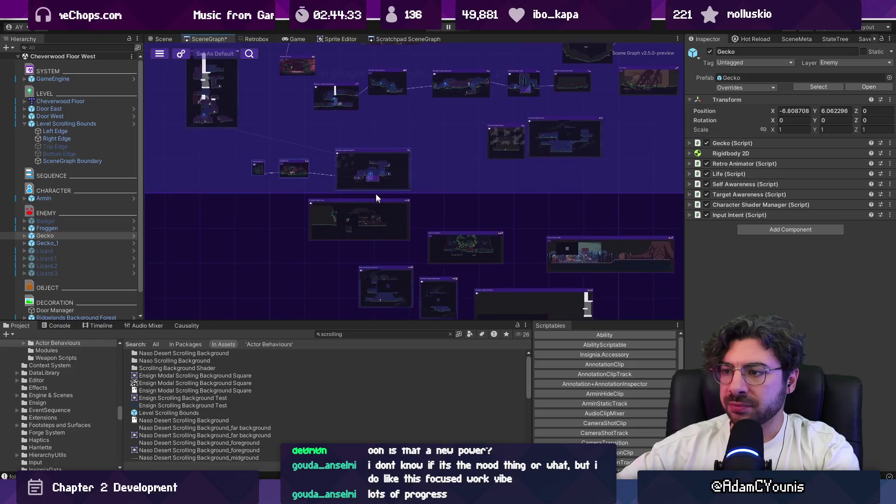
pyautogui.scroll(3, 327, 112)
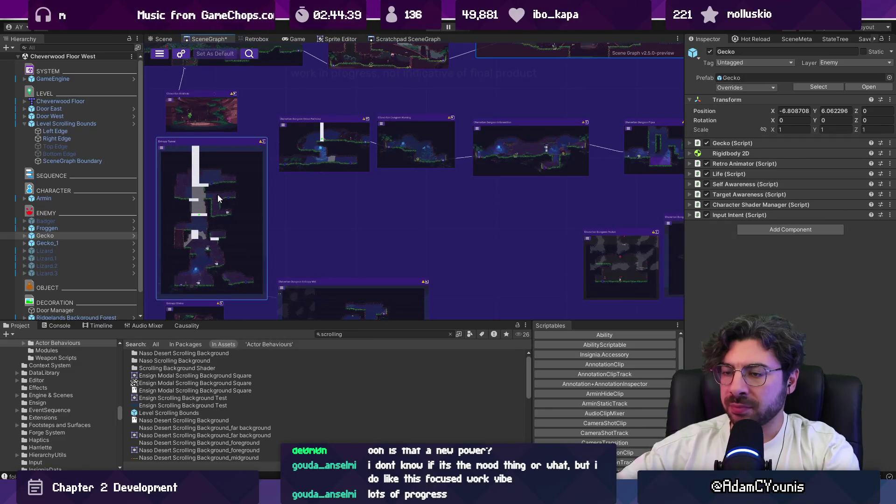
pyautogui.moveTo(284, 254)
pyautogui.mouseDown()
pyautogui.moveTo(298, 267)
pyautogui.moveTo(280, 264)
pyautogui.moveTo(296, 268)
pyautogui.mouseUp()
pyautogui.moveTo(459, 242); pyautogui.dragTo(353, 218)
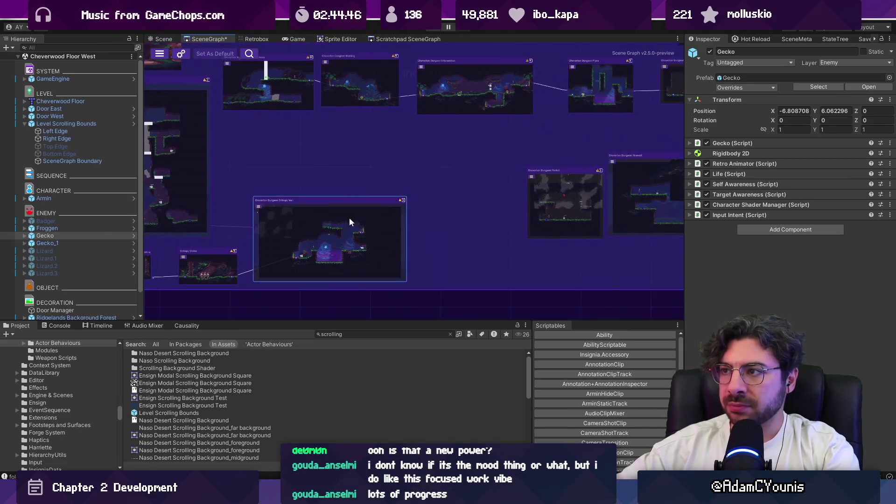
pyautogui.doubleClick(314, 223)
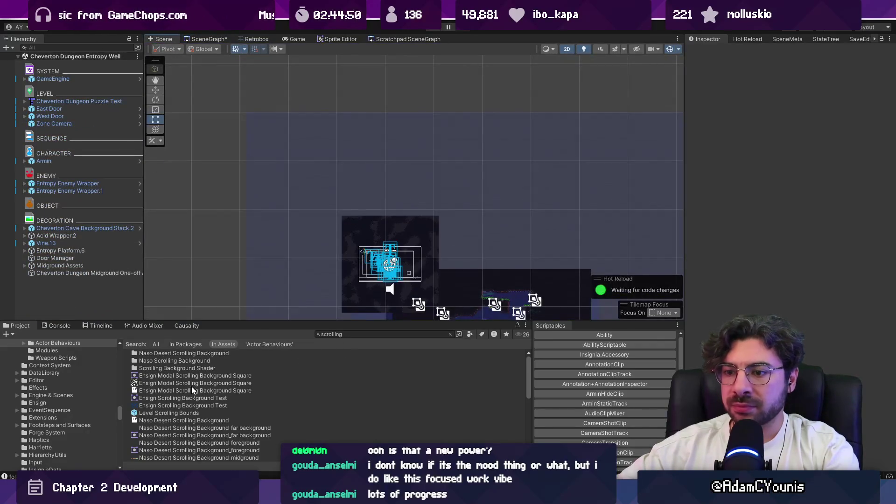
# Add the Level Scrolling Bounds prefab to the Entropy Well scene and frame it
pyautogui.moveTo(180, 413)
pyautogui.mouseDown()
pyautogui.moveTo(83, 265)
pyautogui.moveTo(88, 101)
pyautogui.moveTo(88, 112)
pyautogui.mouseUp()
pyautogui.press('f')
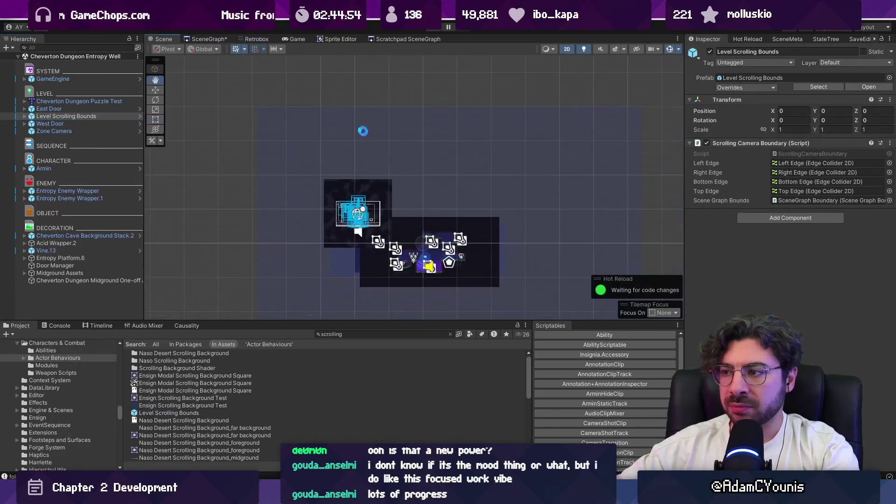
pyautogui.press('w')
pyautogui.scroll(2, 411, 245)
pyautogui.scroll(3, 411, 245)
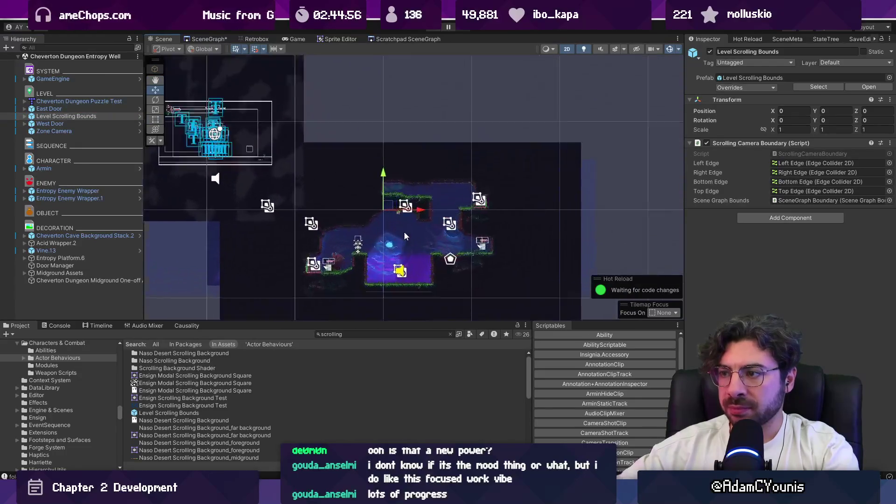
# Place the Left Edge at X −4.945 and the Right Edge at X 6.75
pyautogui.click(24, 115)
pyautogui.click(51, 124)
pyautogui.moveTo(410, 206); pyautogui.dragTo(306, 206)
pyautogui.click(96, 131)
pyautogui.moveTo(411, 206)
pyautogui.mouseDown()
pyautogui.moveTo(382, 154)
pyautogui.moveTo(525, 154)
pyautogui.mouseUp()
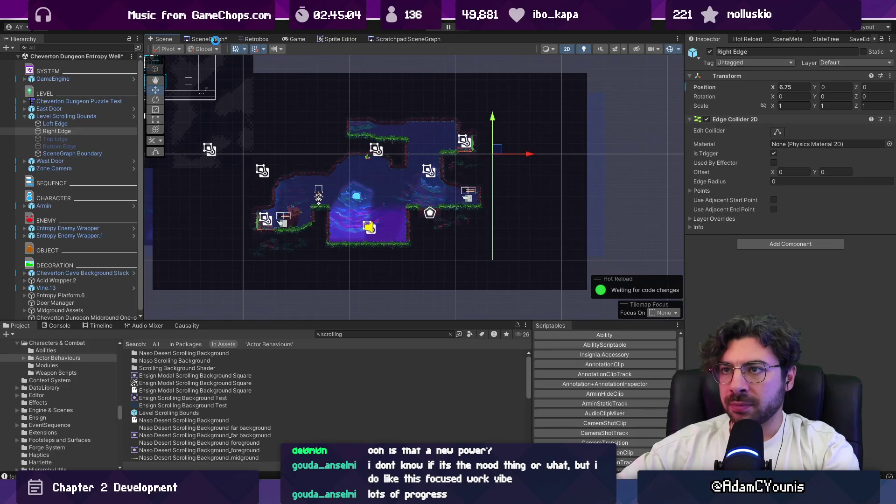
pyautogui.click(215, 38)
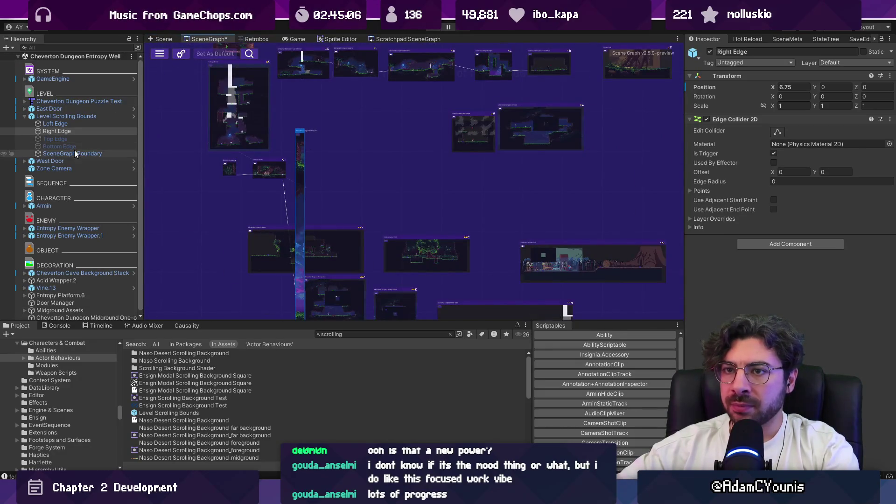
# Refresh the Entropy Well graph node from its new bounds, then check it against the Chapter 2 layout
pyautogui.click(94, 117)
pyautogui.click(699, 142)
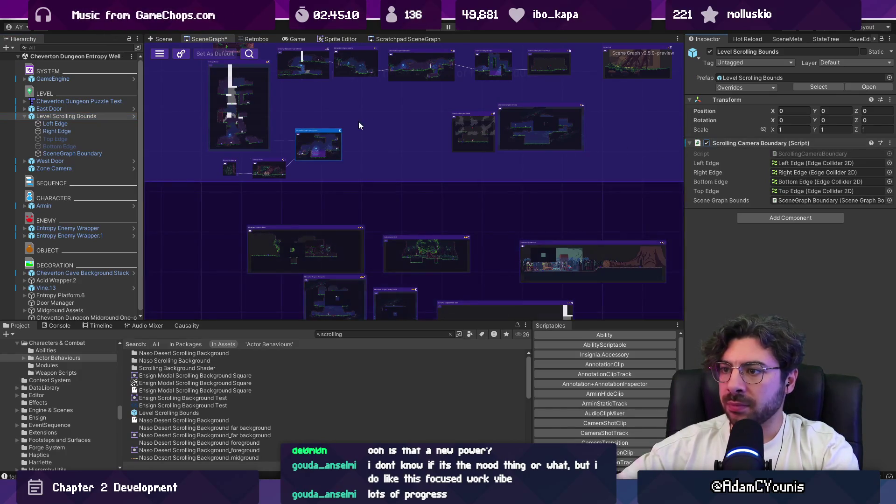
pyautogui.scroll(-5, 354, 200)
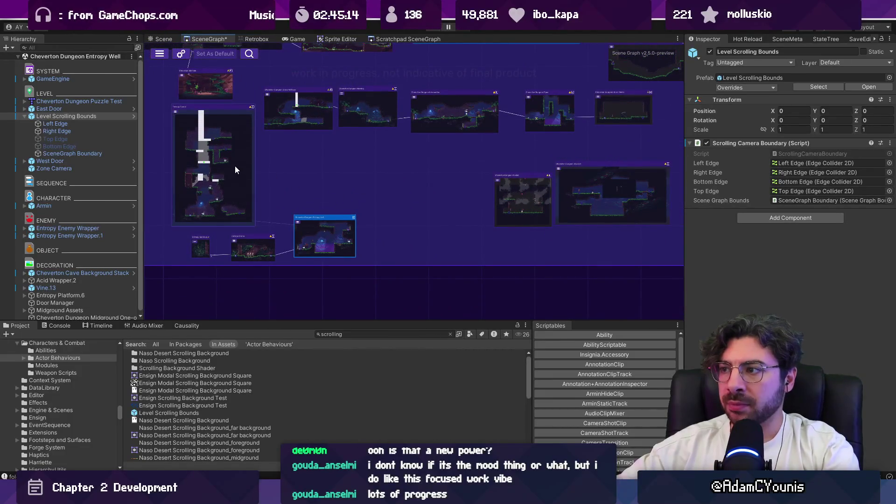
pyautogui.moveTo(327, 183); pyautogui.dragTo(348, 243)
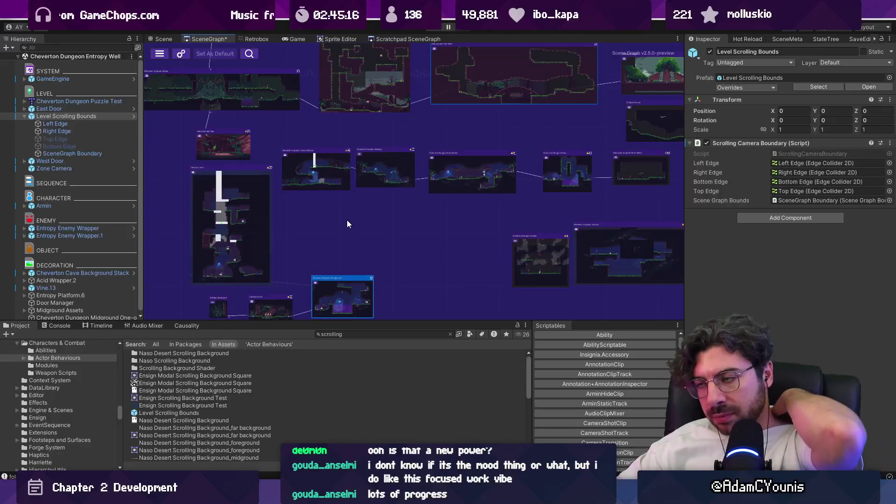
pyautogui.scroll(2, 354, 245)
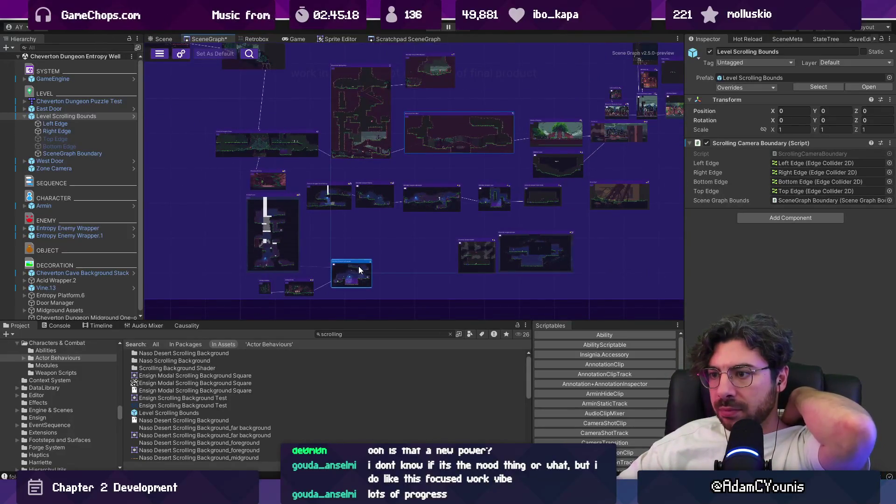
pyautogui.hotkey('alt', 'Tab')
pyautogui.scroll(-10, 509, 355)
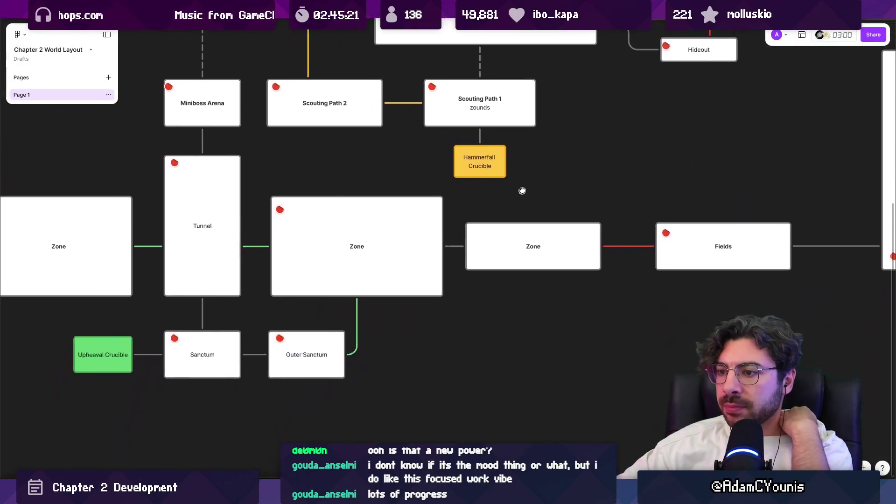
pyautogui.hotkey('alt', 'Tab')
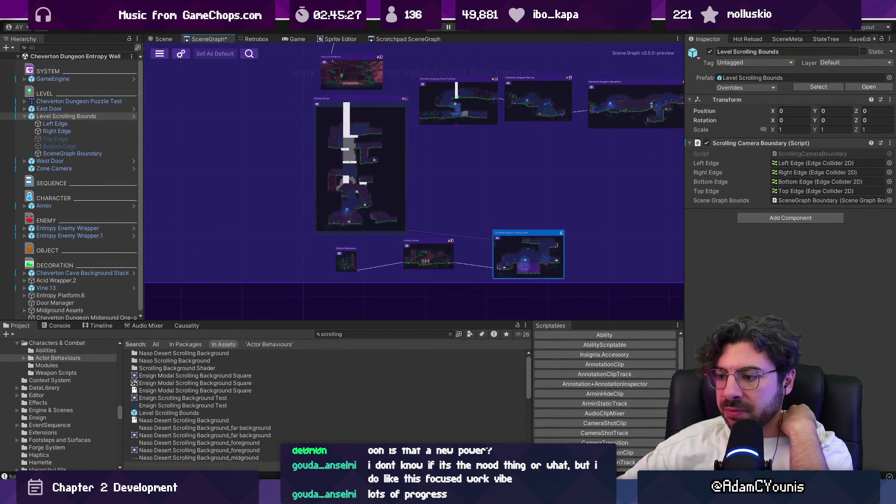
# Reposition the Venting and Pipe nodes and two neighbouring room nodes in the graph
pyautogui.hotkey('alt', 'Tab')
pyautogui.hotkey('alt', 'Tab')
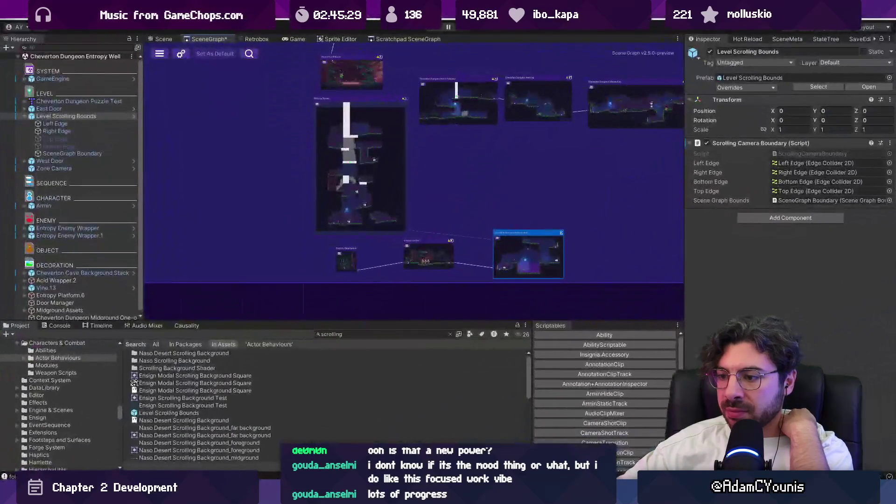
pyautogui.hotkey('alt', 'Tab')
pyautogui.hotkey('alt', 'Tab')
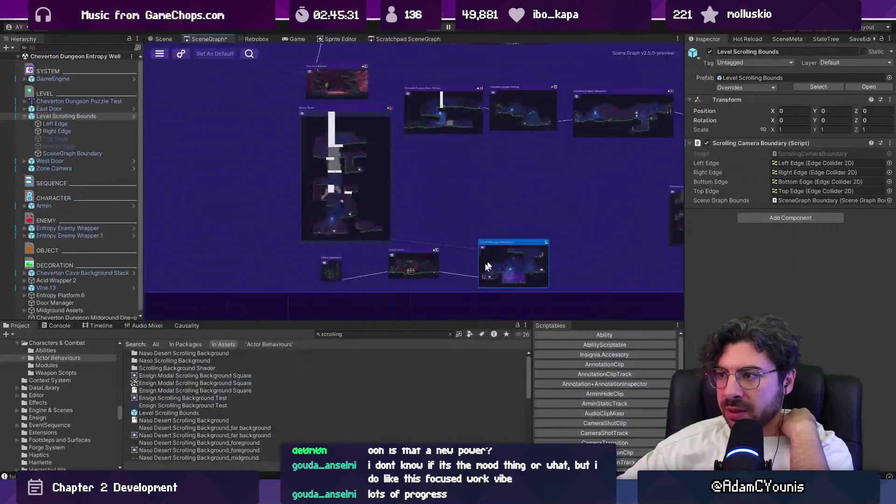
pyautogui.moveTo(366, 228)
pyautogui.mouseDown()
pyautogui.moveTo(408, 237)
pyautogui.moveTo(419, 250)
pyautogui.mouseUp()
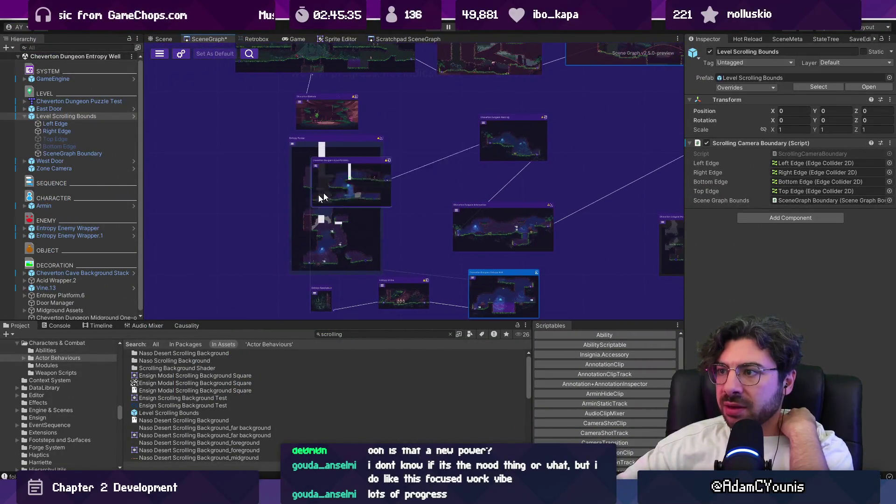
pyautogui.moveTo(260, 209); pyautogui.dragTo(264, 222)
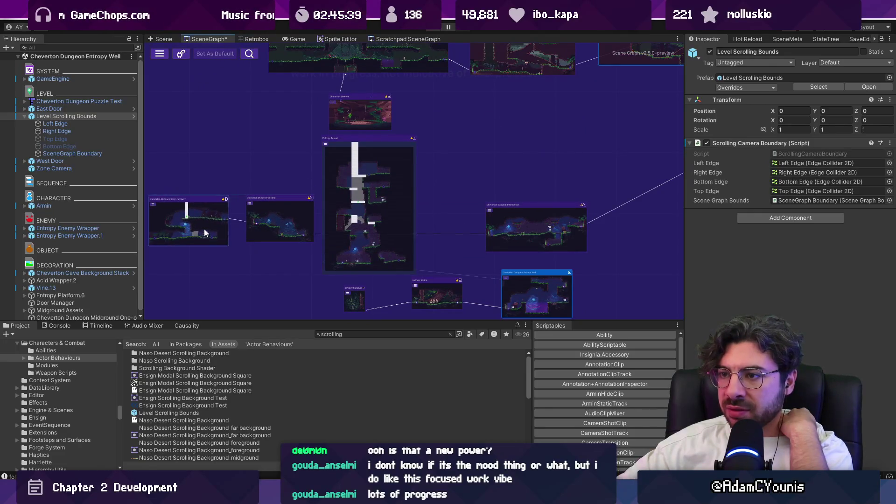
pyautogui.scroll(-3, 396, 228)
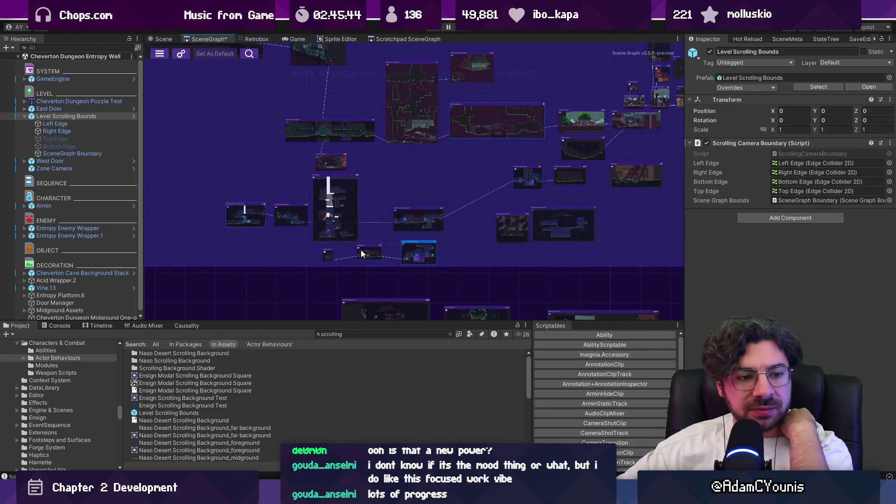
pyautogui.scroll(3, 361, 255)
pyautogui.moveTo(473, 182)
pyautogui.mouseDown()
pyautogui.moveTo(457, 178)
pyautogui.moveTo(366, 250)
pyautogui.mouseUp()
pyautogui.moveTo(278, 245); pyautogui.dragTo(258, 233)
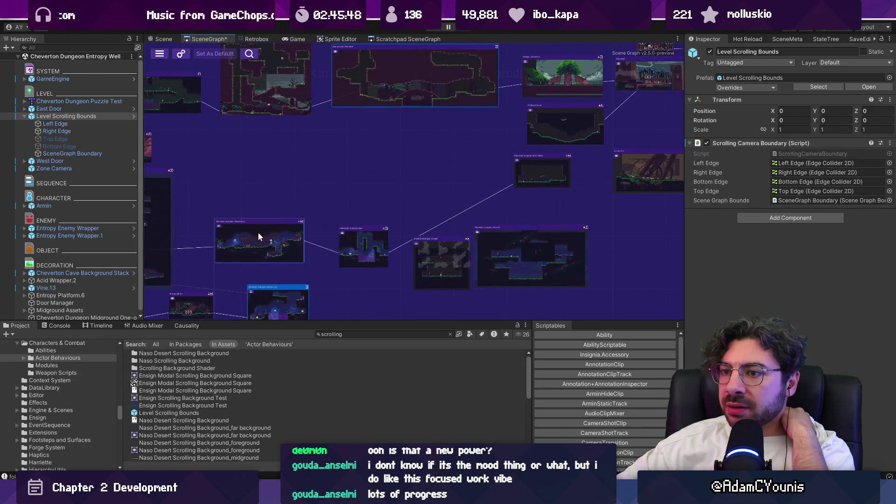
pyautogui.moveTo(359, 247); pyautogui.dragTo(368, 233)
# Move the Riverrust room node down and left, then a small room node up and left
pyautogui.moveTo(454, 256)
pyautogui.mouseDown()
pyautogui.moveTo(367, 240)
pyautogui.moveTo(269, 270)
pyautogui.moveTo(462, 223)
pyautogui.moveTo(322, 111)
pyautogui.mouseUp()
pyautogui.scroll(3, 368, 234)
pyautogui.scroll(-2, 368, 234)
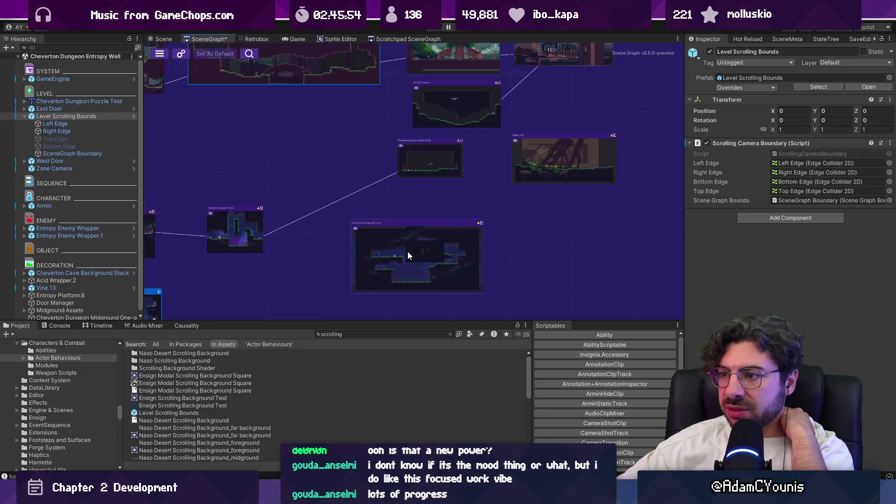
pyautogui.moveTo(425, 248)
pyautogui.mouseDown()
pyautogui.moveTo(286, 296)
pyautogui.moveTo(256, 255)
pyautogui.mouseUp()
pyautogui.scroll(-3, 369, 251)
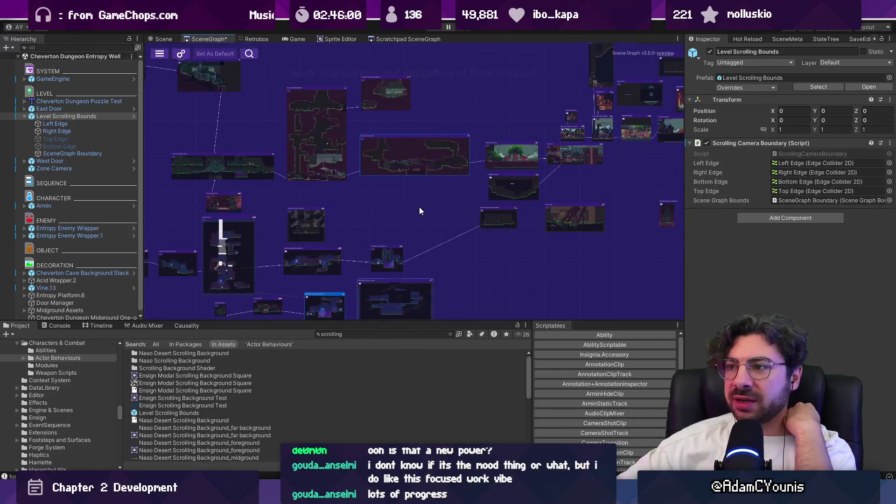
pyautogui.moveTo(444, 207); pyautogui.dragTo(295, 268)
pyautogui.scroll(2, 363, 117)
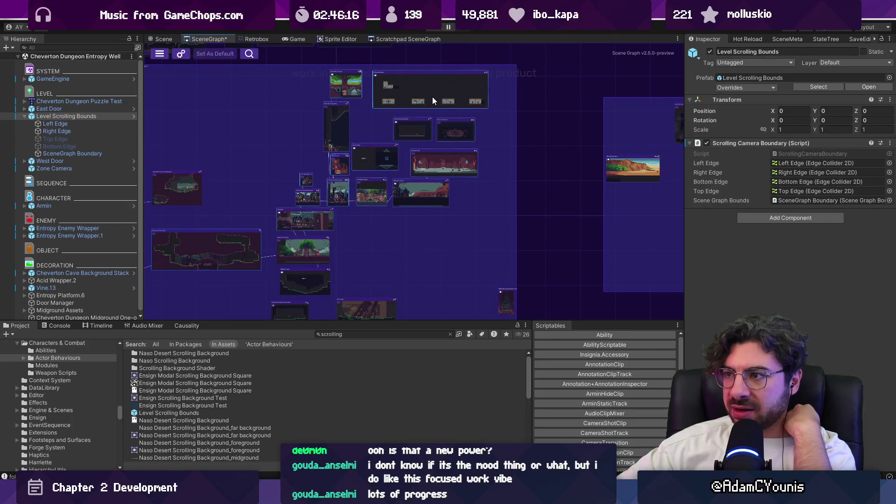
pyautogui.moveTo(509, 286)
pyautogui.mouseDown()
pyautogui.moveTo(471, 296)
pyautogui.moveTo(446, 232)
pyautogui.mouseUp()
# Place the Cheverton Hall node directly below Cheverton Garden
pyautogui.scroll(3, 409, 196)
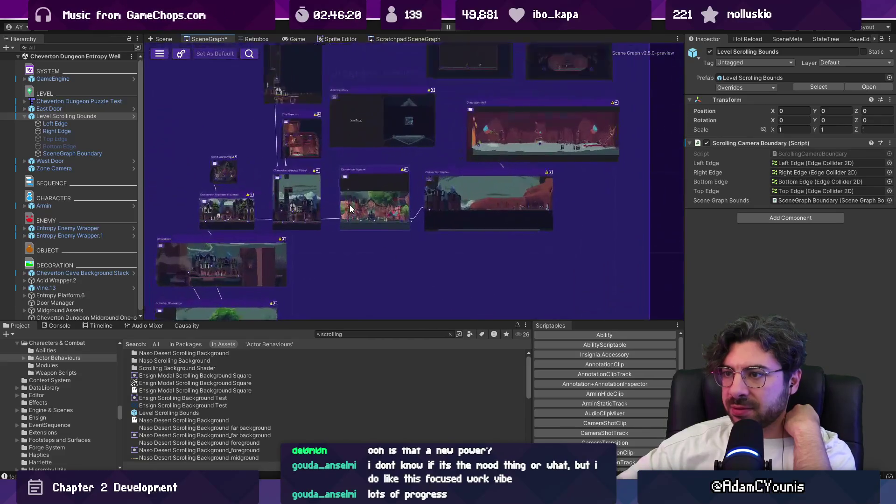
pyautogui.click(455, 220)
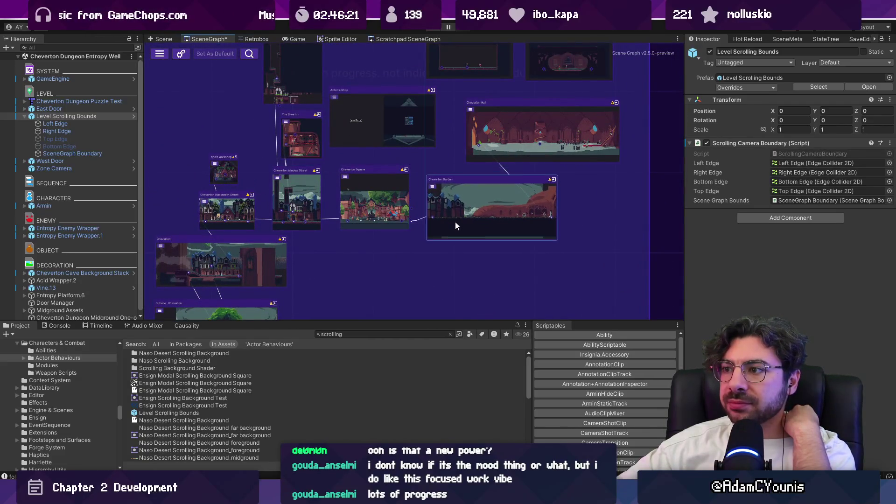
pyautogui.click(506, 141)
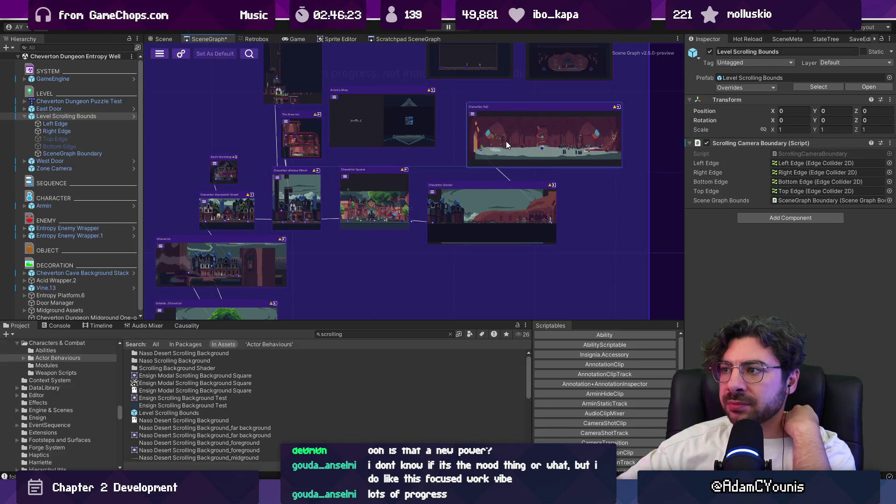
pyautogui.moveTo(501, 138)
pyautogui.mouseDown()
pyautogui.moveTo(477, 286)
pyautogui.moveTo(477, 262)
pyautogui.moveTo(494, 259)
pyautogui.mouseUp()
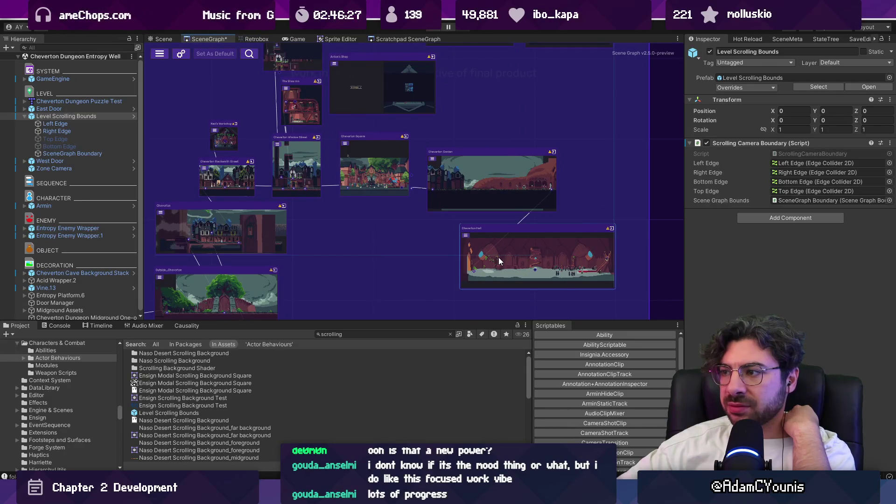
# Zoom out and shift the Cheverton Keep Landing node right to a new spot
pyautogui.scroll(-4, 500, 261)
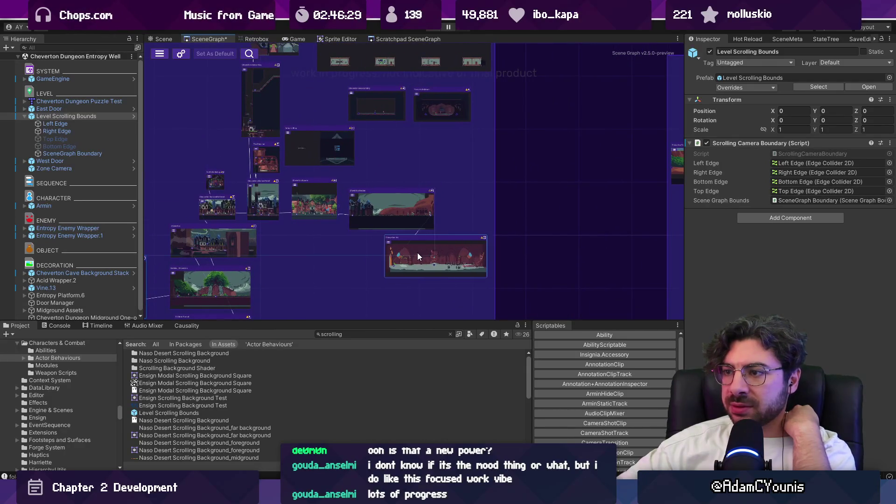
pyautogui.scroll(4, 396, 201)
pyautogui.scroll(-2, 420, 207)
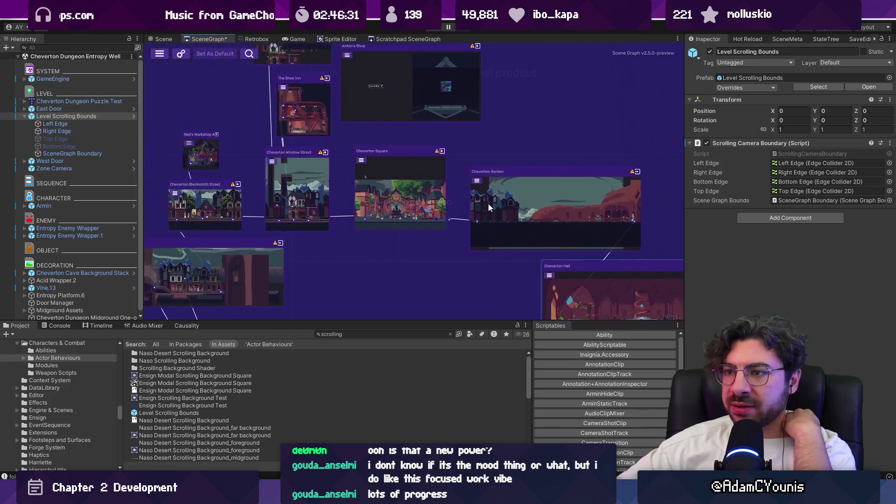
pyautogui.scroll(2, 469, 209)
pyautogui.scroll(-4, 385, 195)
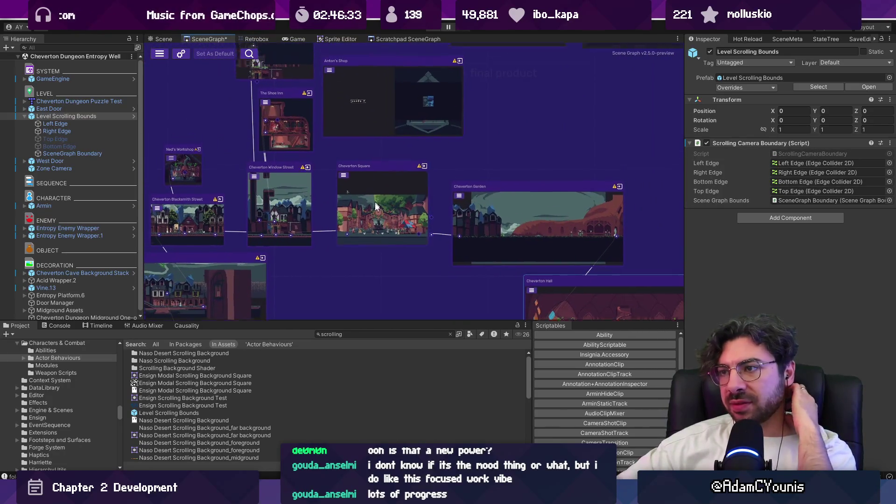
pyautogui.moveTo(484, 155)
pyautogui.mouseDown()
pyautogui.moveTo(441, 146)
pyautogui.moveTo(546, 201)
pyautogui.moveTo(539, 164)
pyautogui.mouseUp()
pyautogui.scroll(-2, 494, 208)
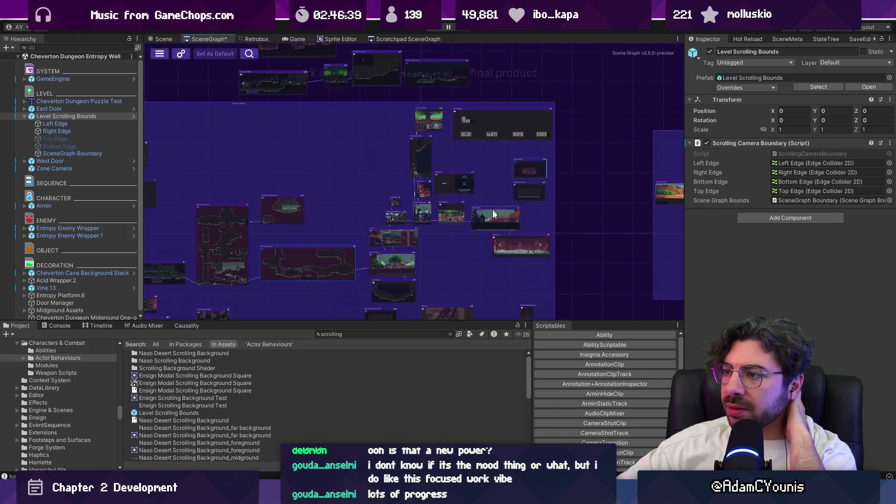
# Pan around the SceneGraph and move one room node up and left
pyautogui.scroll(-2, 485, 129)
pyautogui.scroll(5, 390, 210)
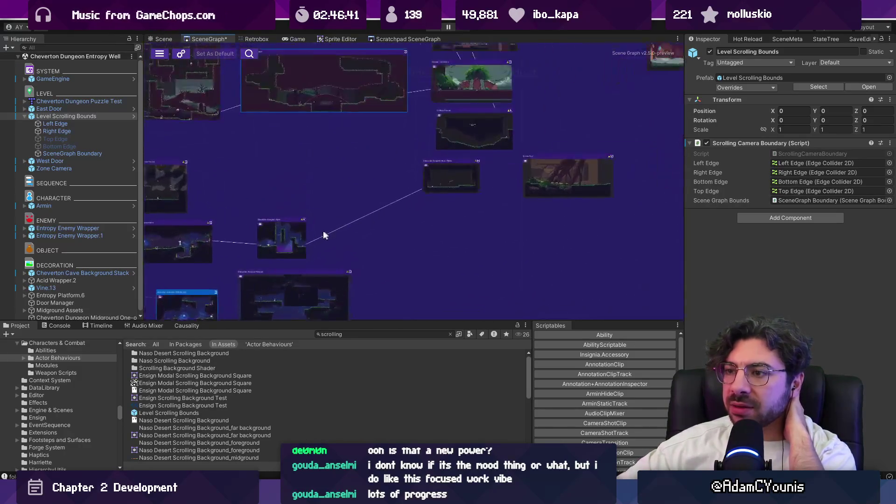
pyautogui.scroll(-3, 355, 224)
pyautogui.scroll(2, 485, 241)
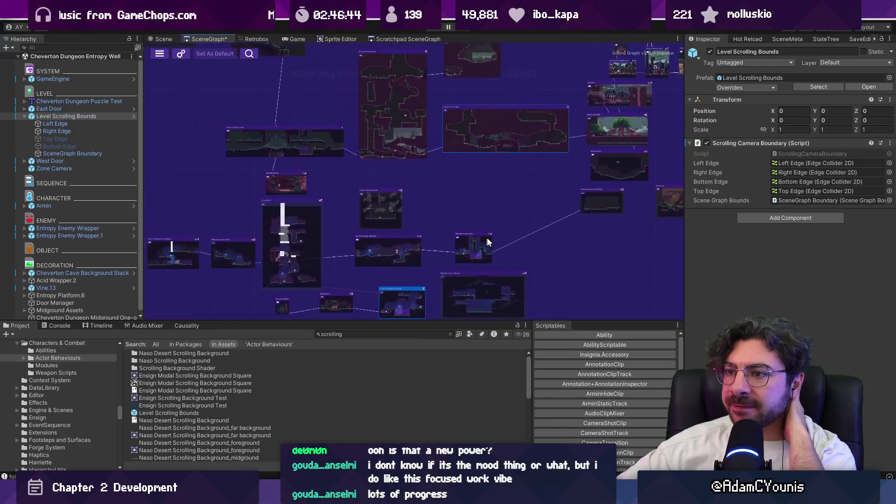
pyautogui.moveTo(485, 241); pyautogui.dragTo(504, 277)
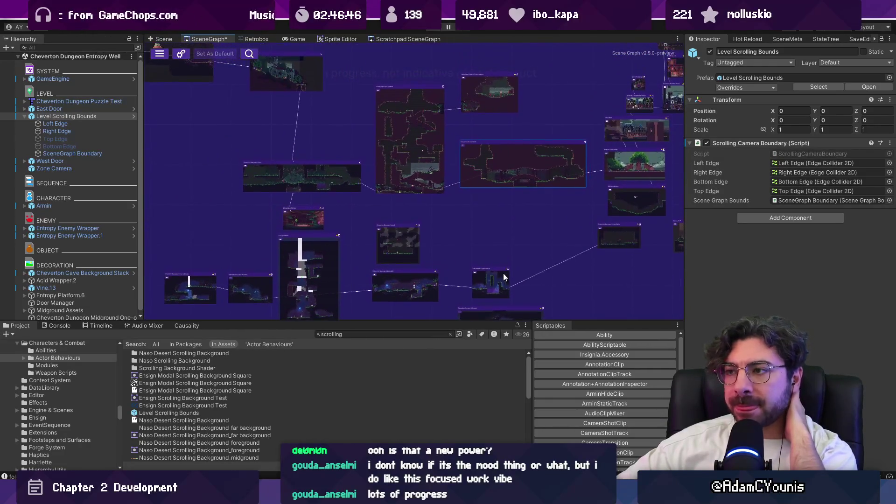
pyautogui.moveTo(430, 182); pyautogui.dragTo(456, 255)
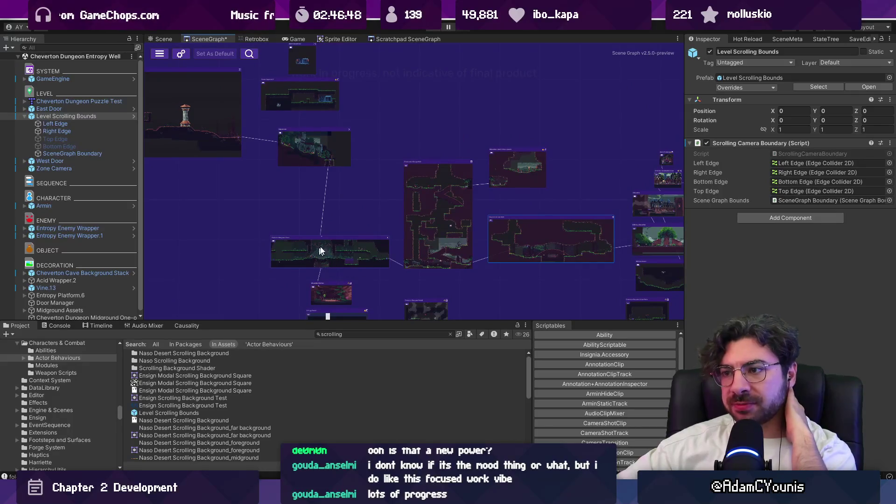
pyautogui.moveTo(487, 290); pyautogui.dragTo(415, 214)
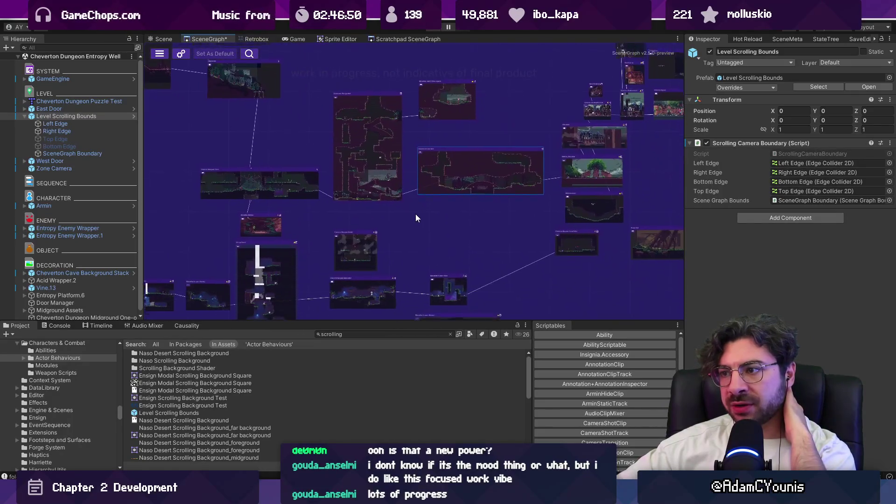
pyautogui.moveTo(390, 222)
pyautogui.mouseDown()
pyautogui.moveTo(293, 180)
pyautogui.moveTo(300, 184)
pyautogui.mouseUp()
# Zoom and pan the graph to bring the Cheverwood Floor West node into view
pyautogui.scroll(-3, 300, 184)
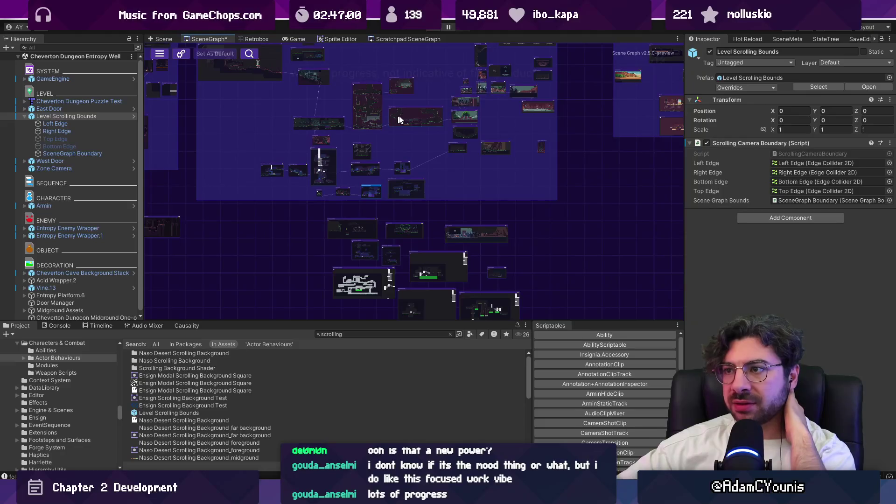
pyautogui.scroll(3, 392, 120)
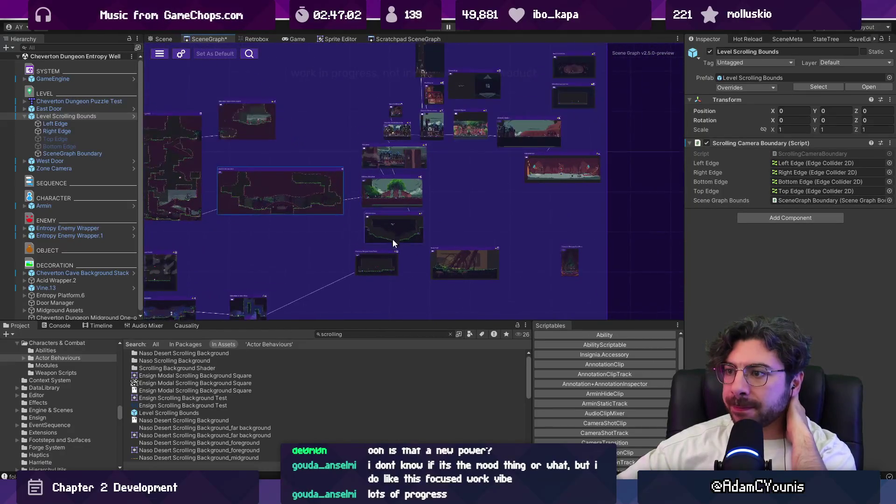
pyautogui.scroll(3, 393, 237)
pyautogui.scroll(-5, 415, 201)
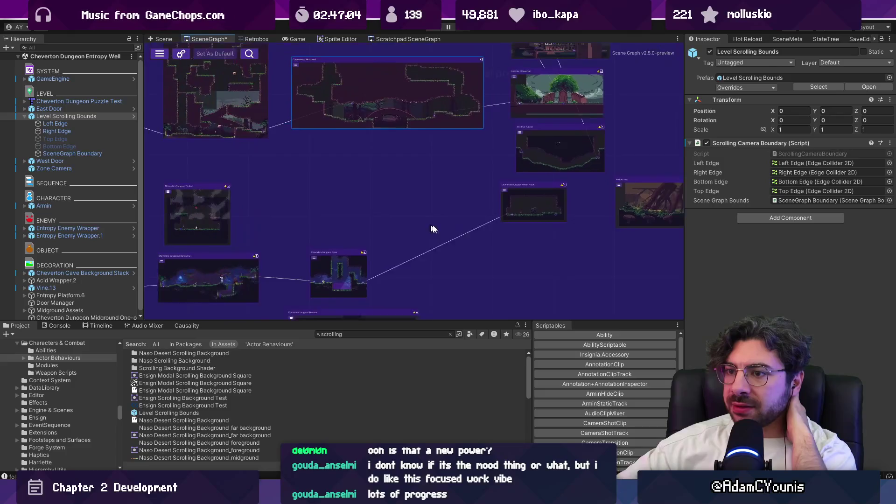
pyautogui.moveTo(305, 246); pyautogui.dragTo(336, 237)
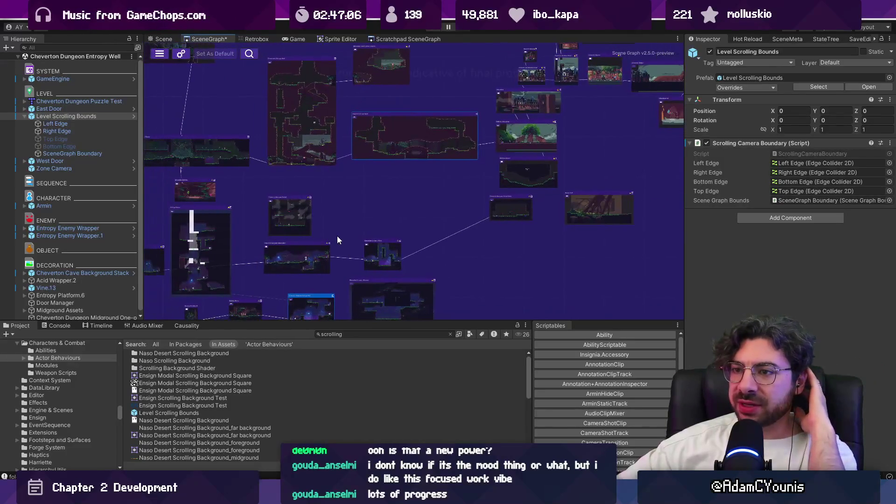
pyautogui.moveTo(320, 192)
pyautogui.mouseDown()
pyautogui.moveTo(348, 213)
pyautogui.moveTo(450, 215)
pyautogui.mouseUp()
pyautogui.scroll(1, 449, 215)
pyautogui.scroll(5, 442, 217)
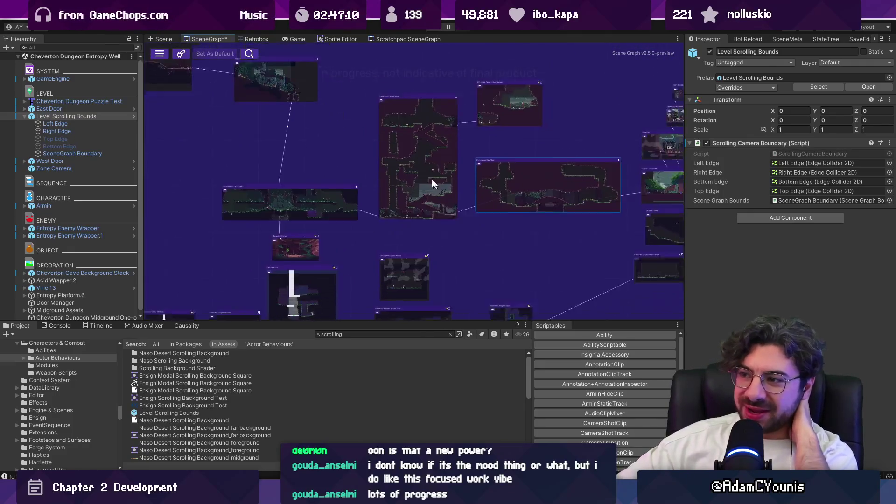
pyautogui.scroll(-5, 423, 189)
pyautogui.moveTo(423, 189)
pyautogui.mouseDown()
pyautogui.moveTo(345, 161)
pyautogui.moveTo(340, 174)
pyautogui.mouseUp()
pyautogui.hscroll(2, 396, 189)
pyautogui.moveTo(408, 159)
pyautogui.mouseDown()
pyautogui.moveTo(455, 184)
pyautogui.moveTo(536, 188)
pyautogui.moveTo(512, 226)
pyautogui.mouseUp()
# Nudge the tunnel room node slightly left and pan up to reveal more rooms
pyautogui.hscroll(2, 486, 209)
pyautogui.hscroll(3, 392, 209)
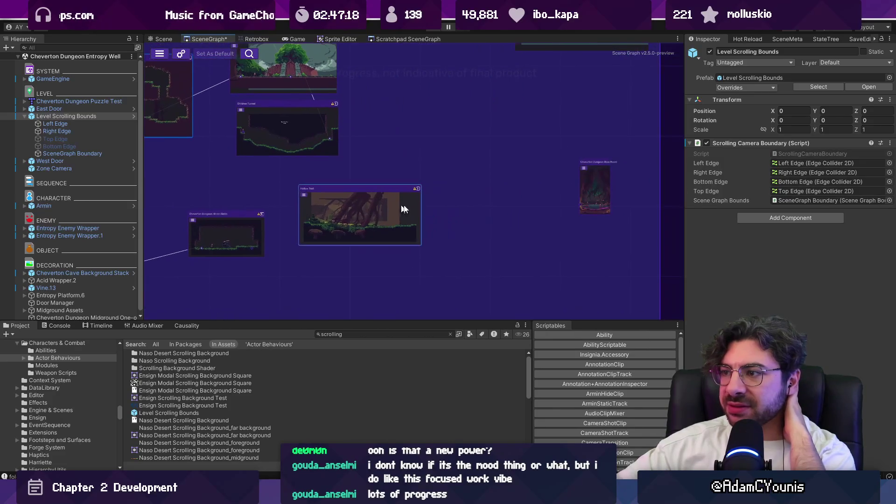
pyautogui.scroll(3, 391, 267)
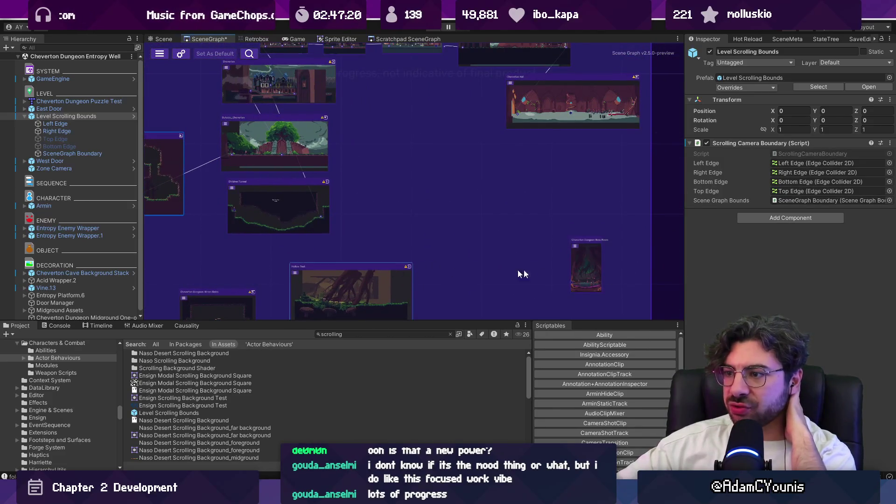
pyautogui.hscroll(-5, 473, 258)
pyautogui.scroll(2, 447, 193)
pyautogui.moveTo(486, 265)
pyautogui.mouseDown()
pyautogui.moveTo(348, 152)
pyautogui.moveTo(465, 257)
pyautogui.mouseUp()
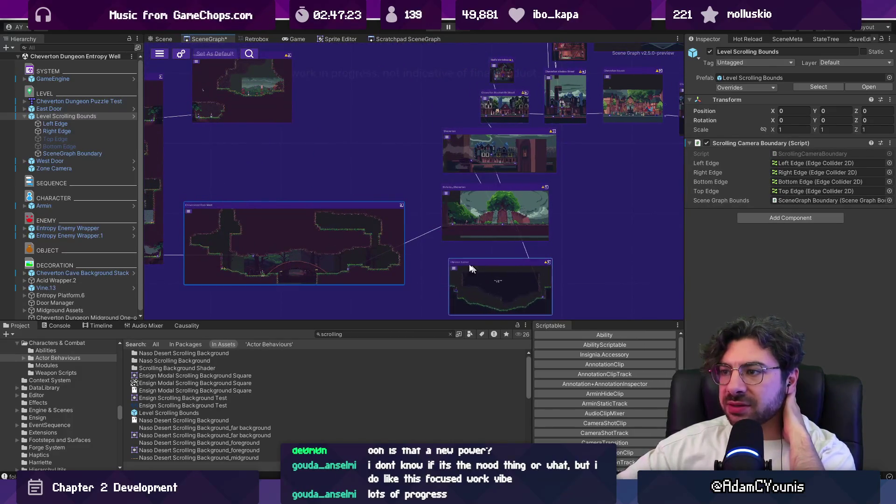
pyautogui.scroll(-6, 436, 215)
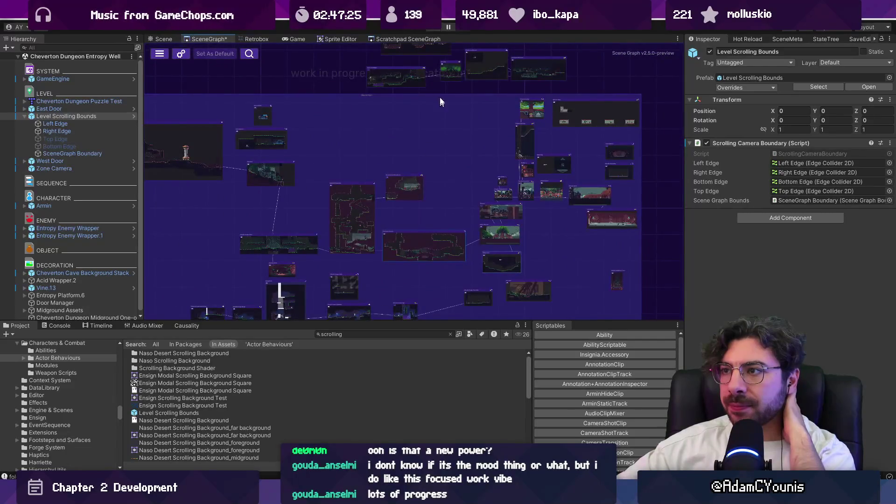
pyautogui.scroll(4, 417, 169)
pyautogui.scroll(-1, 320, 184)
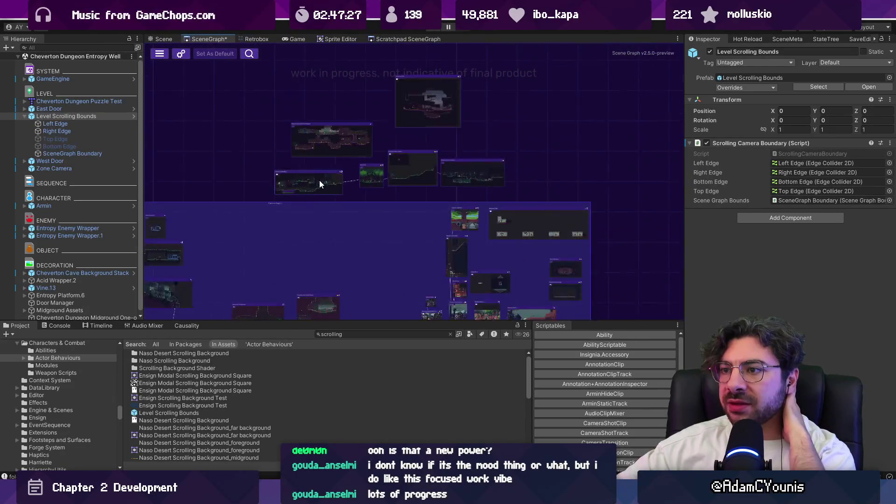
pyautogui.scroll(-2, 319, 184)
pyautogui.moveTo(319, 184); pyautogui.dragTo(322, 111)
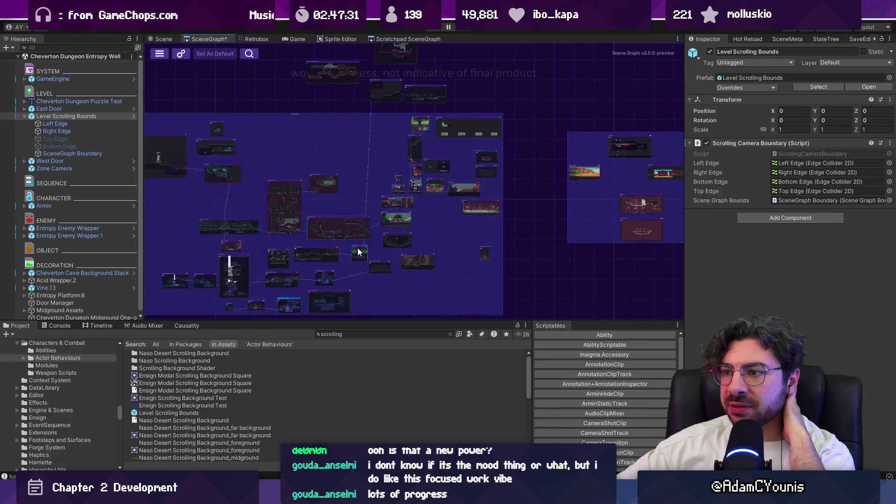
pyautogui.scroll(5, 352, 253)
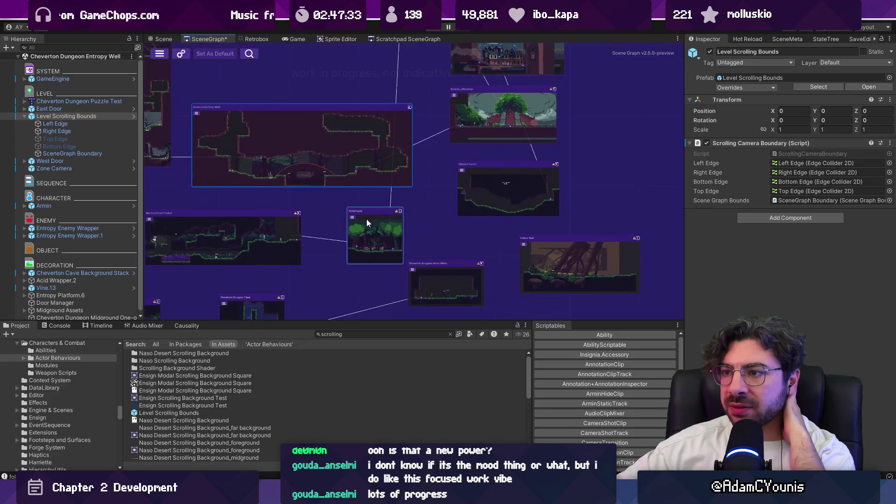
pyautogui.scroll(2, 385, 189)
pyautogui.scroll(3, 385, 188)
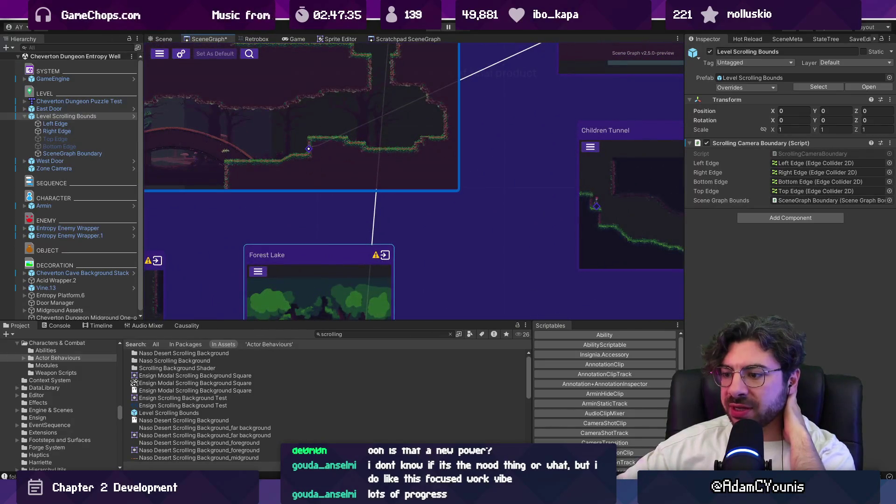
# Glance at the Figma world-layout board, then return to Unity's SceneGraph
pyautogui.hotkey('alt', 'Tab')
pyautogui.scroll(5, 527, 216)
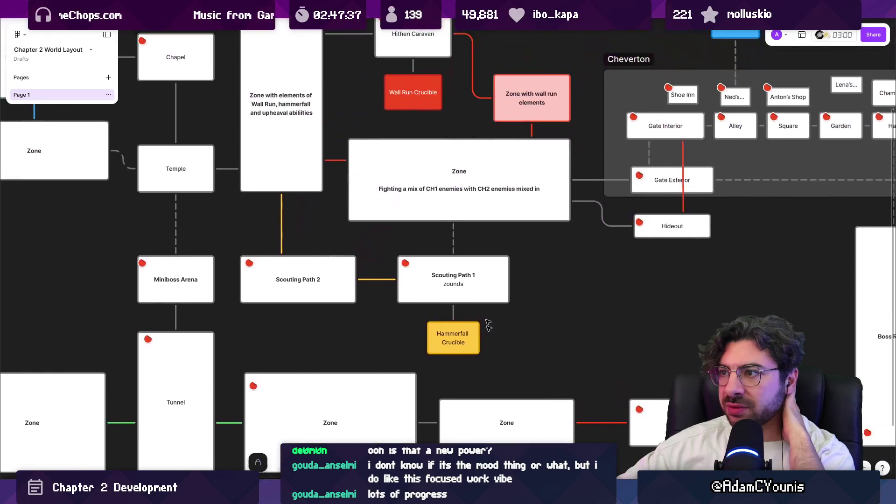
pyautogui.hotkey('alt', 'Tab')
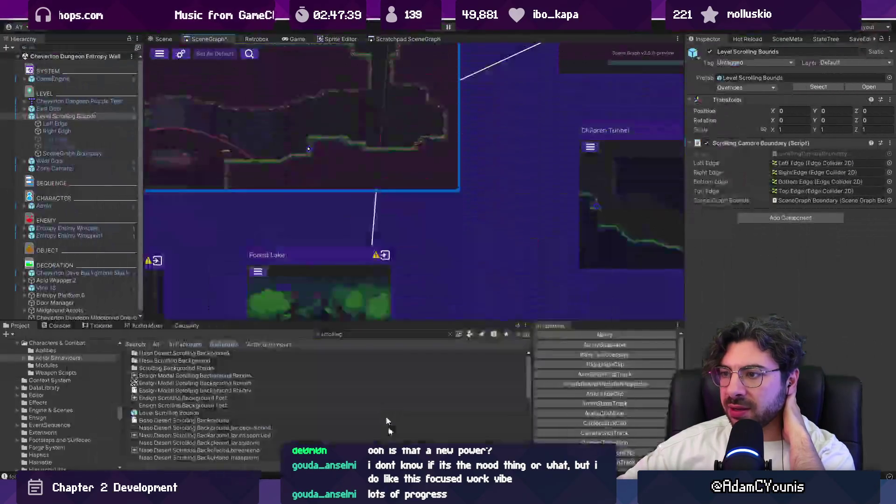
pyautogui.moveTo(399, 195); pyautogui.dragTo(306, 191)
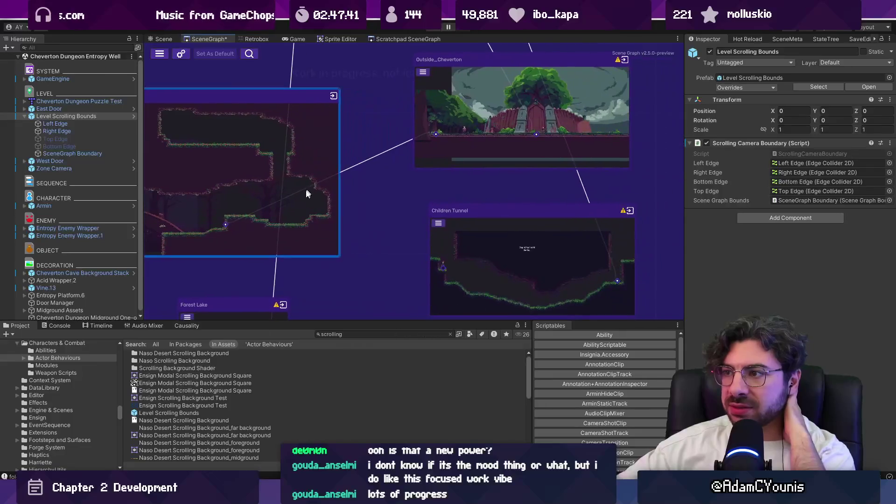
pyautogui.press('f')
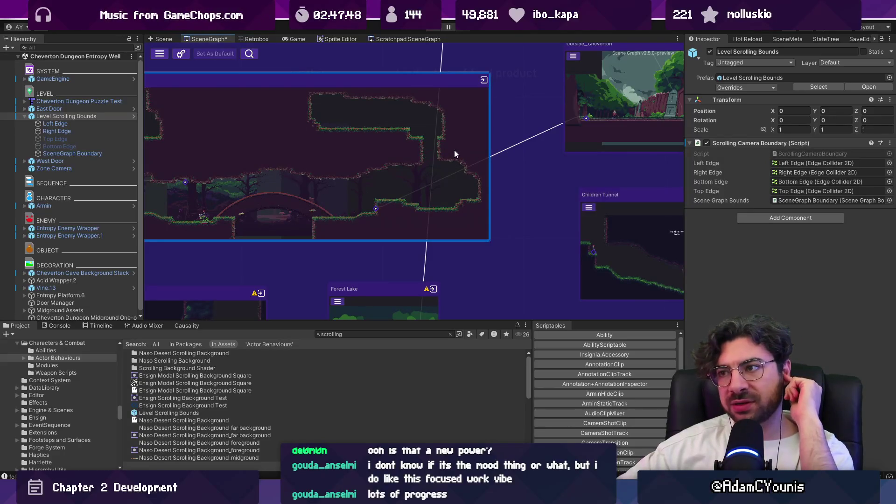
pyautogui.scroll(-3, 457, 149)
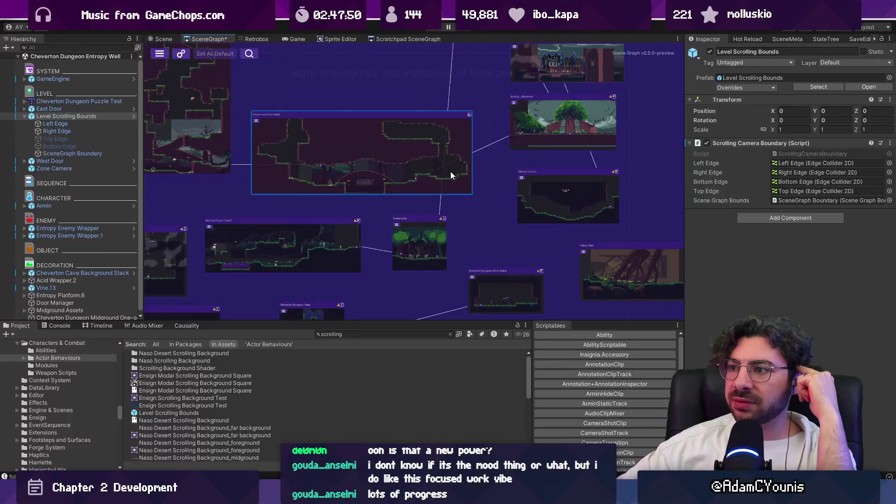
pyautogui.moveTo(400, 154)
pyautogui.mouseDown()
pyautogui.moveTo(529, 166)
pyautogui.moveTo(494, 174)
pyautogui.mouseUp()
# Open Cheverwood Floor West and delete both Ridgelands background objects
pyautogui.doubleClick(430, 167)
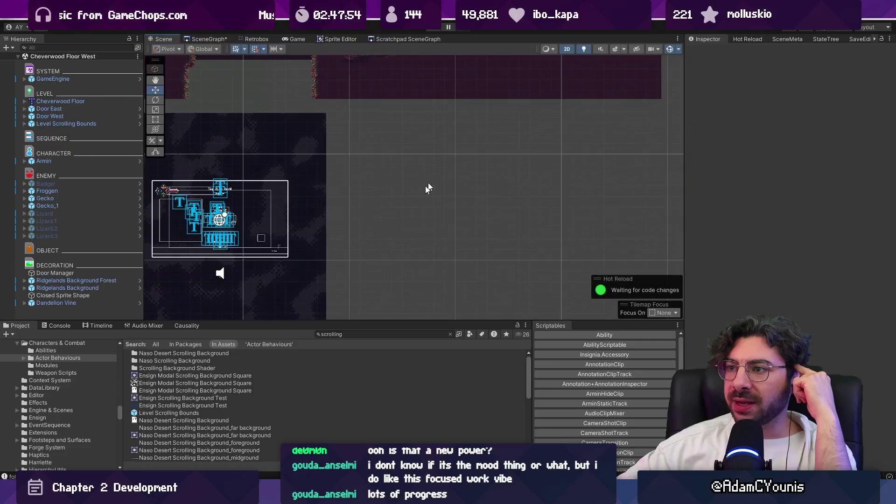
pyautogui.click(300, 184)
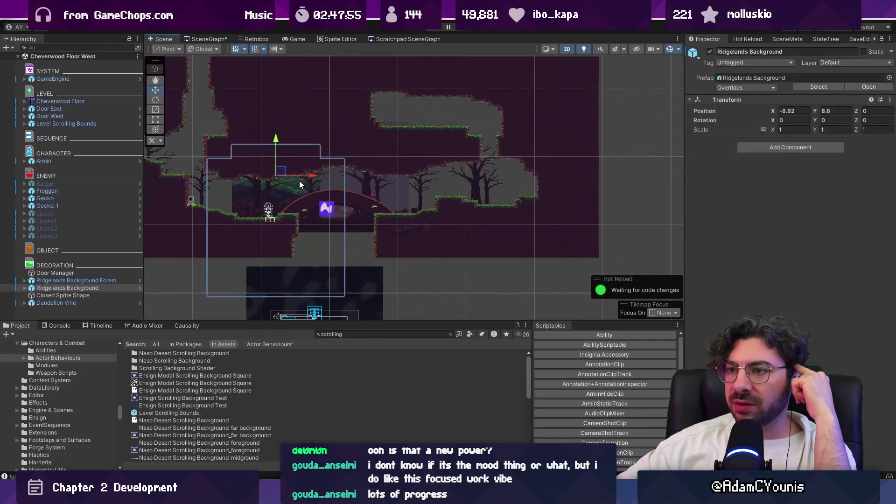
pyautogui.keyDown('ctrl'); pyautogui.click(98, 280); pyautogui.keyUp('ctrl')
pyautogui.press('Delete')
# Place the Cheverton Forest Background prefab in the scene and start a play test
pyautogui.click(347, 334)
pyautogui.write('verton b')
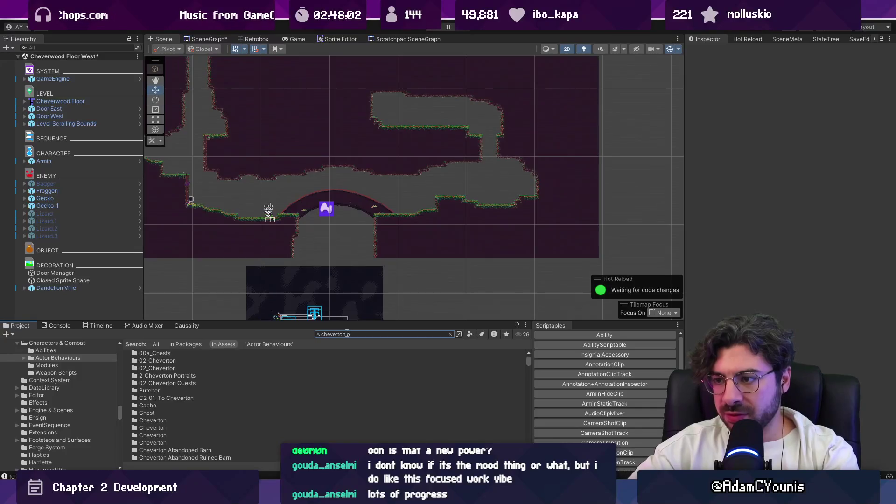
pyautogui.press('BackSpace')
pyautogui.write('on forest backgroun')
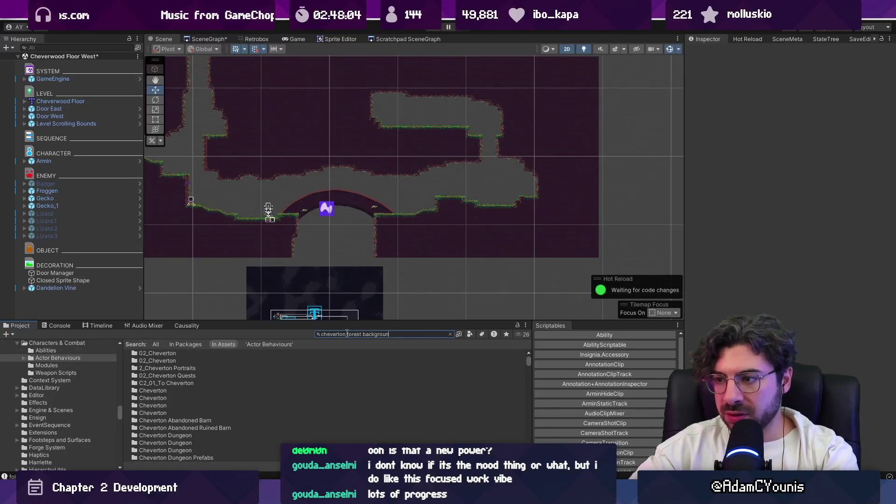
pyautogui.write('d')
pyautogui.moveTo(218, 372)
pyautogui.mouseDown()
pyautogui.moveTo(301, 200)
pyautogui.moveTo(332, 202)
pyautogui.mouseUp()
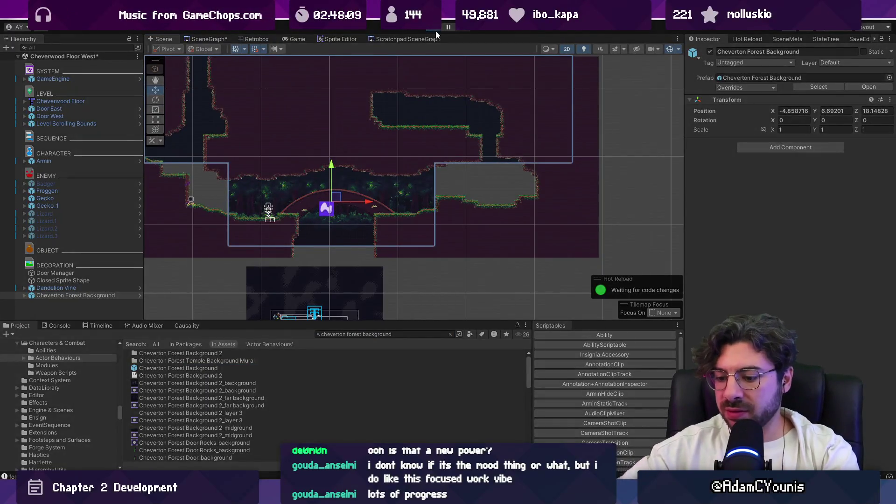
pyautogui.click(435, 31)
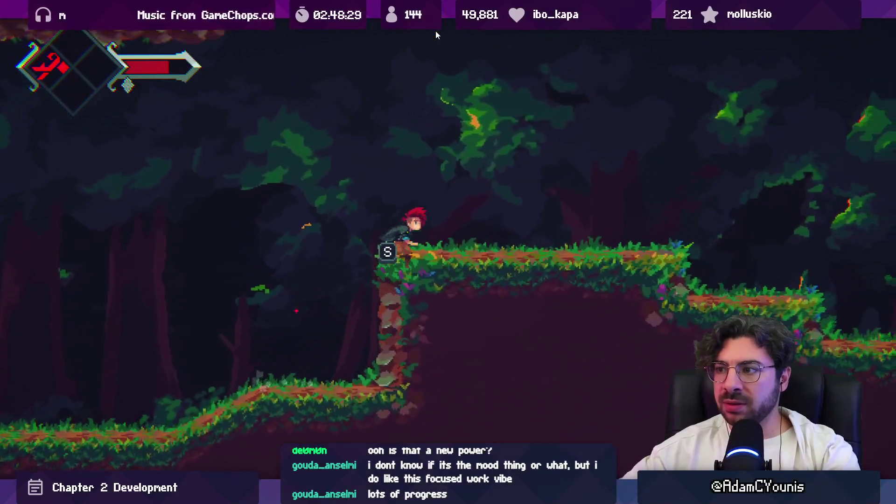
# Stop the forest play test and return to editing Cheverwood Floor West
pyautogui.hotkey('ctrl', 'p')
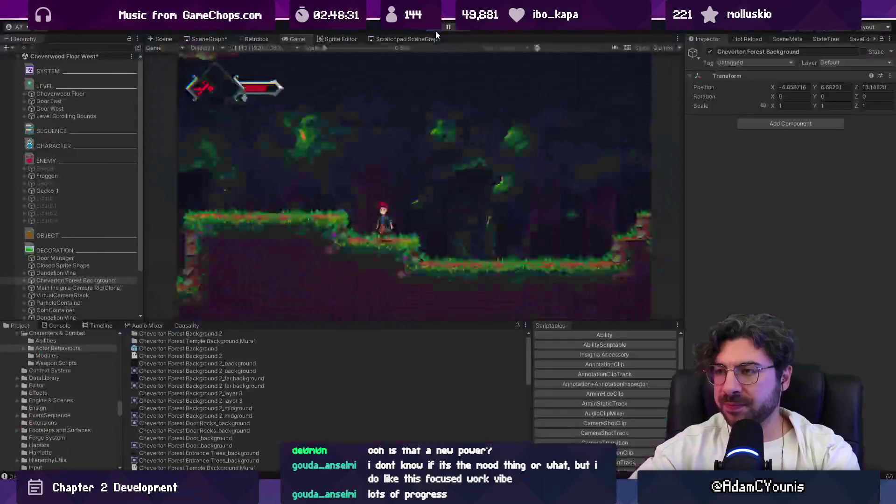
pyautogui.scroll(-3, 386, 173)
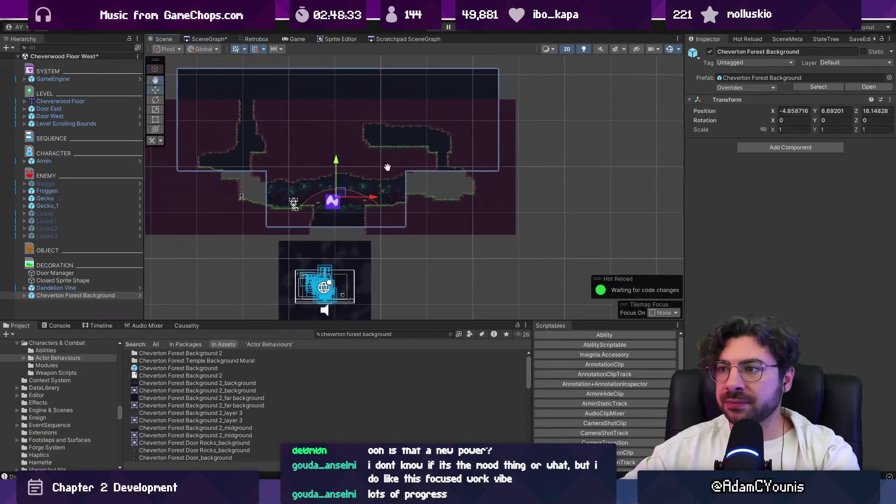
# Frame Door East and drag it right to the map edge at X 9.215, Y 6.86
pyautogui.scroll(2, 358, 190)
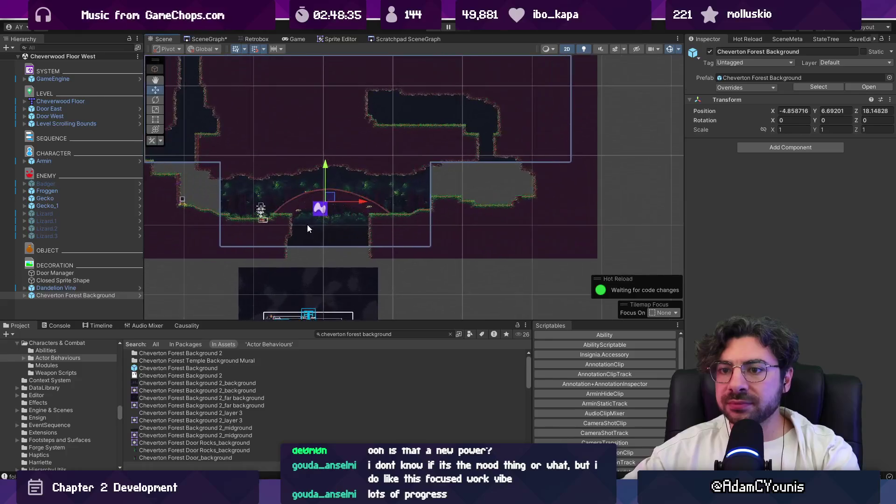
pyautogui.doubleClick(84, 108)
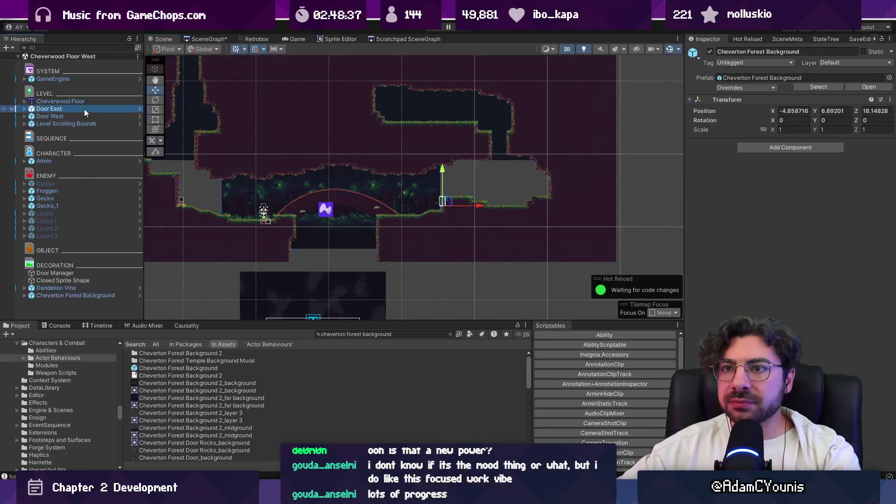
pyautogui.click(811, 354)
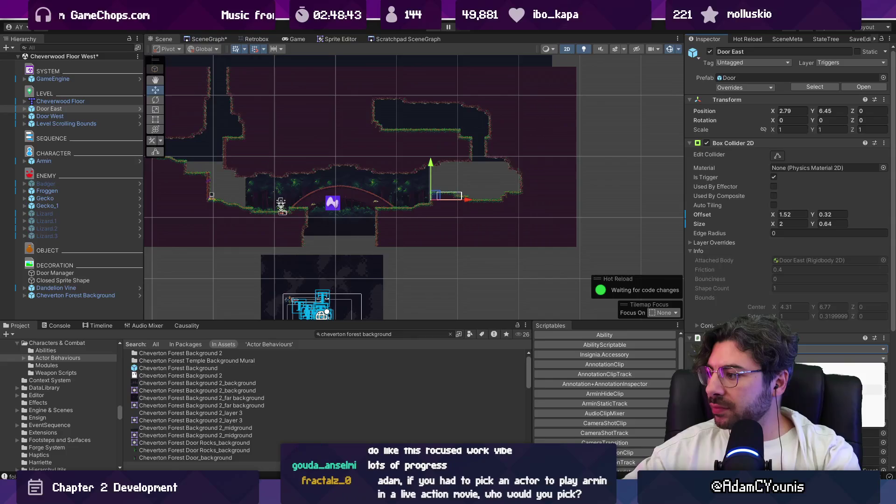
pyautogui.scroll(5, 327, 232)
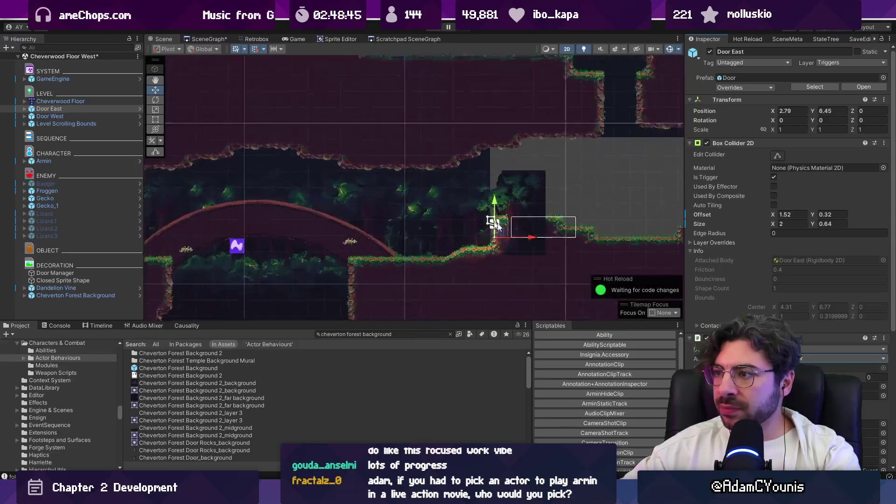
pyautogui.moveTo(327, 232)
pyautogui.mouseDown()
pyautogui.moveTo(355, 189)
pyautogui.moveTo(396, 179)
pyautogui.moveTo(495, 205)
pyautogui.moveTo(553, 174)
pyautogui.moveTo(573, 182)
pyautogui.moveTo(521, 213)
pyautogui.moveTo(579, 214)
pyautogui.moveTo(577, 205)
pyautogui.moveTo(574, 224)
pyautogui.mouseUp()
pyautogui.click(59, 101)
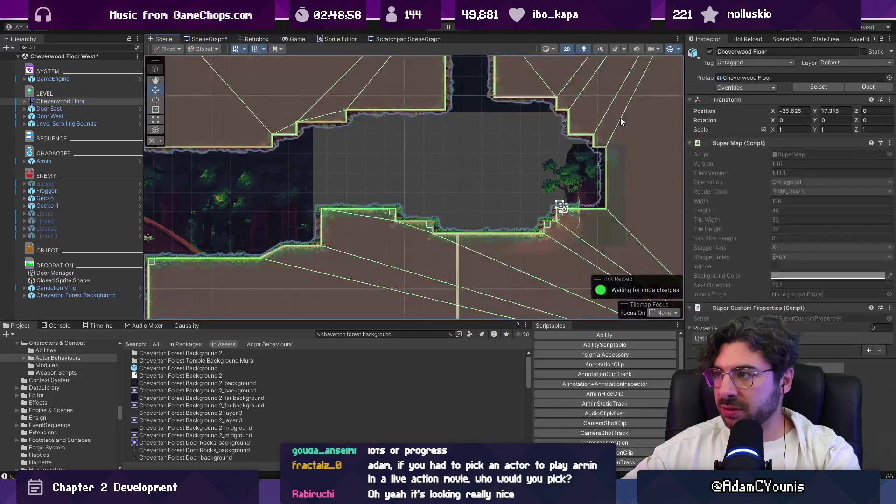
pyautogui.rightClick(70, 102)
# Open the Cheverwood Floor map in Tiled, cut the purple prototype strip and save
pyautogui.moveTo(134, 210)
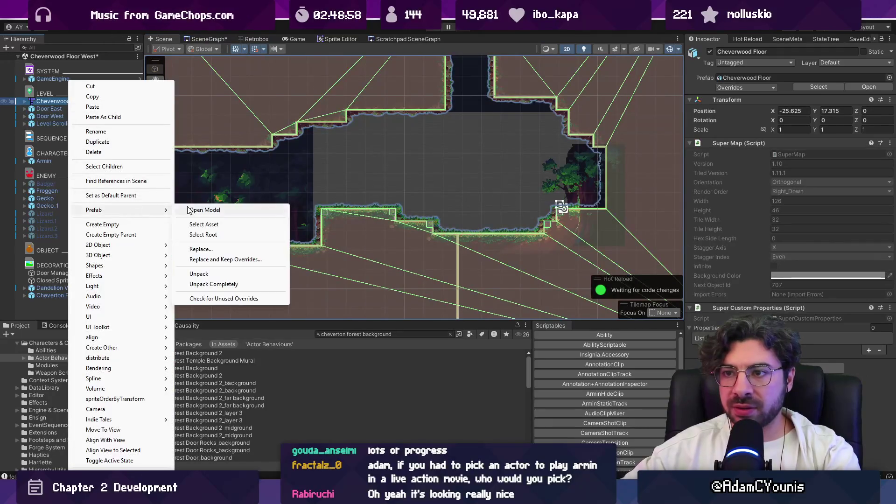
pyautogui.click(201, 209)
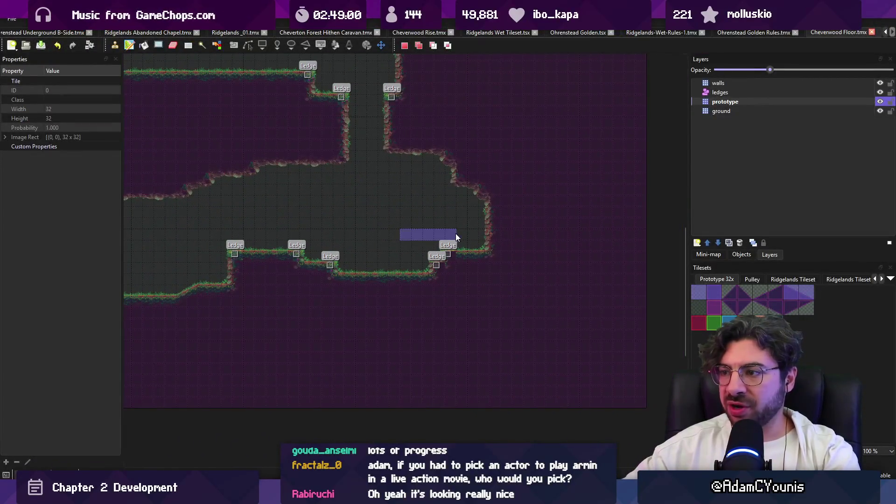
pyautogui.hotkey('ctrl', 'x')
pyautogui.hotkey('ctrl', 'v')
pyautogui.hotkey('ctrl', 's')
# Paint prototype tiles over the right wall, save, and frame the forest door in Unity
pyautogui.moveTo(426, 121)
pyautogui.mouseDown()
pyautogui.moveTo(470, 188)
pyautogui.moveTo(456, 176)
pyautogui.mouseUp()
pyautogui.click(457, 197)
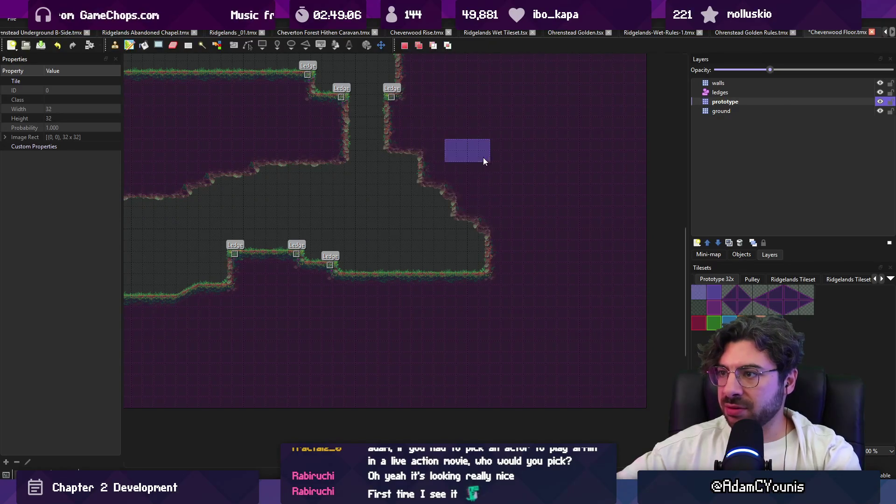
pyautogui.hotkey('ctrl', 's')
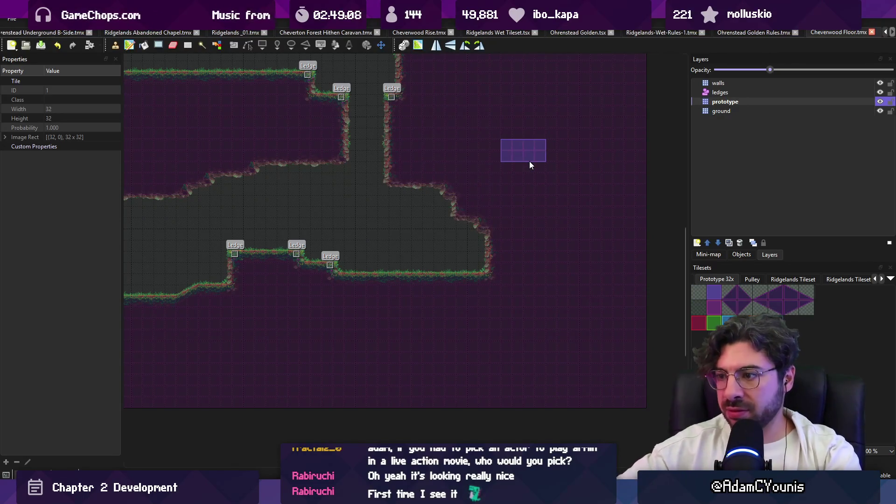
pyautogui.hotkey('alt', 'Tab')
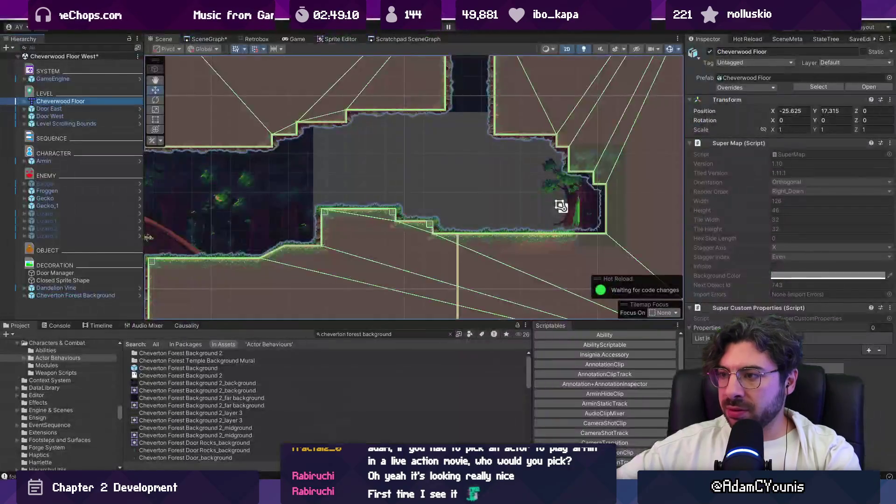
pyautogui.click(572, 196)
pyautogui.press('f')
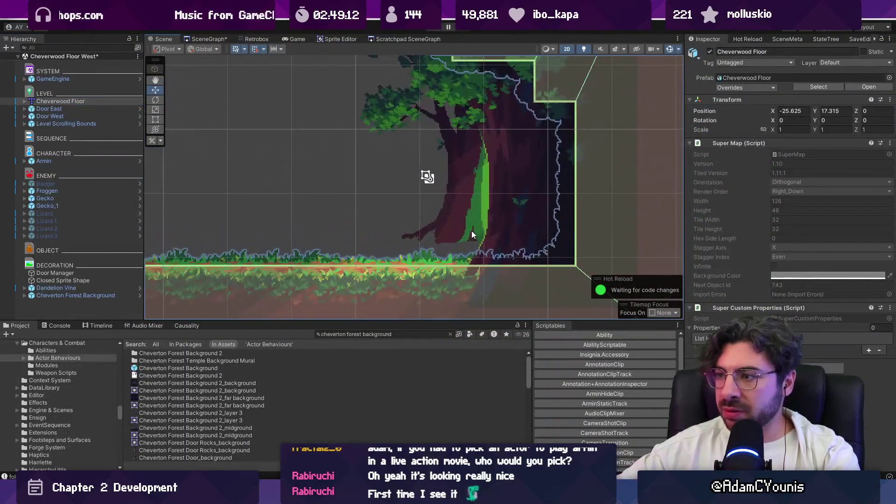
# Lower Door East onto the floor beside the forest door tree at X 9.12, Y 6.455
pyautogui.click(49, 108)
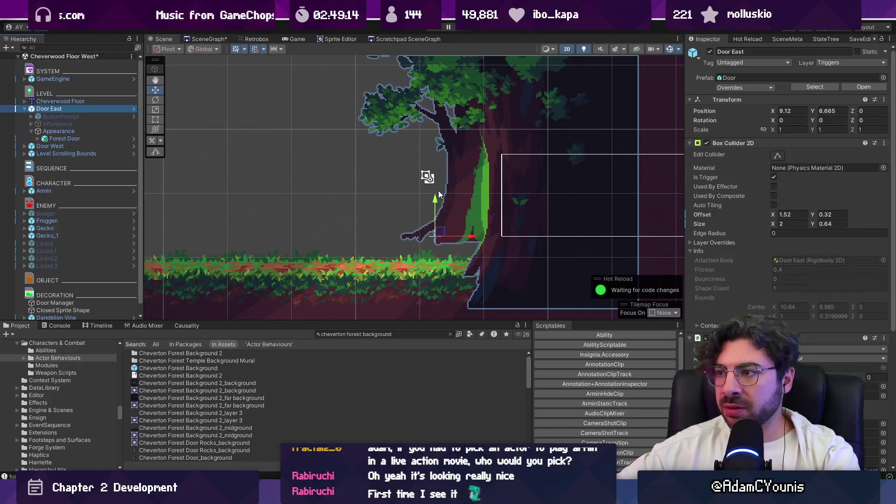
pyautogui.moveTo(434, 221)
pyautogui.mouseDown()
pyautogui.moveTo(434, 229)
pyautogui.moveTo(499, 200)
pyautogui.moveTo(493, 190)
pyautogui.mouseUp()
pyautogui.scroll(-5, 431, 219)
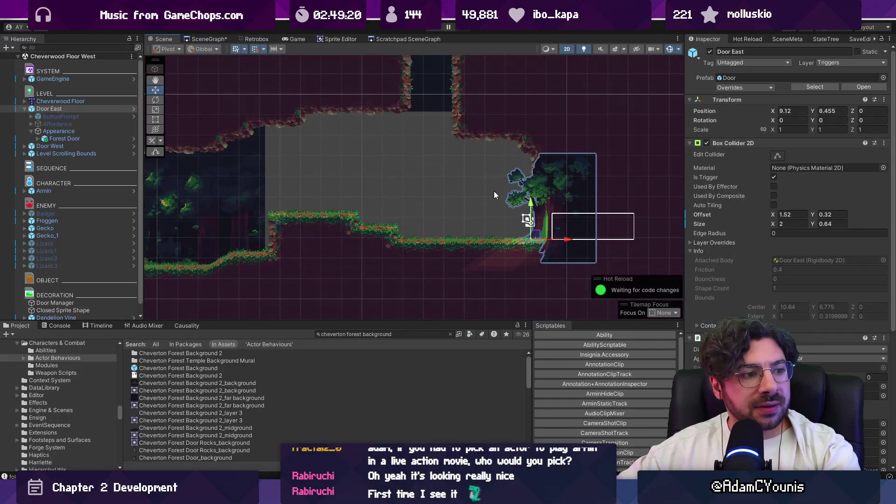
pyautogui.moveTo(486, 200)
pyautogui.mouseDown()
pyautogui.moveTo(474, 186)
pyautogui.moveTo(678, 203)
pyautogui.moveTo(276, 181)
pyautogui.moveTo(322, 223)
pyautogui.mouseUp()
pyautogui.scroll(3, 322, 223)
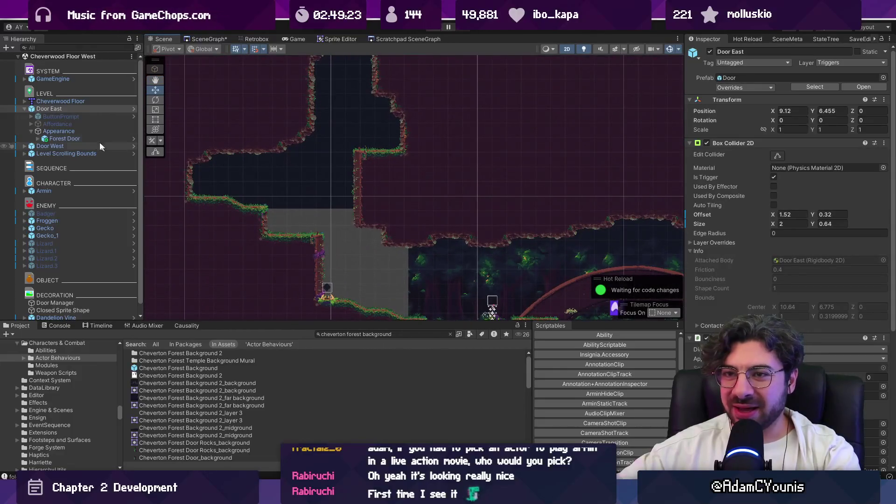
pyautogui.click(25, 109)
pyautogui.click(42, 117)
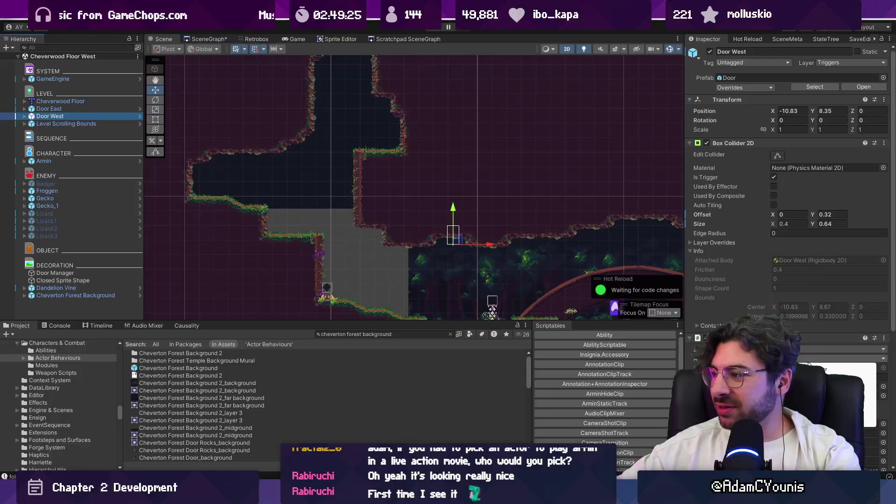
# Widen Door West's trigger collider to 2 and shift it left by 1.52
pyautogui.click(804, 350)
pyautogui.click(812, 360)
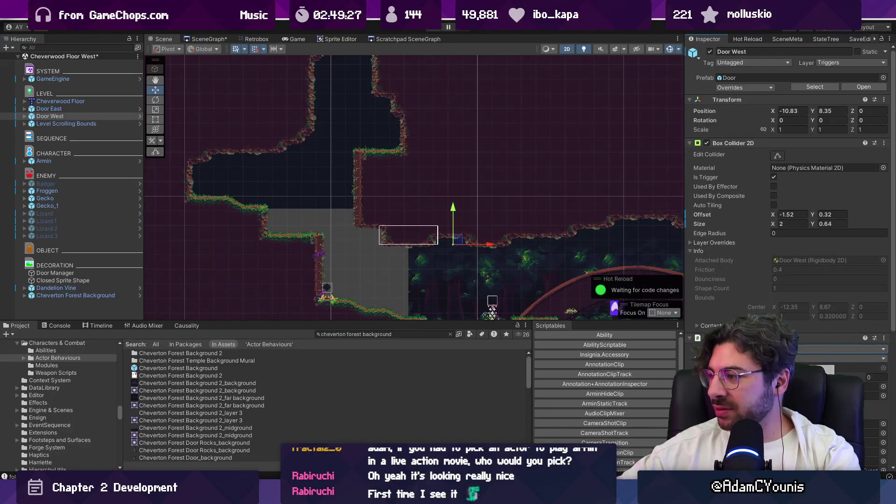
pyautogui.click(840, 358)
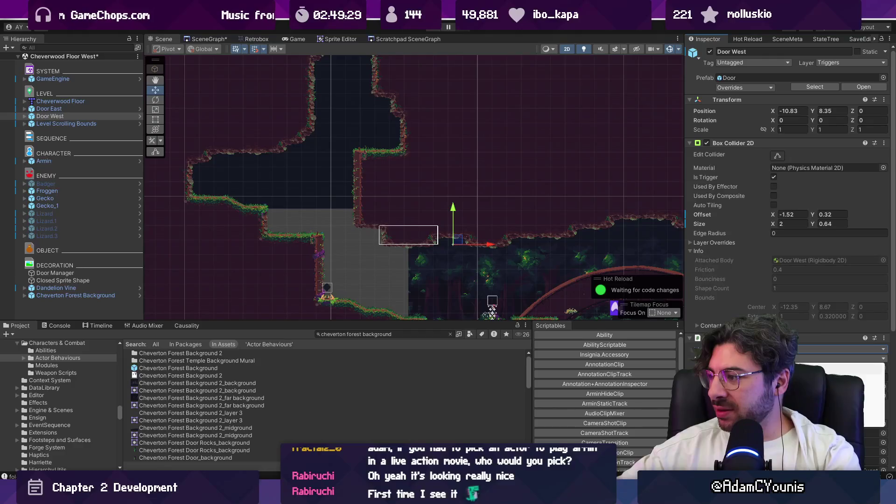
# Move Door West to the far left edge at X -18.975, Y 10.025 and save the scene
pyautogui.moveTo(458, 240)
pyautogui.mouseDown()
pyautogui.moveTo(233, 185)
pyautogui.moveTo(212, 188)
pyautogui.mouseUp()
pyautogui.scroll(3, 212, 187)
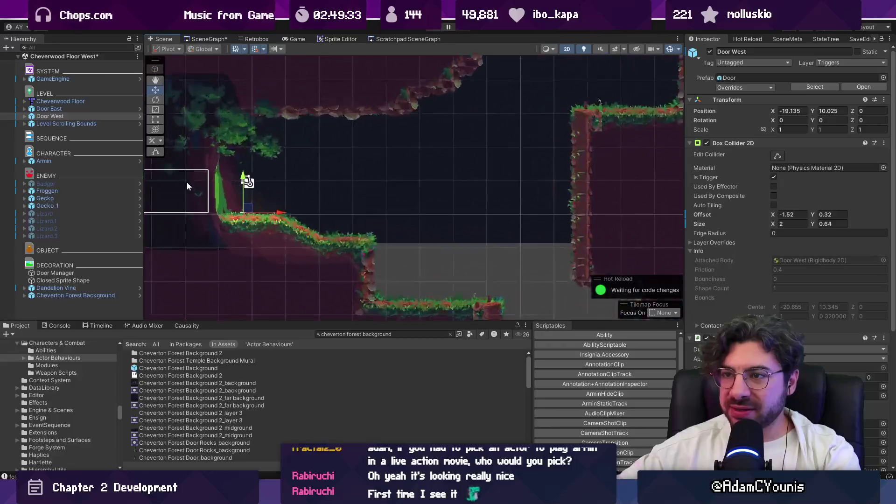
pyautogui.moveTo(279, 215); pyautogui.dragTo(285, 214)
pyautogui.scroll(-2, 285, 198)
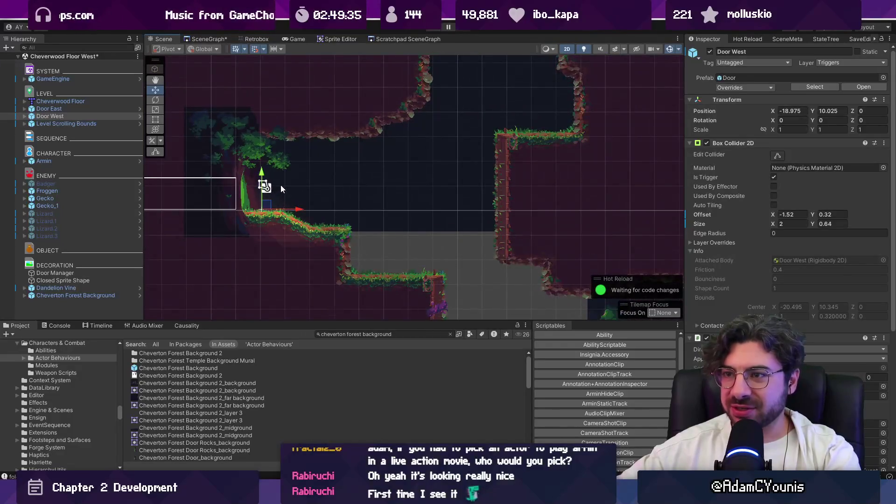
pyautogui.scroll(-2, 281, 185)
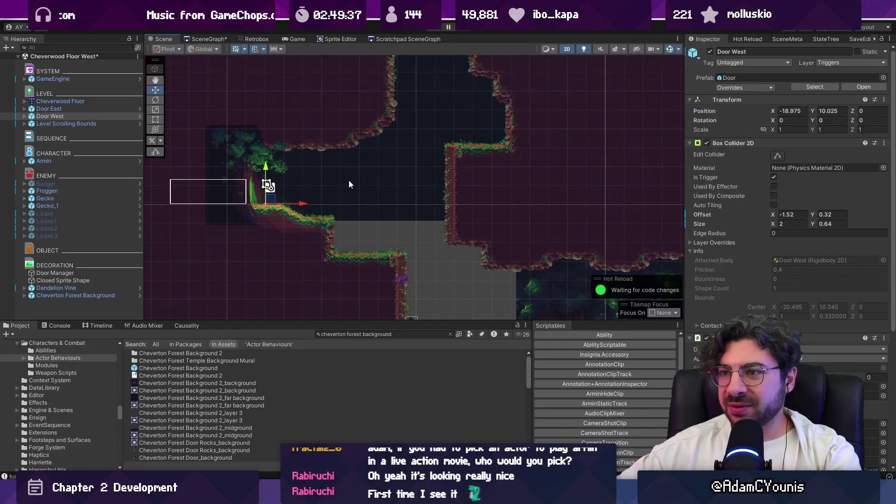
pyautogui.hotkey('ctrl', 's')
pyautogui.scroll(-5, 350, 183)
pyautogui.scroll(-1, 354, 185)
pyautogui.scroll(-3, 415, 189)
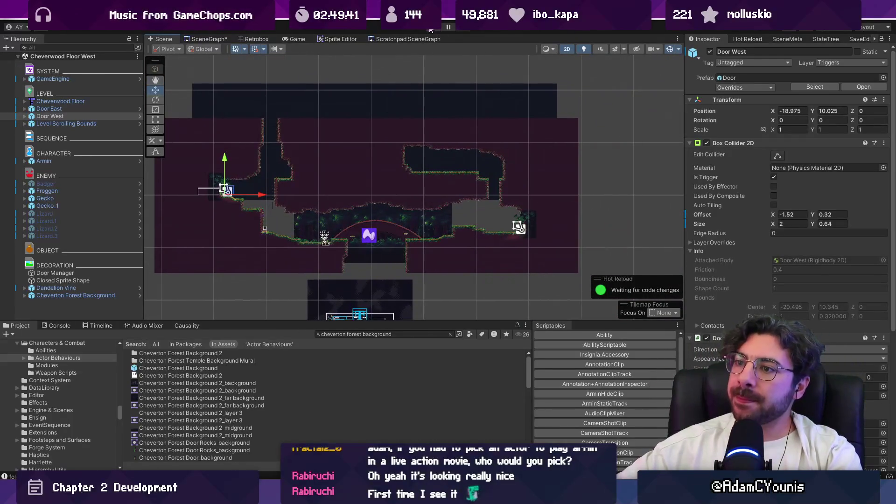
# Show the SceneGraph and reposition the Cheverwood Floor West room node
pyautogui.click(209, 38)
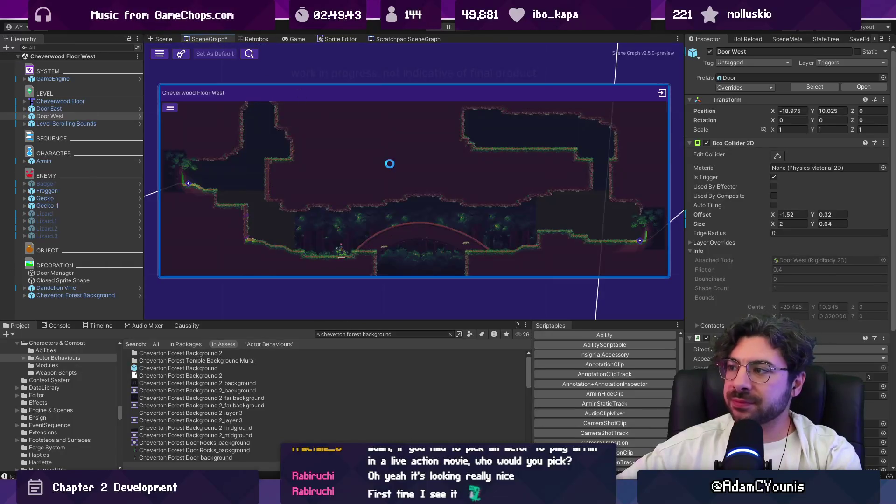
pyautogui.scroll(-3, 360, 178)
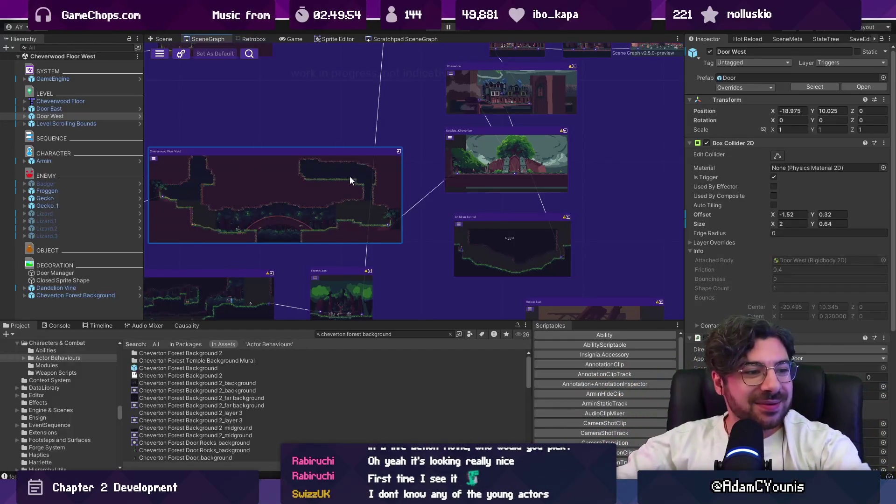
pyautogui.scroll(2, 387, 191)
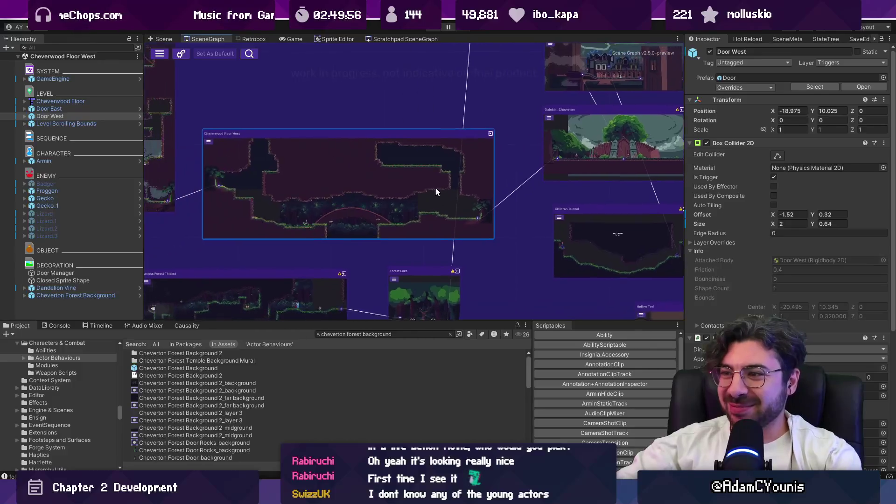
pyautogui.moveTo(400, 176)
pyautogui.mouseDown()
pyautogui.moveTo(390, 146)
pyautogui.moveTo(379, 149)
pyautogui.moveTo(381, 162)
pyautogui.mouseUp()
pyautogui.scroll(-5, 384, 186)
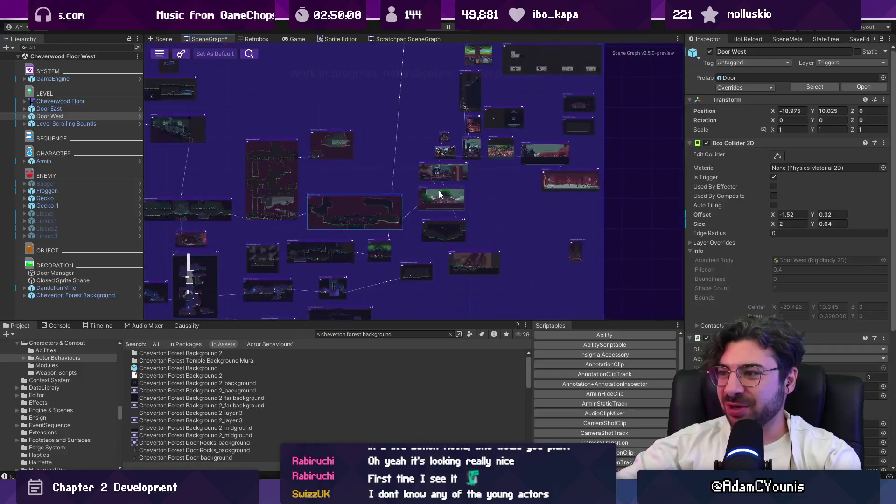
pyautogui.scroll(-1, 373, 208)
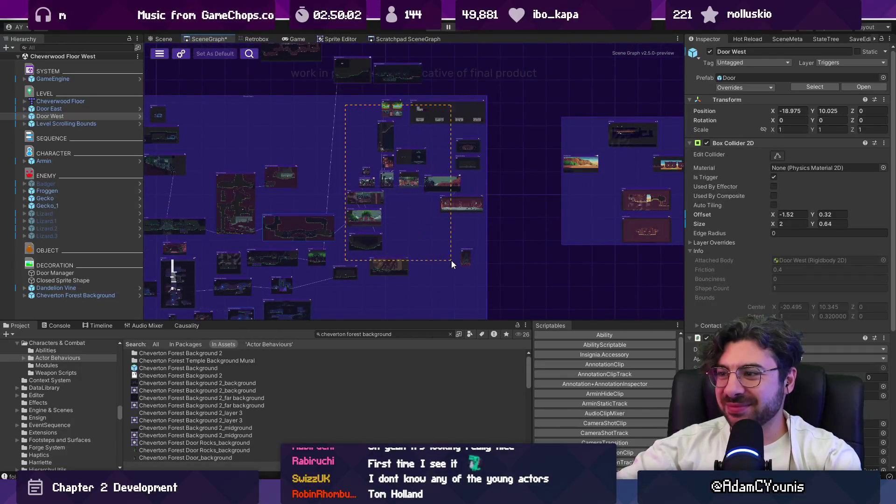
# Select a group of room nodes and pan the graph to reveal rooms above
pyautogui.moveTo(471, 268); pyautogui.dragTo(474, 270)
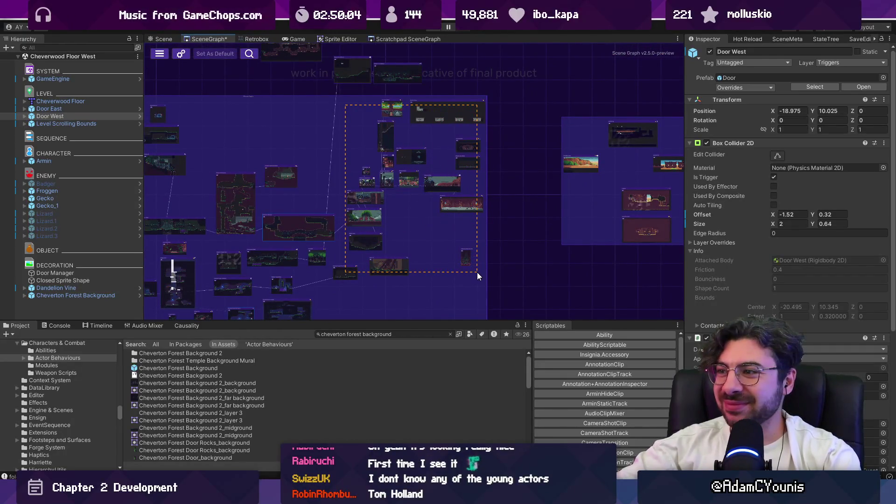
pyautogui.scroll(5, 329, 307)
pyautogui.moveTo(369, 184); pyautogui.dragTo(365, 245)
pyautogui.scroll(-3, 366, 249)
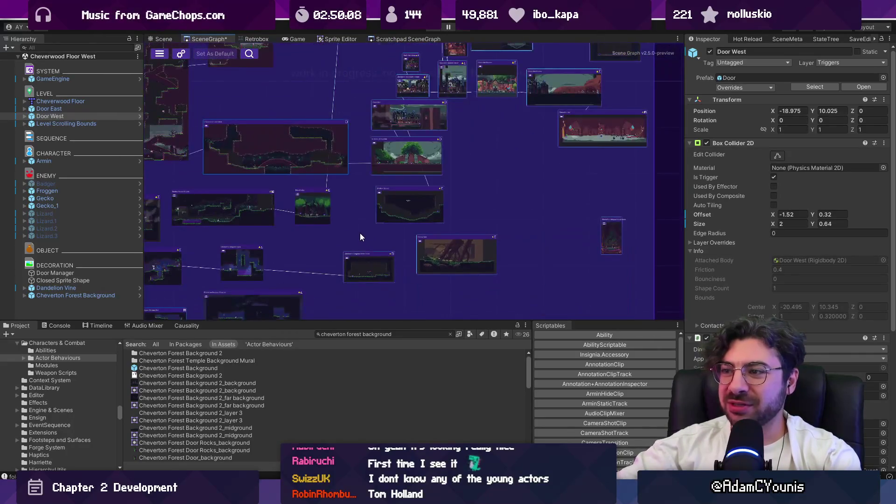
pyautogui.scroll(5, 361, 167)
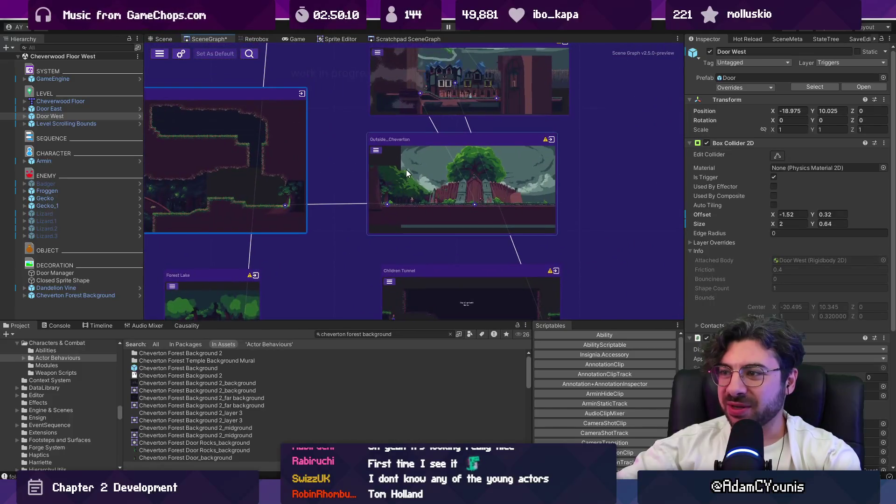
pyautogui.scroll(-4, 350, 183)
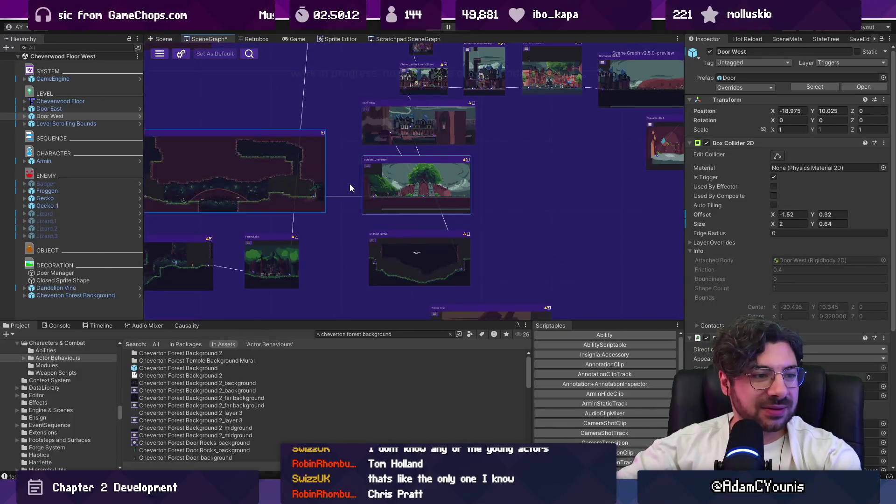
pyautogui.moveTo(349, 183); pyautogui.dragTo(352, 224)
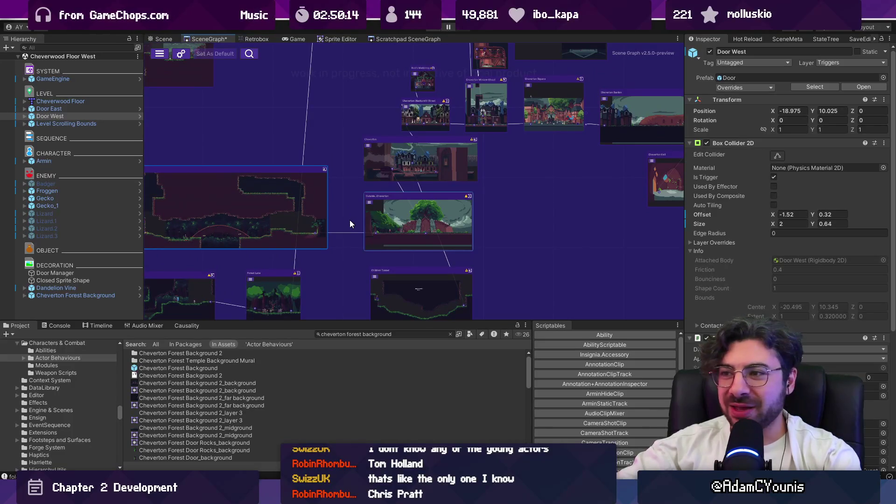
pyautogui.hscroll(5, 349, 224)
pyautogui.moveTo(347, 232); pyautogui.dragTo(351, 233)
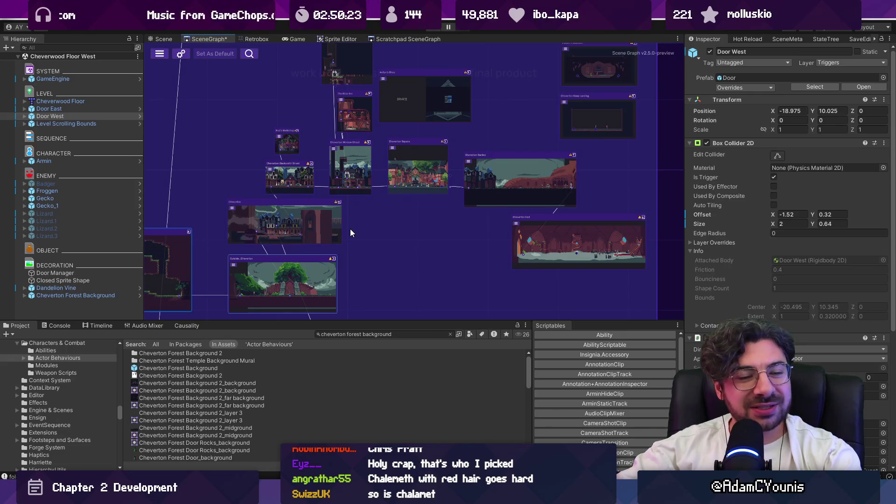
# Move the Cheverton node slightly down and left
pyautogui.scroll(3, 352, 226)
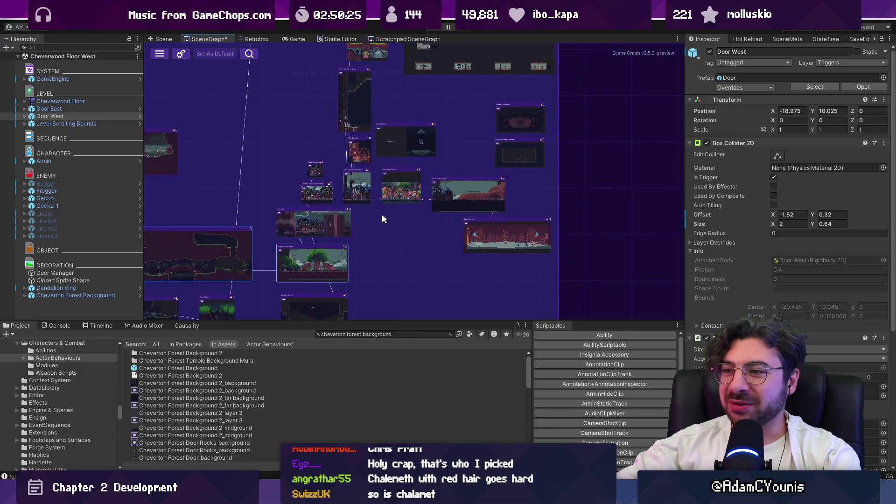
pyautogui.scroll(-2, 337, 220)
pyautogui.moveTo(319, 224)
pyautogui.mouseDown()
pyautogui.moveTo(383, 229)
pyautogui.moveTo(427, 261)
pyautogui.moveTo(306, 228)
pyautogui.moveTo(324, 214)
pyautogui.mouseUp()
pyautogui.moveTo(267, 258)
pyautogui.mouseDown()
pyautogui.moveTo(360, 206)
pyautogui.moveTo(481, 185)
pyautogui.mouseUp()
# Zoom around the graph and load the Entropy Shrine scene from its node
pyautogui.scroll(-3, 477, 185)
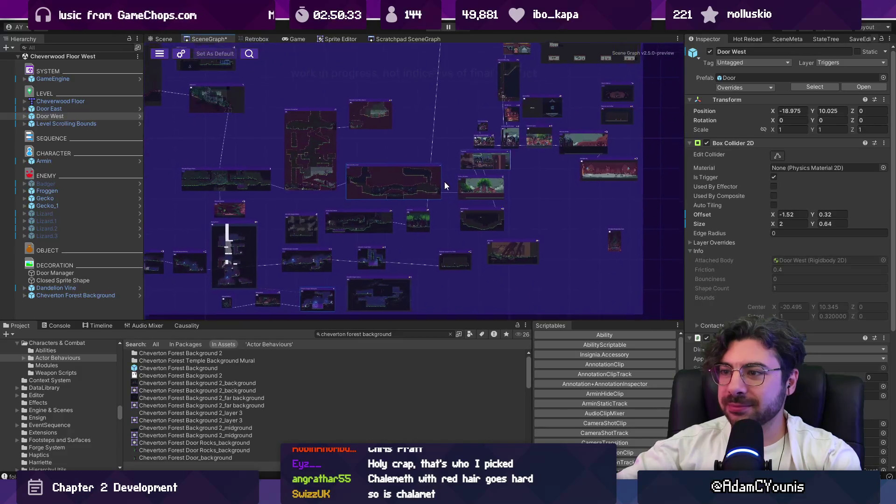
pyautogui.scroll(-2, 449, 186)
pyautogui.scroll(5, 399, 191)
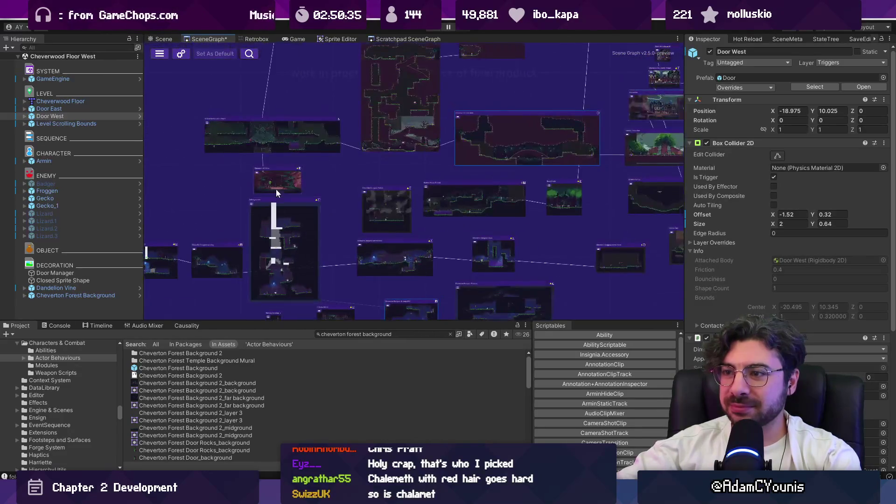
pyautogui.scroll(3, 270, 239)
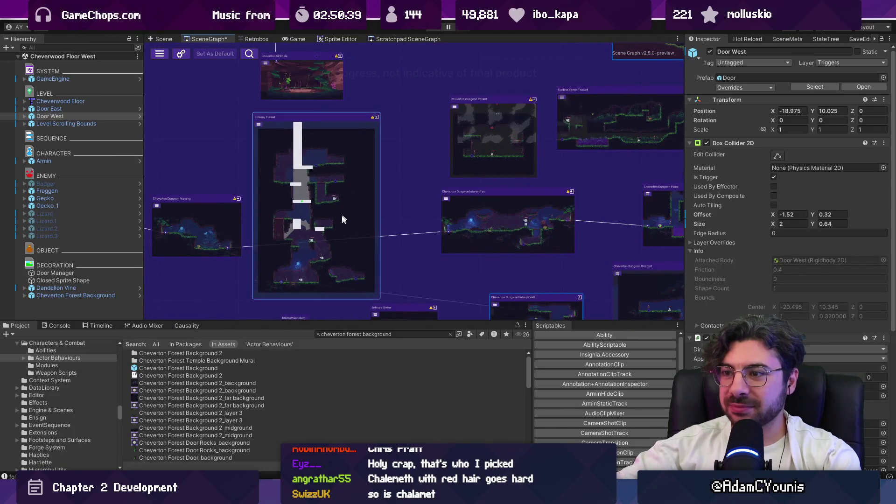
pyautogui.scroll(-3, 356, 180)
pyautogui.scroll(3, 340, 245)
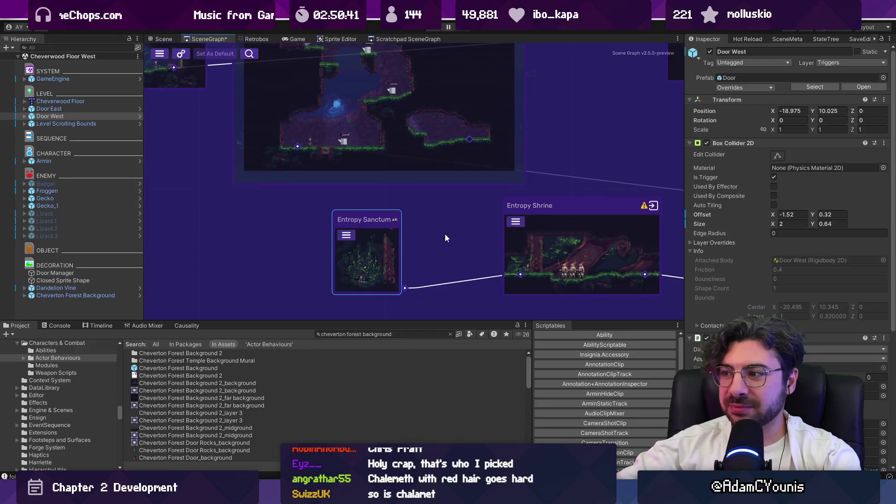
pyautogui.hscroll(3, 446, 234)
pyautogui.doubleClick(406, 226)
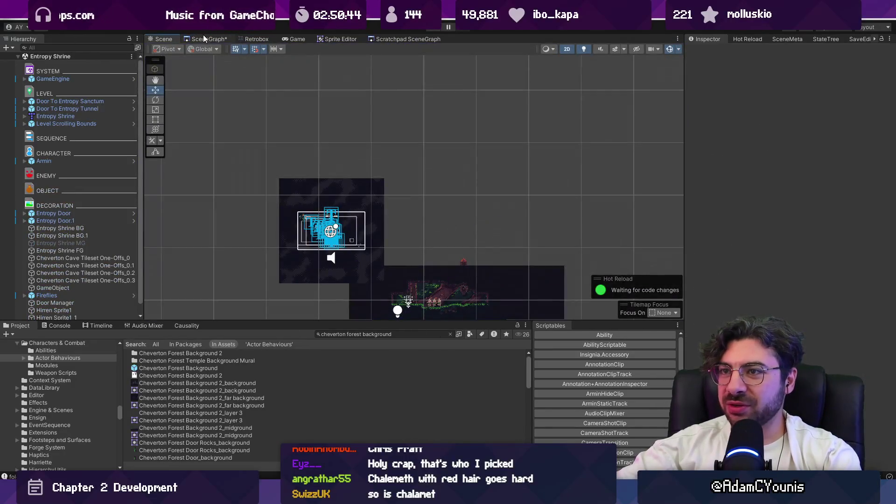
# Return to the SceneGraph and zoom out across the rooms linked to Entropy Shrine
pyautogui.click(204, 38)
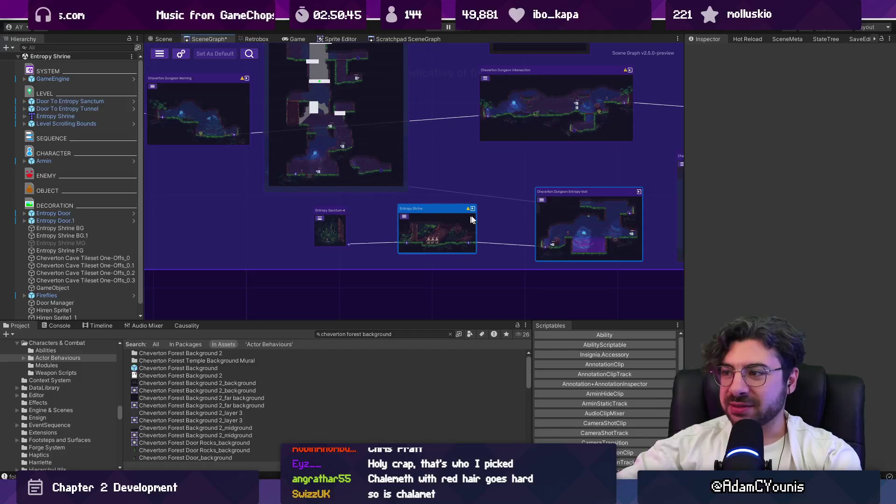
pyautogui.scroll(2, 422, 206)
pyautogui.scroll(-3, 313, 219)
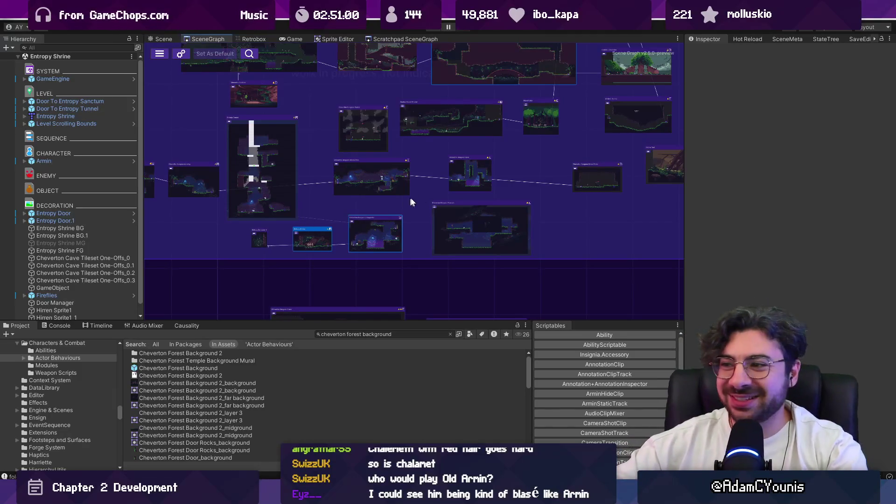
pyautogui.hscroll(5, 401, 205)
pyautogui.scroll(2, 402, 205)
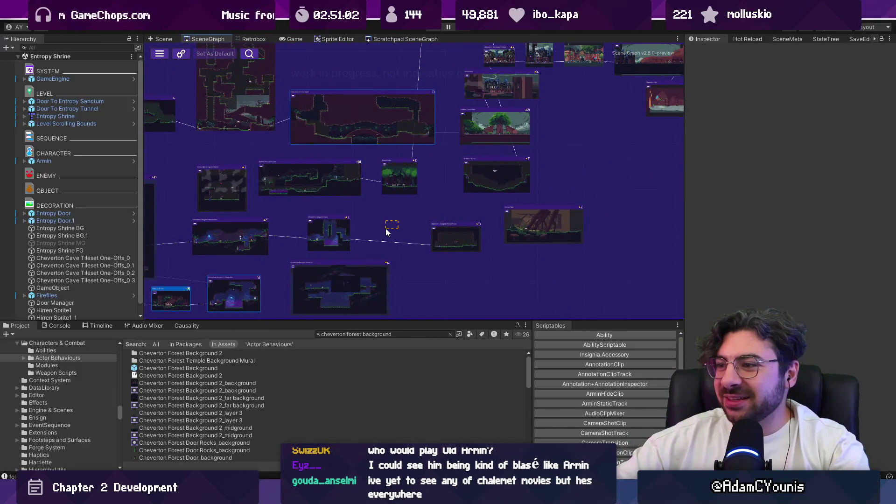
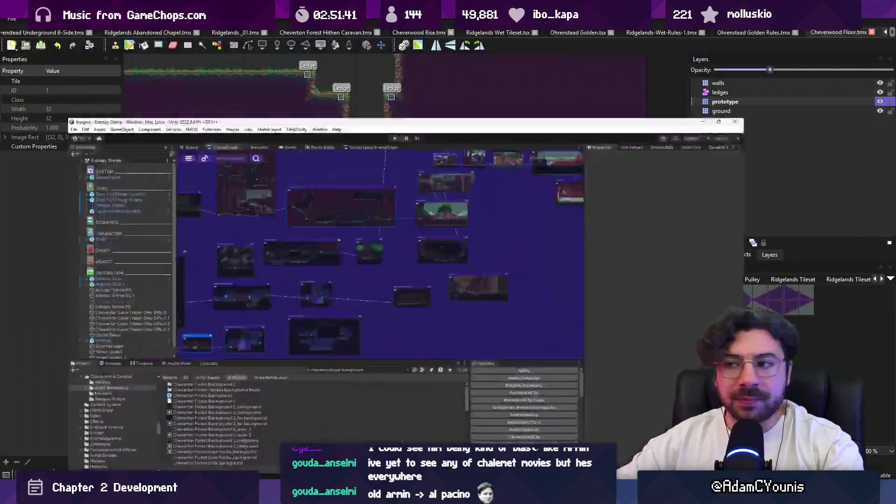
# Pan and zoom around the Unity scene graph, bringing the large cave room to the upper left
pyautogui.scroll(-5, 385, 132)
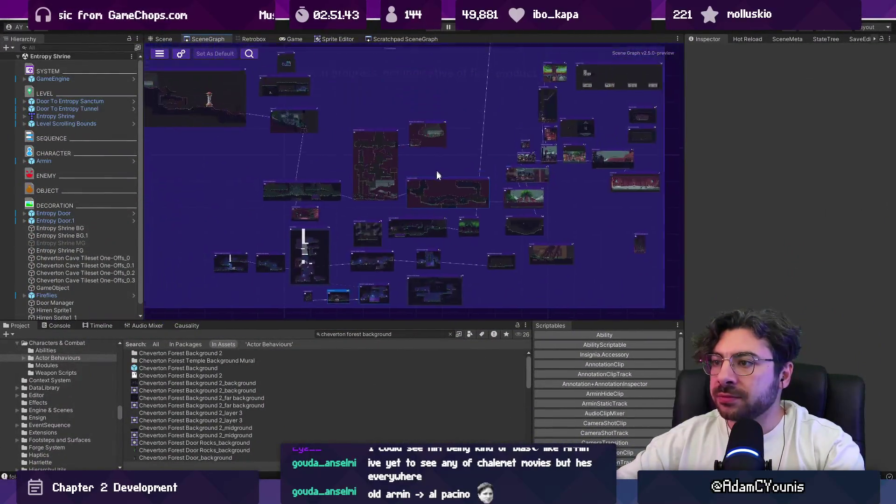
pyautogui.scroll(3, 436, 164)
pyautogui.scroll(5, 368, 172)
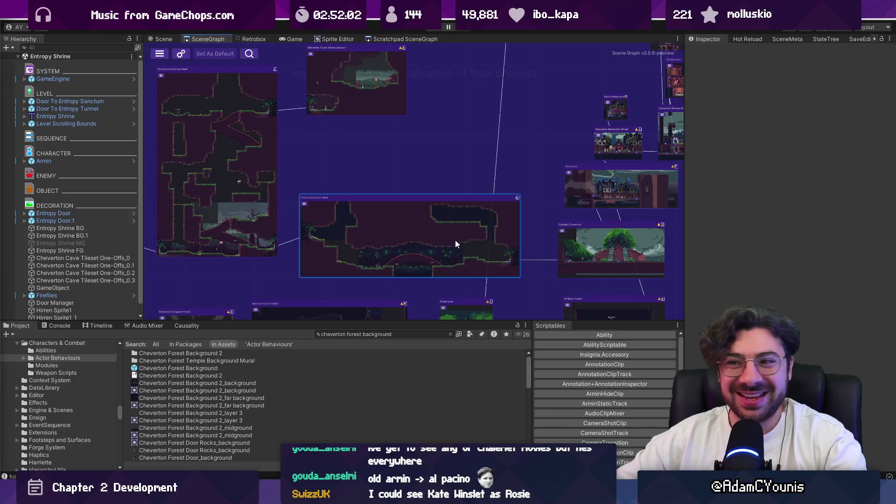
pyautogui.moveTo(452, 184)
pyautogui.mouseDown()
pyautogui.moveTo(390, 164)
pyautogui.moveTo(367, 266)
pyautogui.mouseUp()
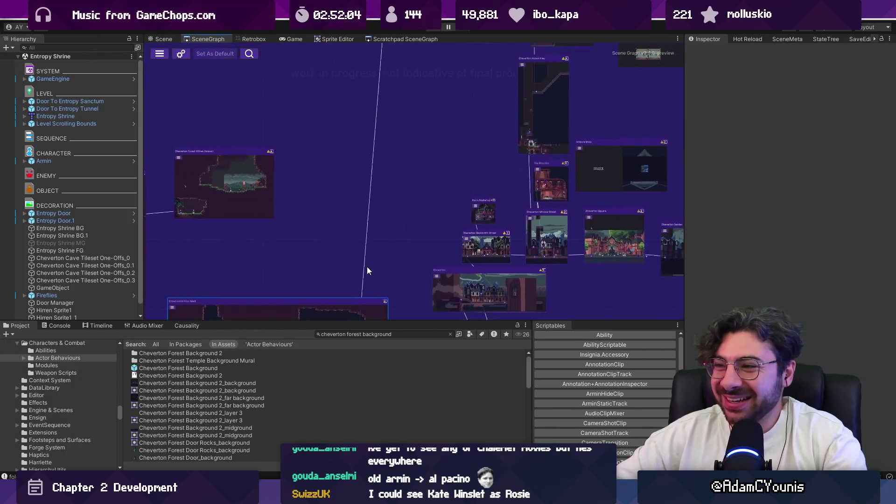
pyautogui.scroll(-5, 367, 267)
pyautogui.scroll(8, 391, 130)
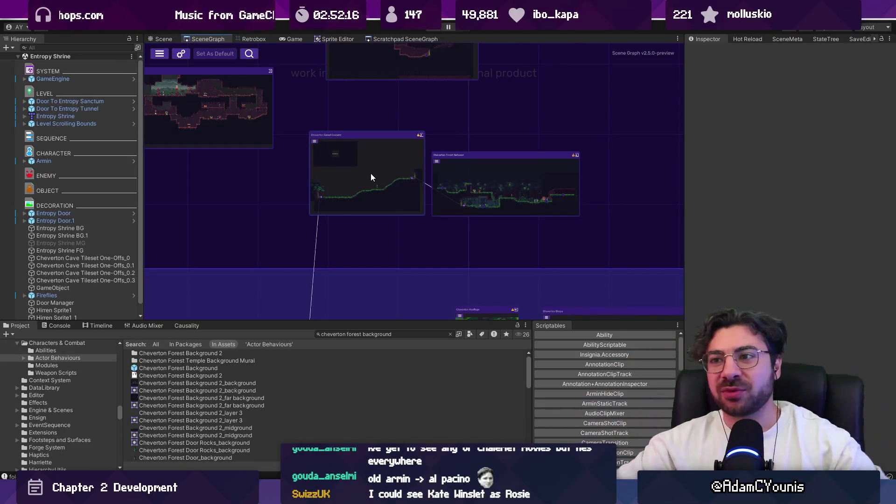
pyautogui.scroll(-2, 354, 166)
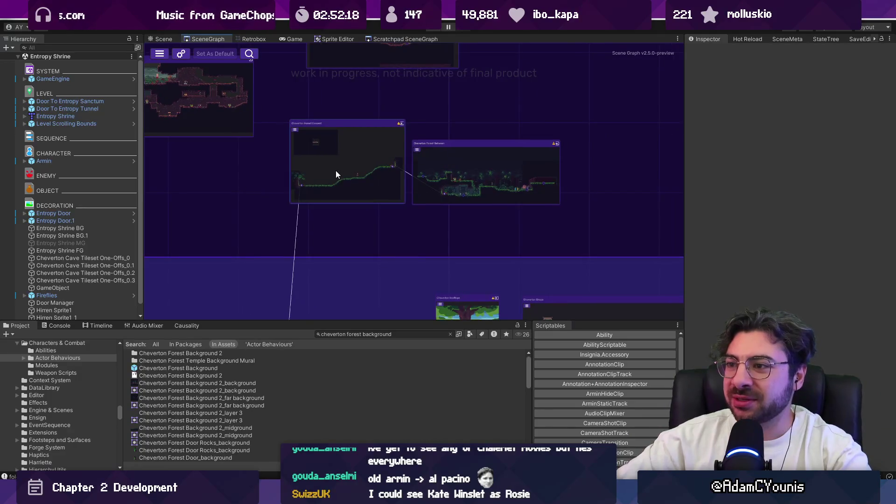
pyautogui.scroll(-3, 335, 173)
pyautogui.scroll(3, 359, 260)
pyautogui.moveTo(354, 282); pyautogui.dragTo(357, 187)
pyautogui.scroll(3, 348, 276)
# Center the Forest Lake and Sunless Forest Thicket rooms, then bring rooms on the right into view
pyautogui.moveTo(348, 277); pyautogui.dragTo(340, 249)
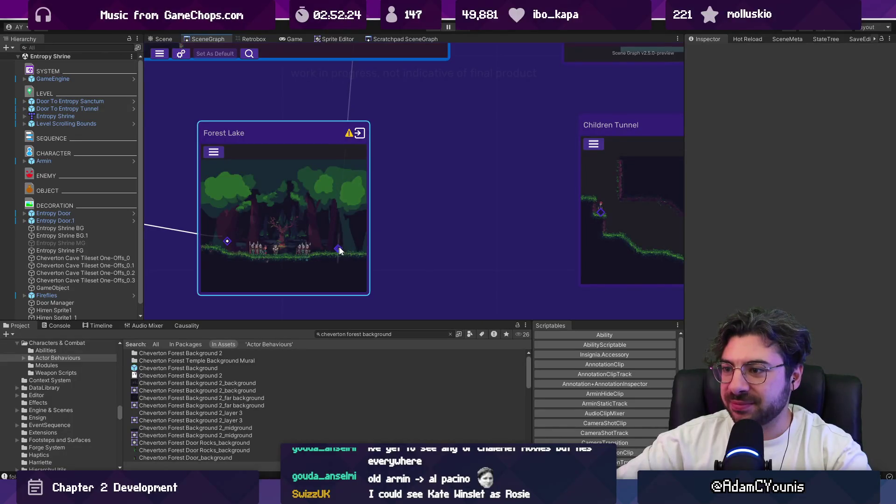
pyautogui.scroll(-5, 412, 239)
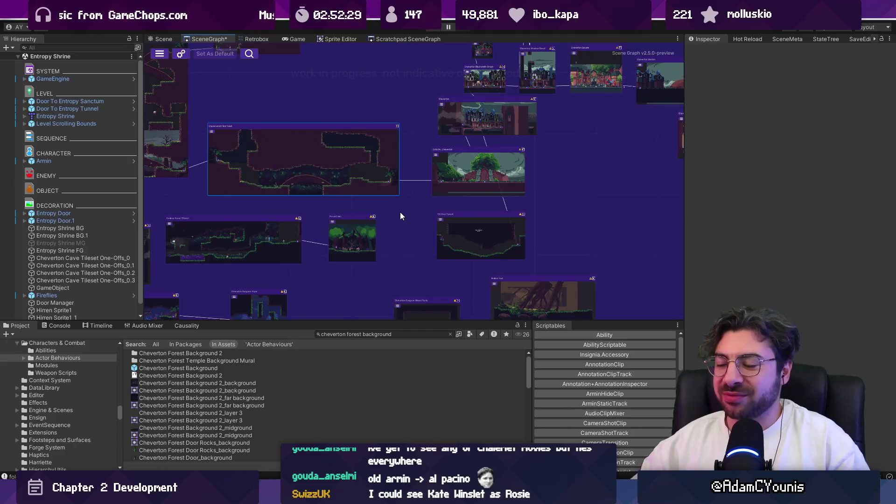
pyautogui.scroll(3, 393, 211)
pyautogui.moveTo(382, 208); pyautogui.dragTo(402, 178)
pyautogui.scroll(-4, 420, 206)
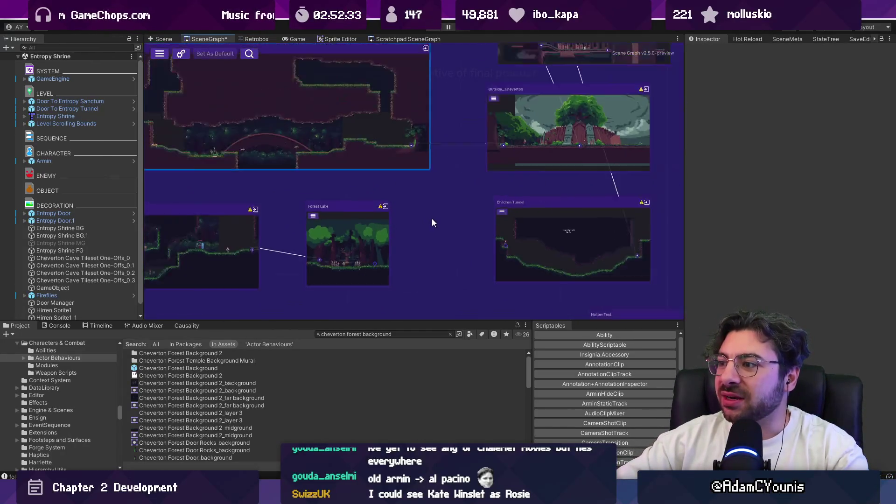
pyautogui.moveTo(387, 219)
pyautogui.mouseDown()
pyautogui.moveTo(289, 238)
pyautogui.moveTo(350, 201)
pyautogui.moveTo(407, 204)
pyautogui.mouseUp()
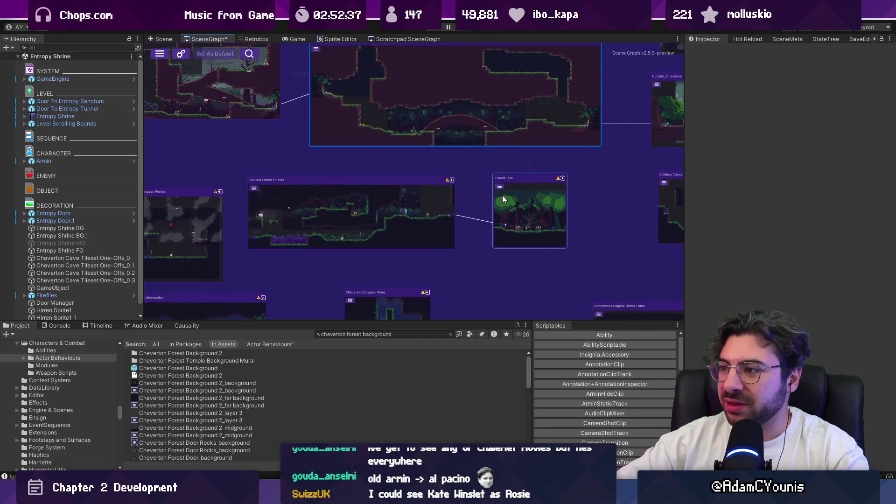
pyautogui.moveTo(441, 166); pyautogui.dragTo(427, 183)
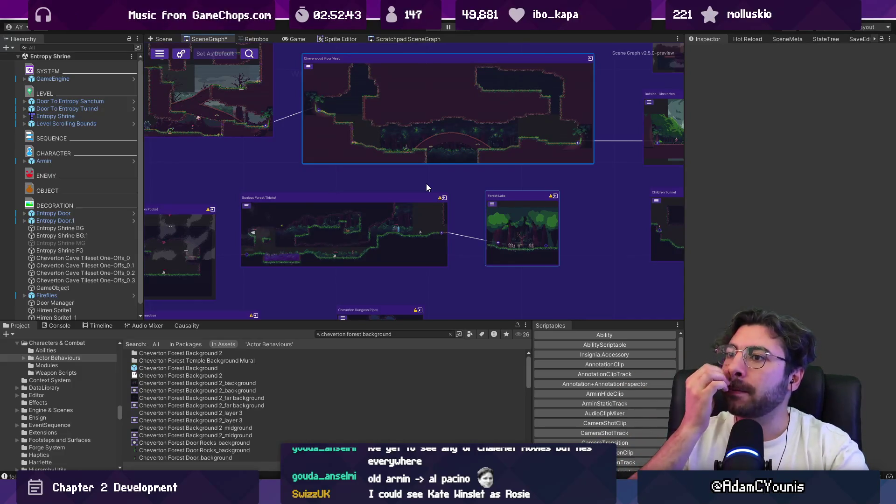
pyautogui.moveTo(386, 160)
pyautogui.mouseDown()
pyautogui.moveTo(386, 146)
pyautogui.moveTo(335, 139)
pyautogui.mouseUp()
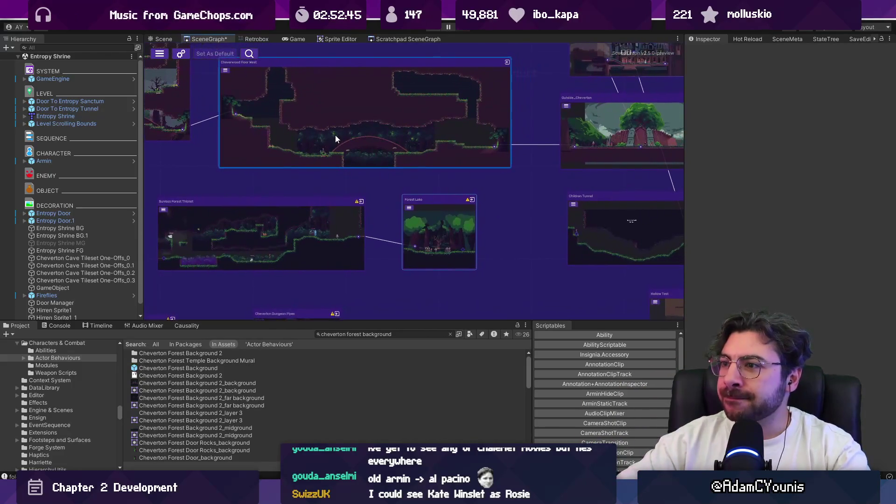
pyautogui.scroll(-5, 429, 172)
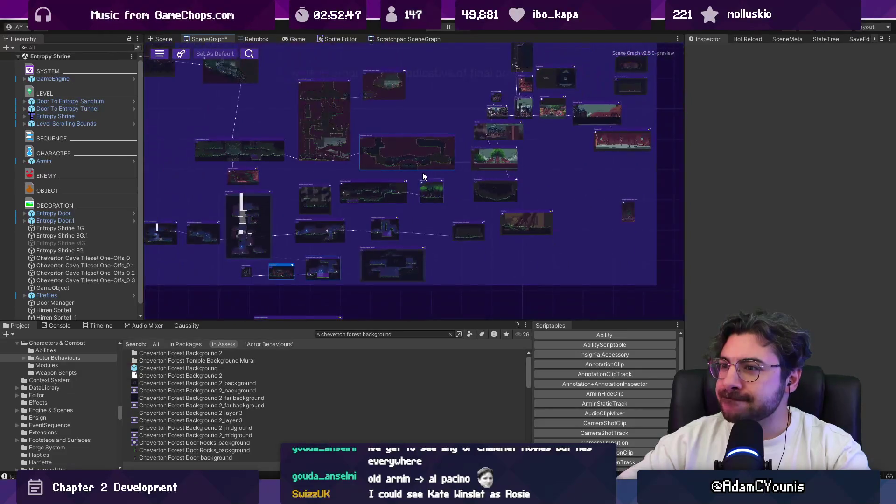
pyautogui.scroll(5, 299, 266)
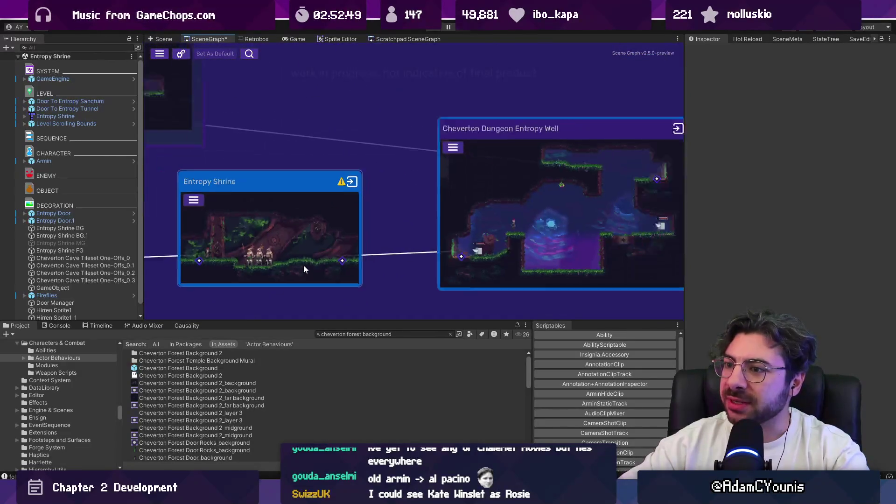
pyautogui.scroll(-5, 303, 269)
pyautogui.scroll(2, 349, 265)
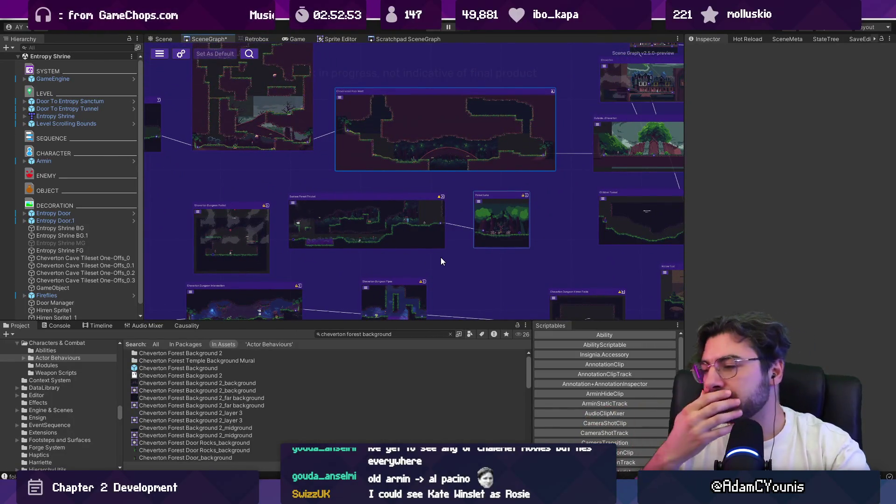
# Zoom onto Hammerfall Crucible on the Figma layout board, then return and heighten Unity's scene graph view
pyautogui.hotkey('alt', 'Tab')
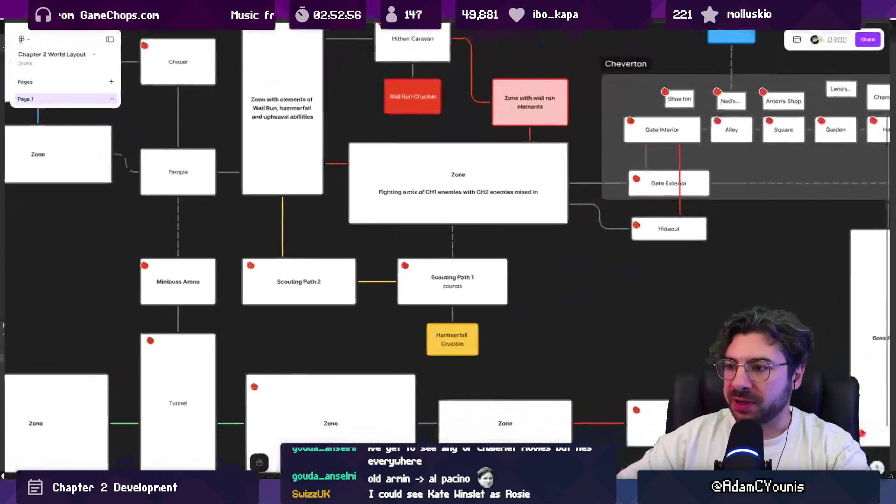
pyautogui.scroll(5, 455, 335)
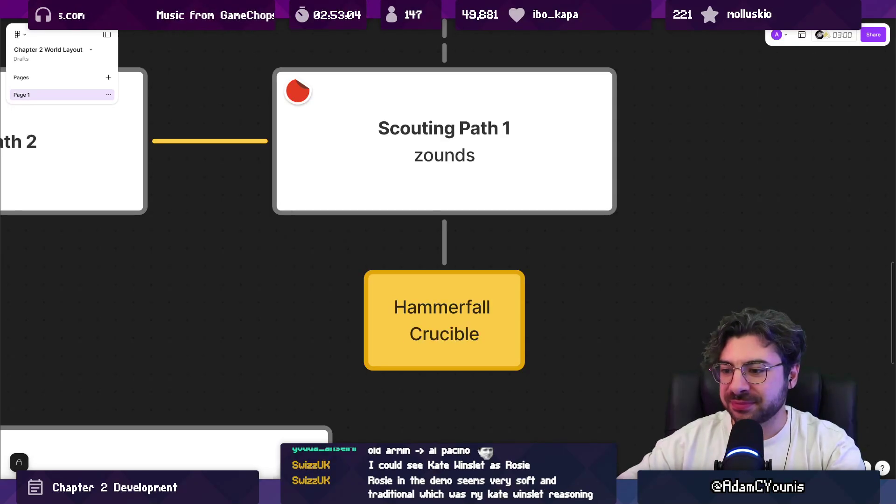
pyautogui.hotkey('alt', 'Tab')
pyautogui.moveTo(392, 319); pyautogui.dragTo(394, 353)
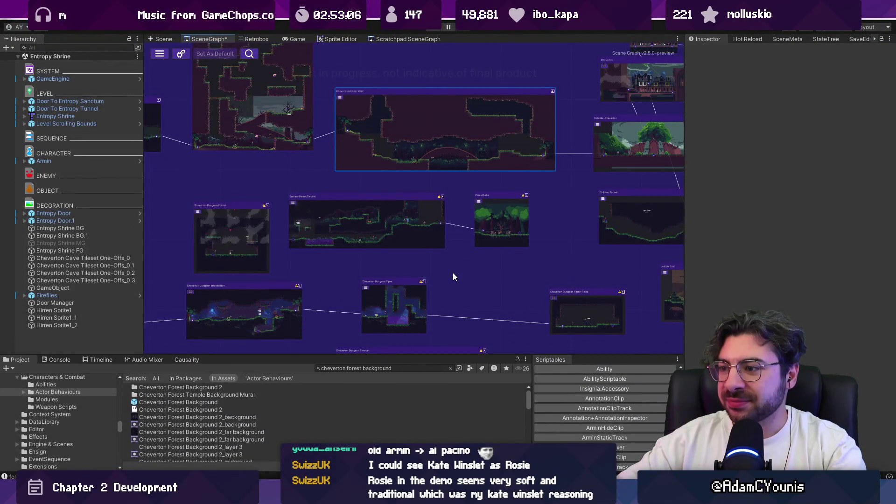
# Browse the scene graph rooms and bring up Cheverwood Canopy West in the Scene view
pyautogui.scroll(-3, 453, 272)
pyautogui.moveTo(393, 297); pyautogui.dragTo(391, 299)
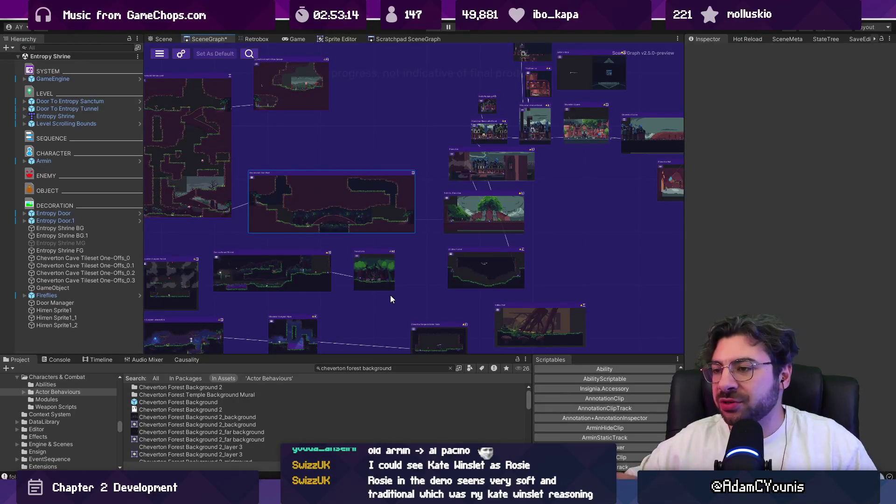
pyautogui.moveTo(377, 244); pyautogui.dragTo(566, 240)
pyautogui.scroll(2, 542, 236)
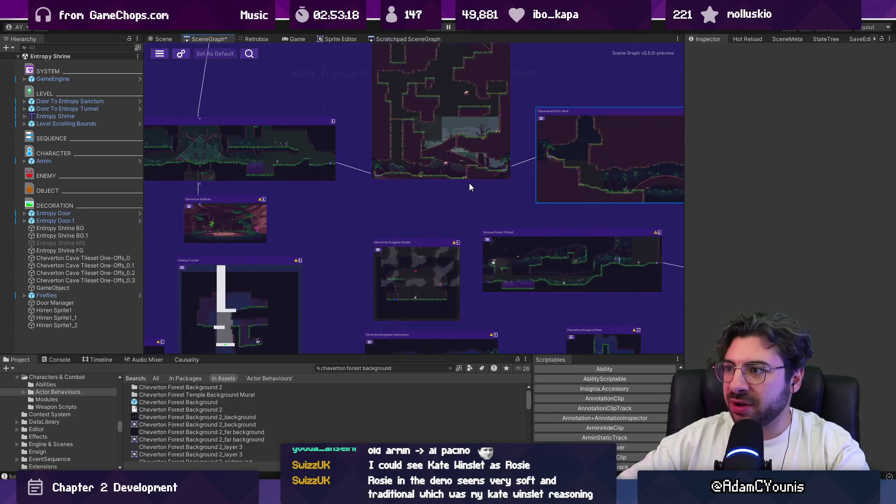
pyautogui.scroll(6, 469, 183)
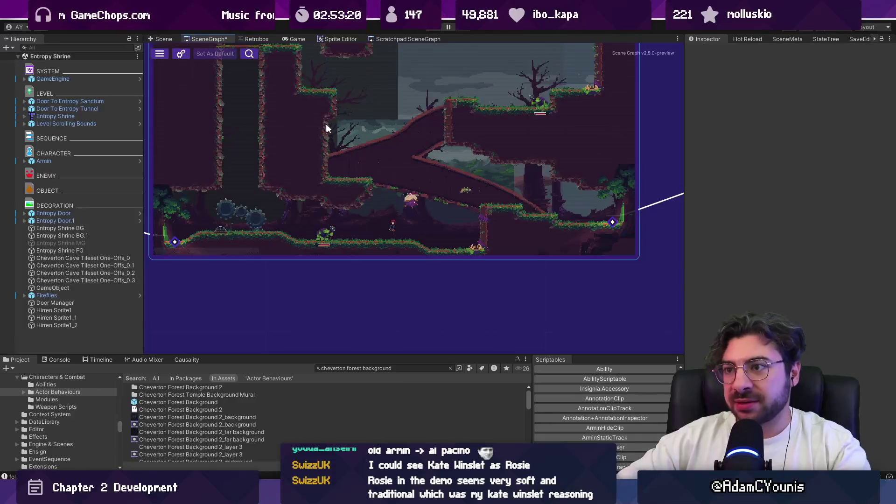
pyautogui.click(164, 39)
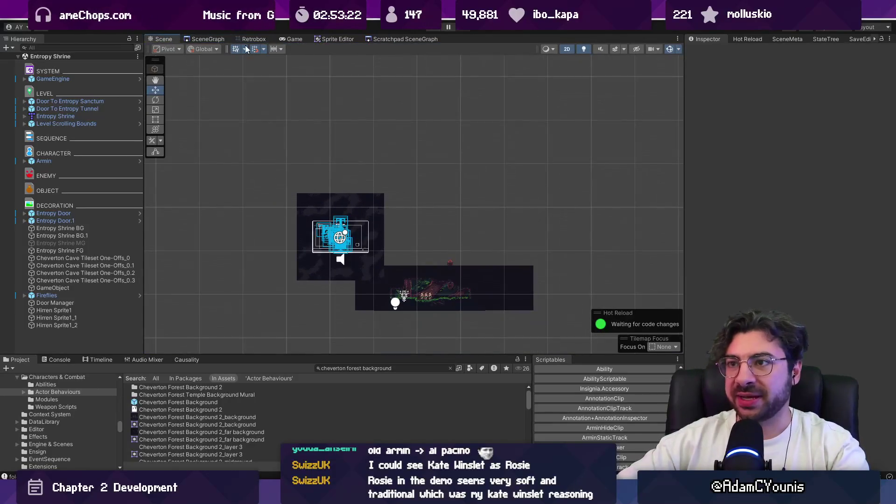
pyautogui.click(212, 39)
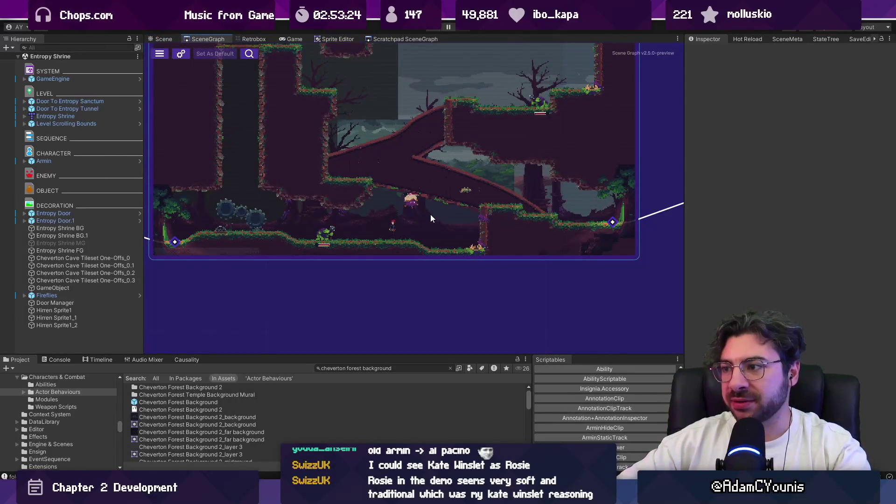
pyautogui.scroll(-5, 425, 215)
pyautogui.moveTo(426, 190)
pyautogui.mouseDown()
pyautogui.moveTo(336, 180)
pyautogui.moveTo(424, 161)
pyautogui.moveTo(417, 216)
pyautogui.moveTo(381, 211)
pyautogui.mouseUp()
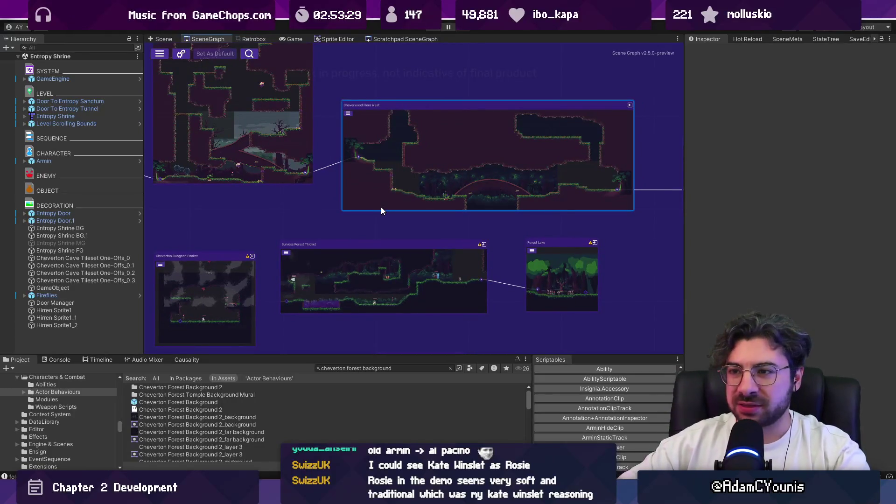
pyautogui.scroll(5, 223, 164)
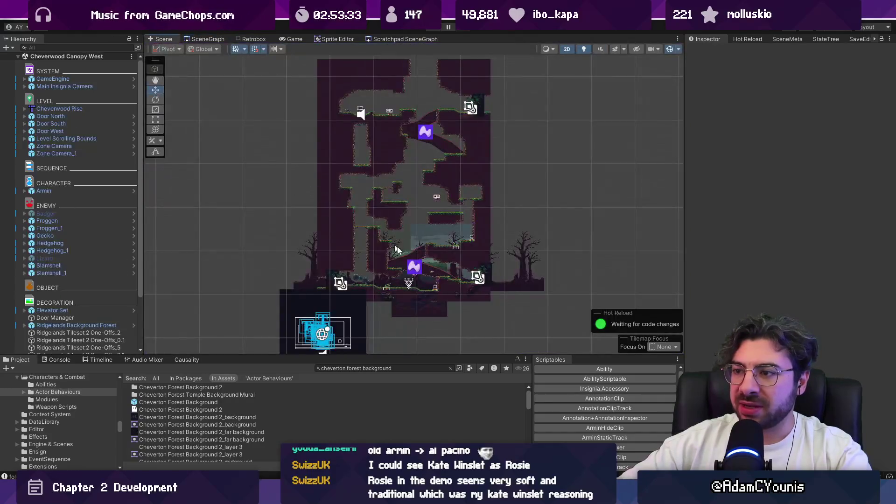
# Select the Slamshell enemy, clear the project search filter and make the Project panel taller
pyautogui.scroll(2, 401, 265)
pyautogui.click(366, 248)
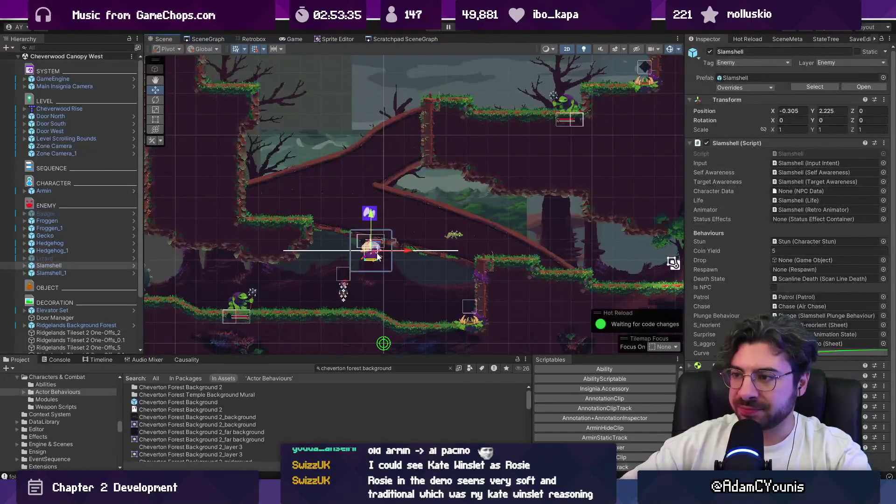
pyautogui.scroll(3, 354, 248)
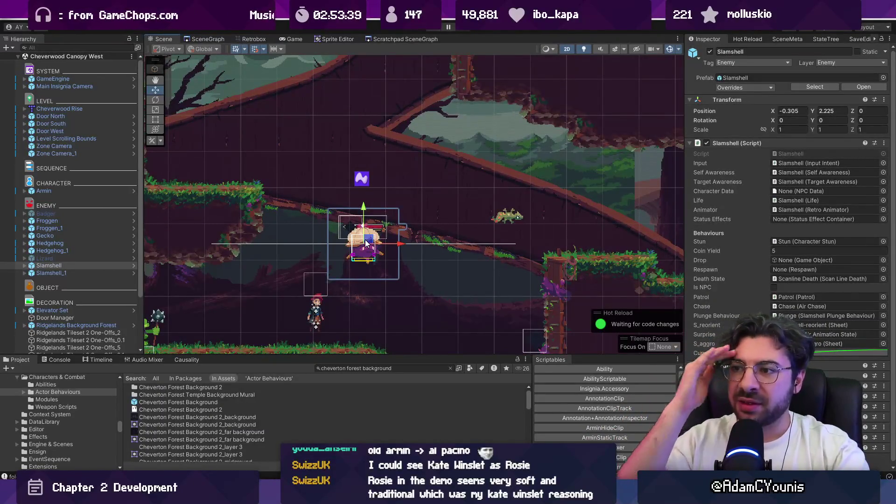
pyautogui.scroll(-4, 284, 211)
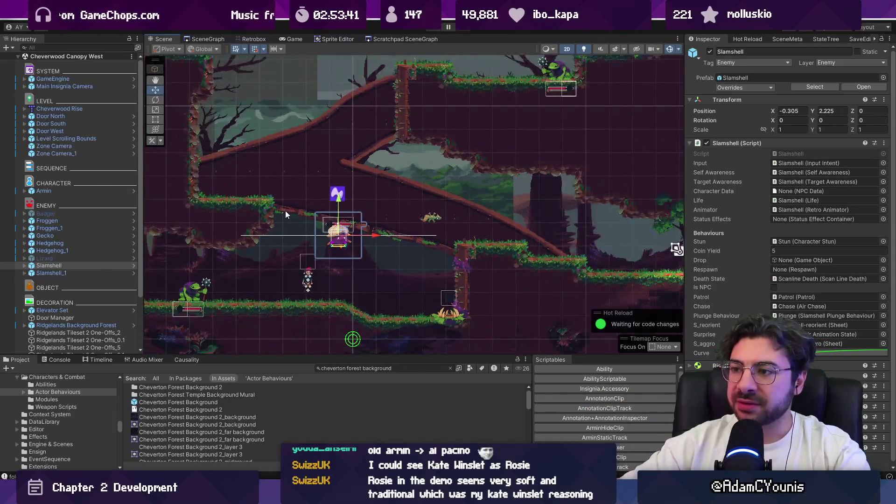
pyautogui.scroll(2, 335, 236)
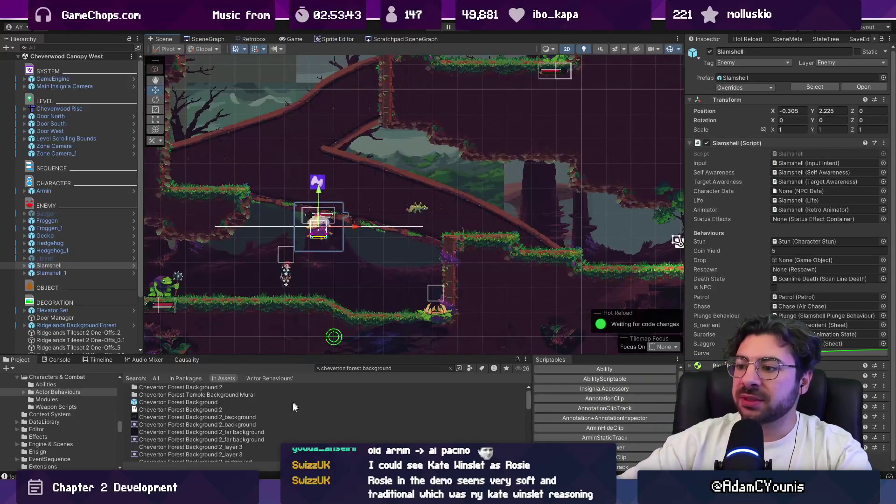
pyautogui.click(450, 369)
pyautogui.moveTo(432, 356); pyautogui.dragTo(431, 340)
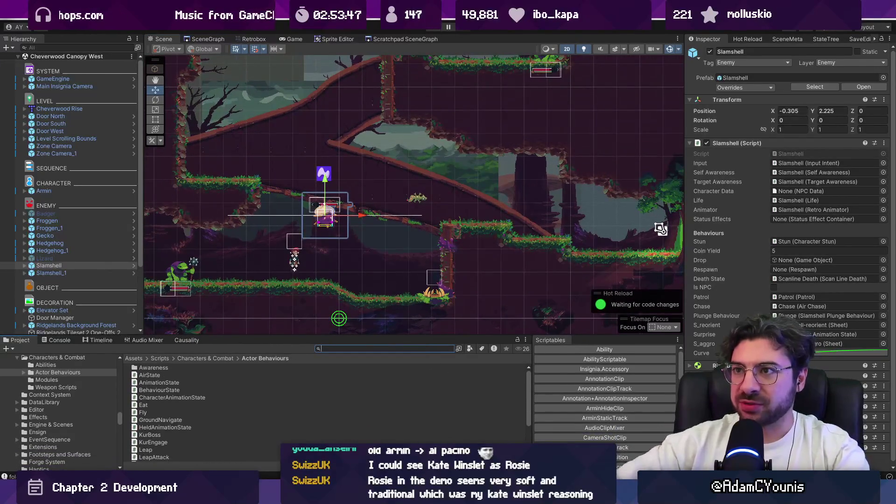
# Open Destructible Blocks D from the Scratchpad scene graph and start playing it
pyautogui.click(203, 39)
pyautogui.scroll(-5, 443, 203)
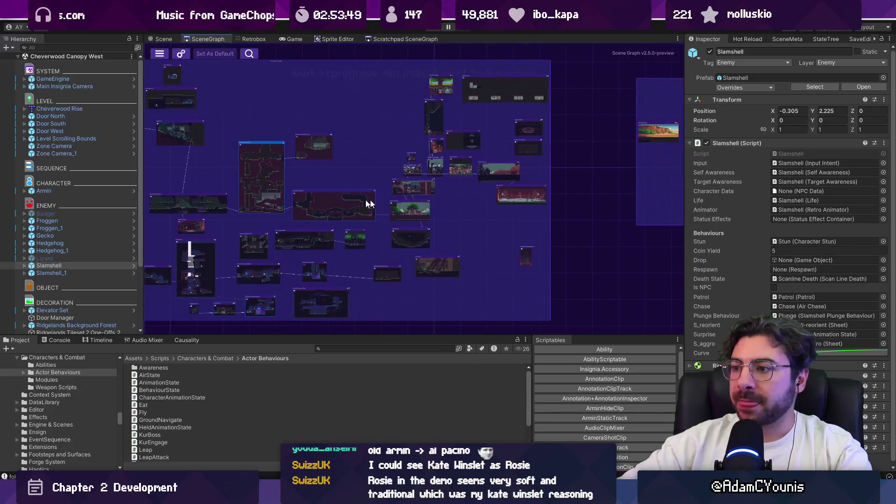
pyautogui.scroll(2, 296, 223)
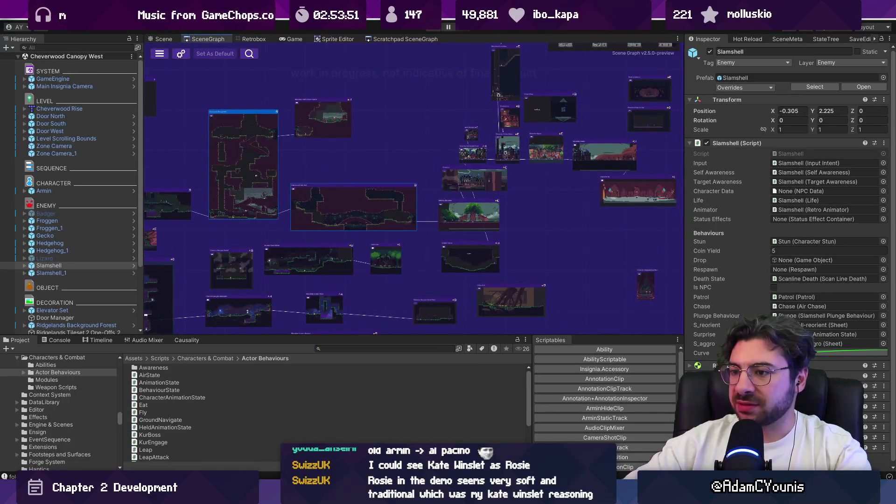
pyautogui.scroll(-2, 284, 312)
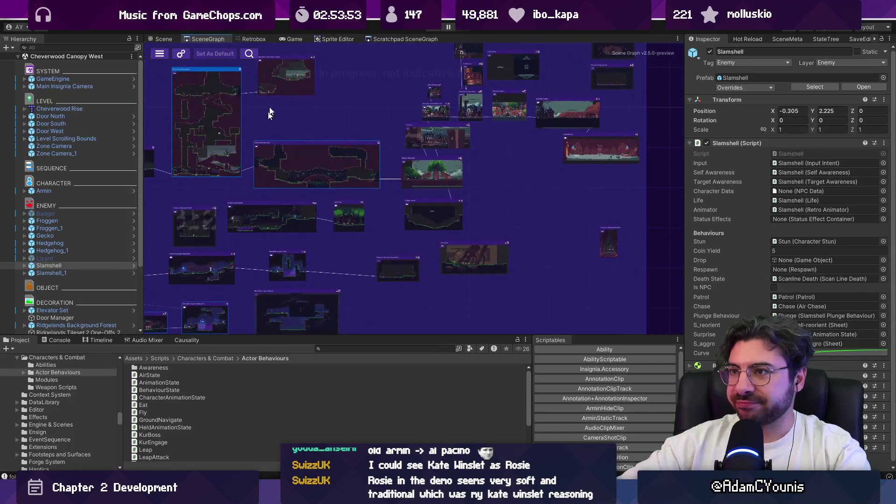
pyautogui.click(399, 39)
pyautogui.scroll(-5, 377, 195)
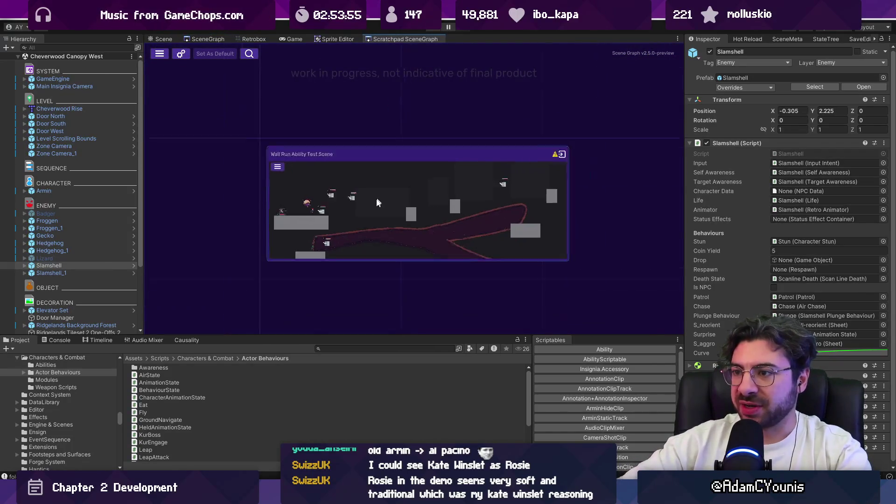
pyautogui.doubleClick(441, 223)
pyautogui.doubleClick(379, 164)
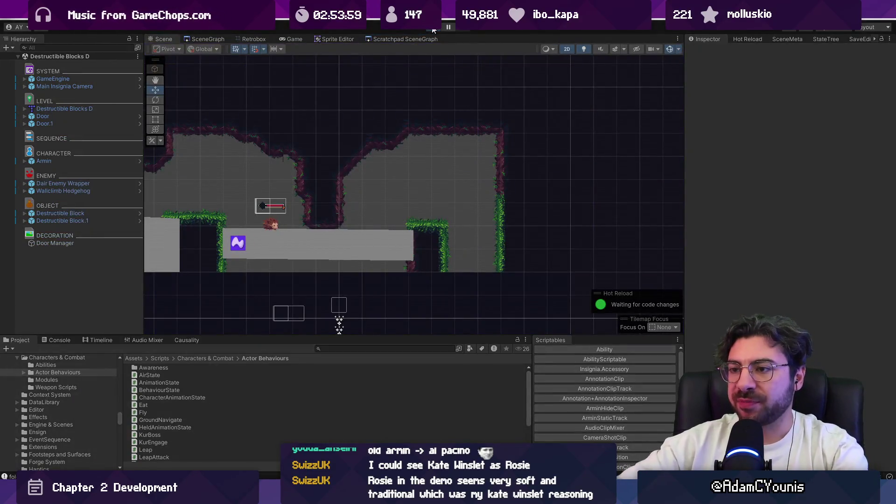
pyautogui.click(433, 29)
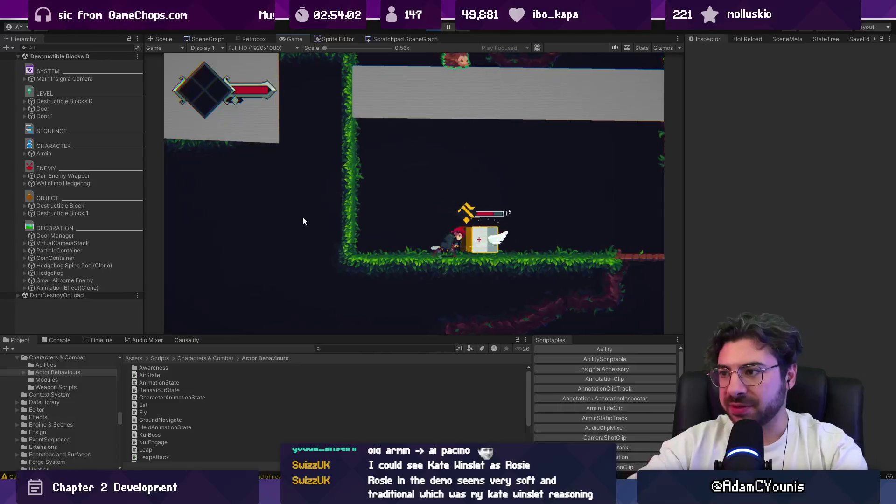
pyautogui.hotkey('shift', 'space')
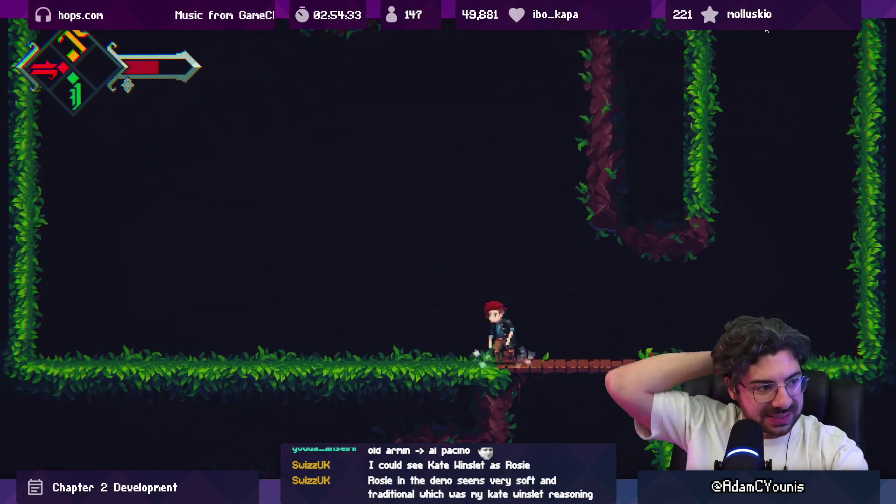
pyautogui.press('F11')
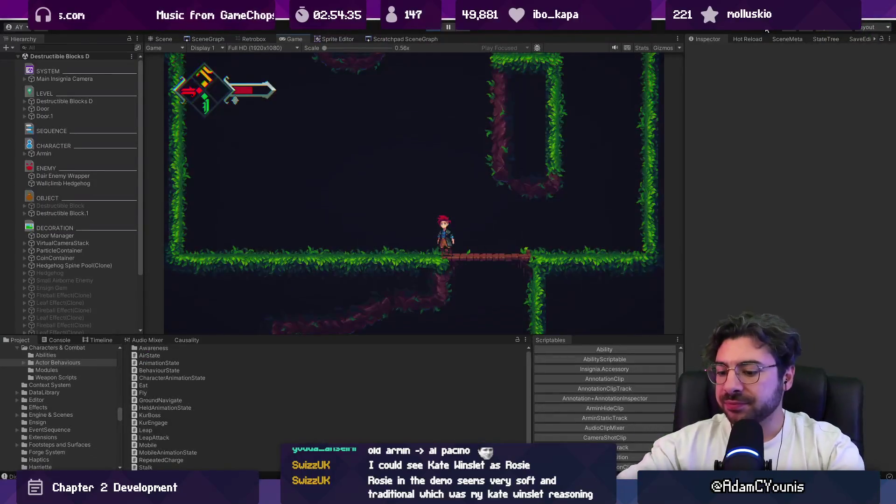
pyautogui.click(440, 29)
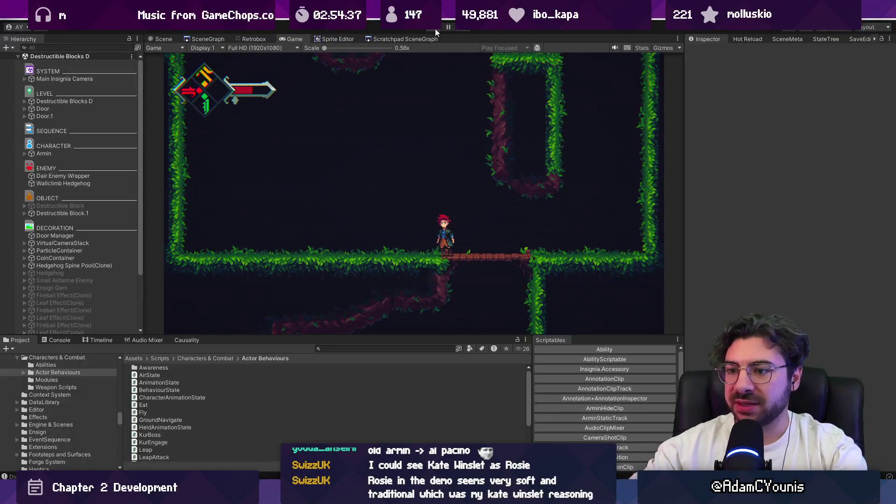
pyautogui.hotkey('alt', 'Tab')
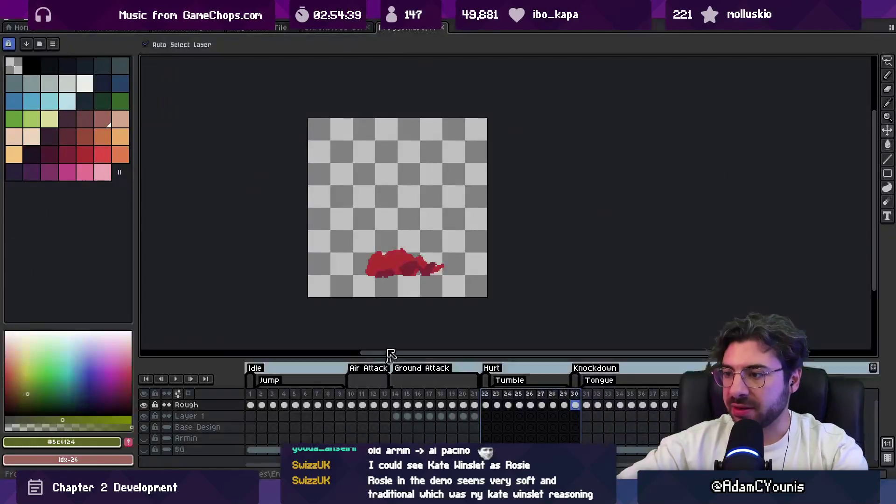
pyautogui.hotkey('ctrl', 'shift', 'Tab')
pyautogui.hotkey('ctrl', 'shift', 'Tab')
pyautogui.hotkey('ctrl', 'shift', 'Tab')
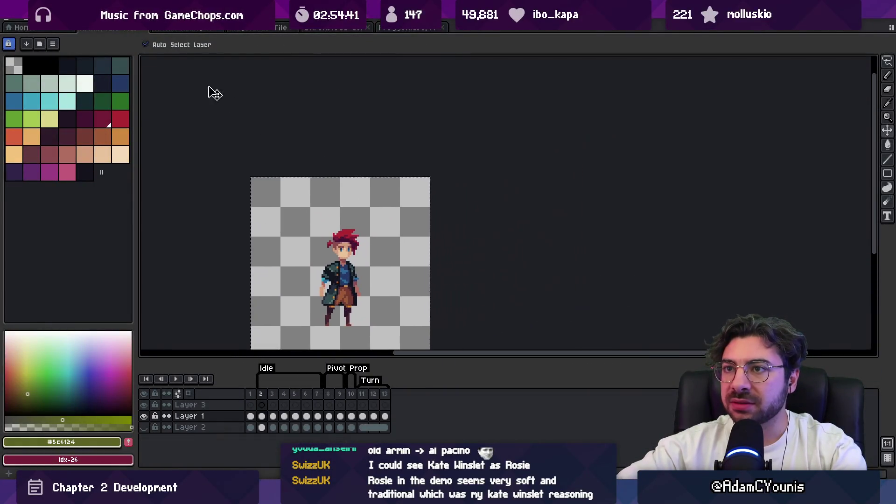
pyautogui.click(252, 383)
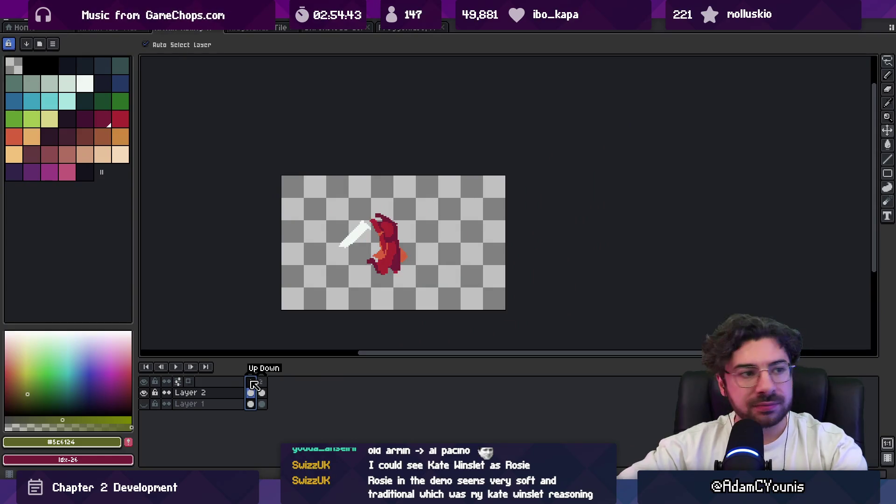
pyautogui.click(261, 382)
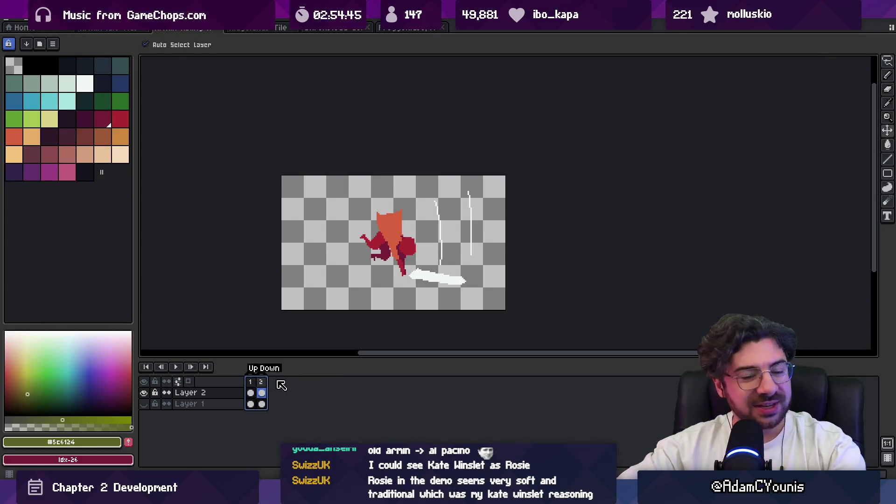
pyautogui.click(250, 383)
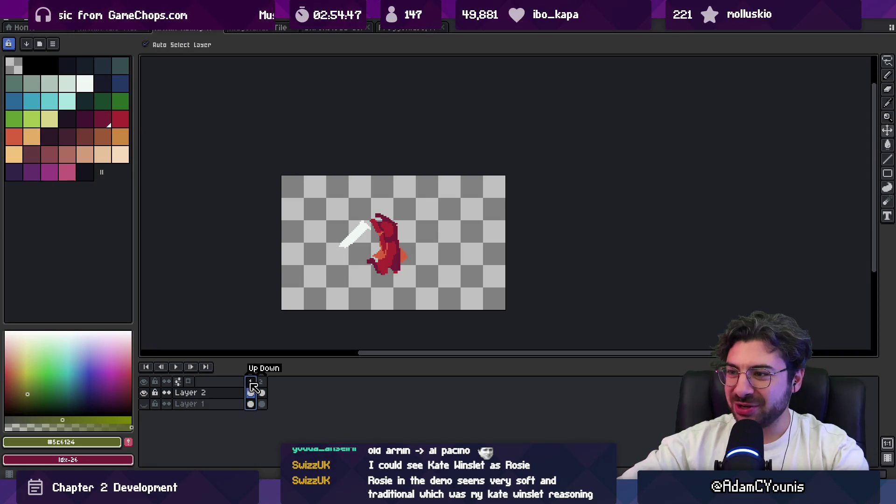
pyautogui.click(262, 384)
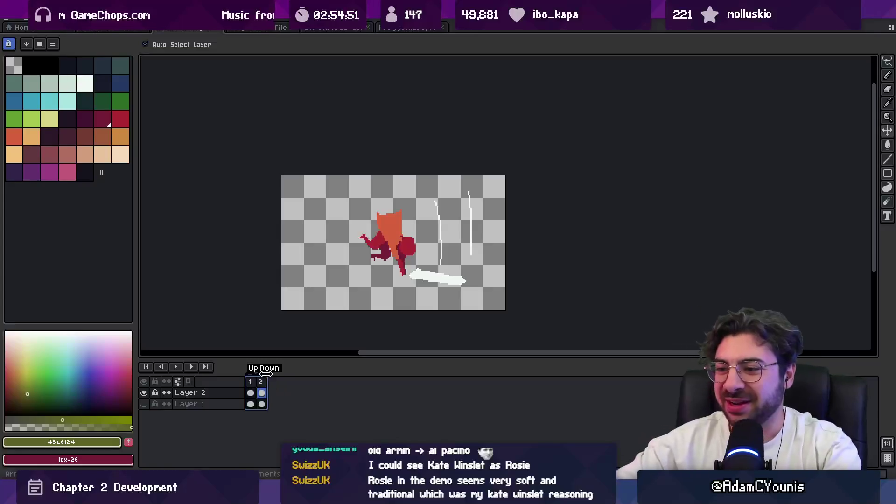
pyautogui.click(255, 383)
pyautogui.press('Return')
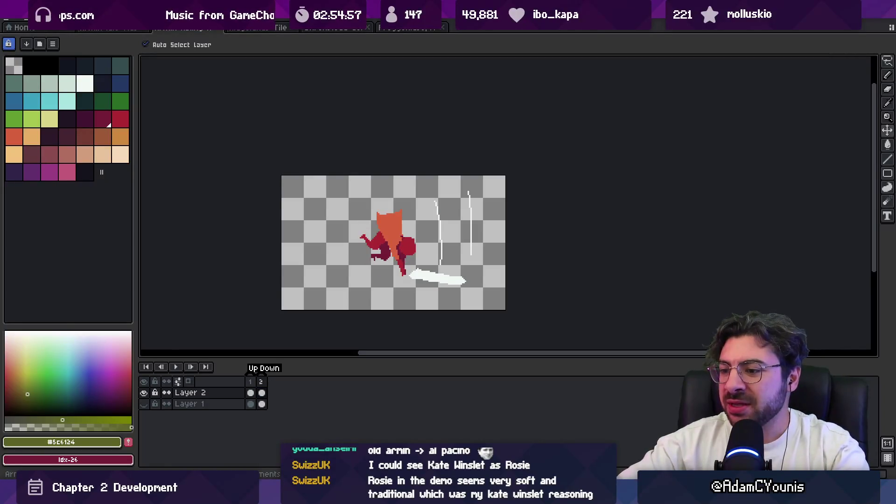
pyautogui.hotkey('alt', 'Tab')
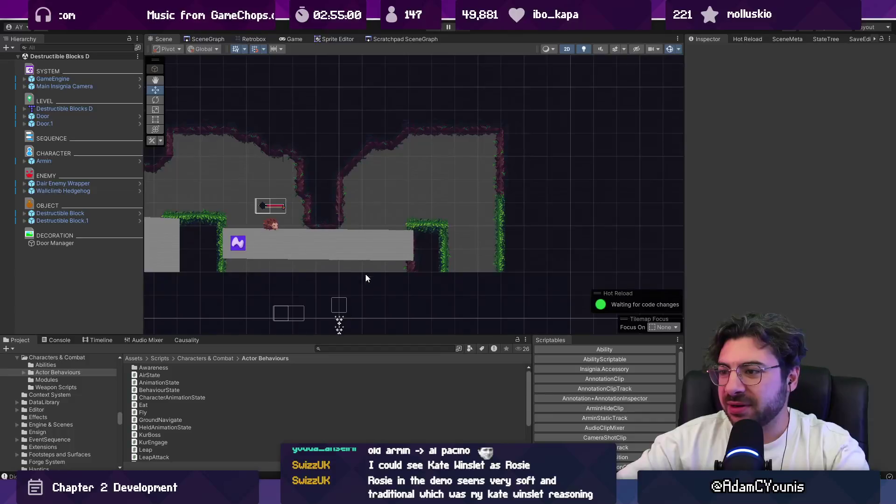
# Select the Main Insignia Camera, then select Armin and open its prefab
pyautogui.moveTo(361, 285); pyautogui.dragTo(374, 187)
pyautogui.scroll(-3, 383, 206)
pyautogui.click(391, 242)
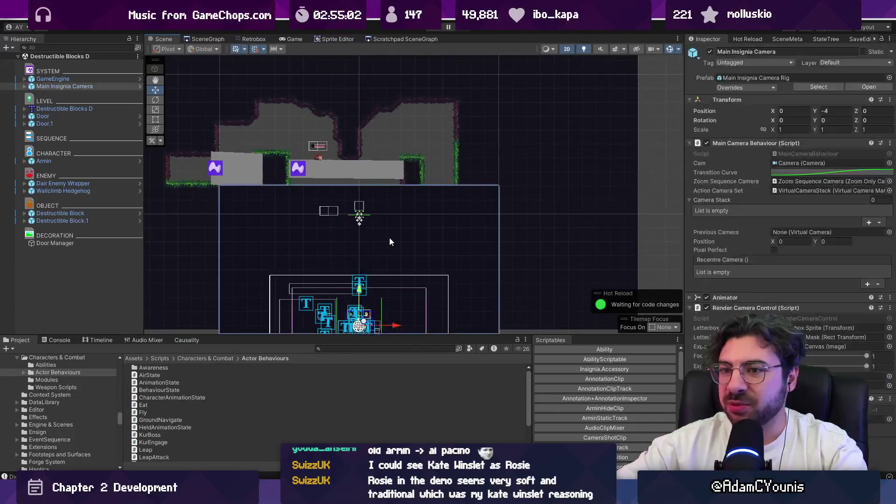
pyautogui.click(130, 162)
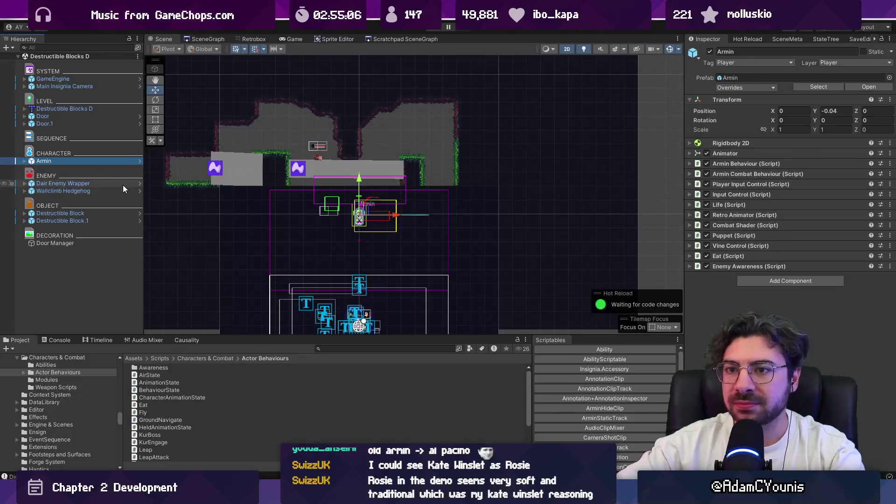
pyautogui.click(140, 161)
# Select Armin's Meteor Dair ability and open its DairAbility script in the code editor
pyautogui.click(77, 127)
pyautogui.click(80, 135)
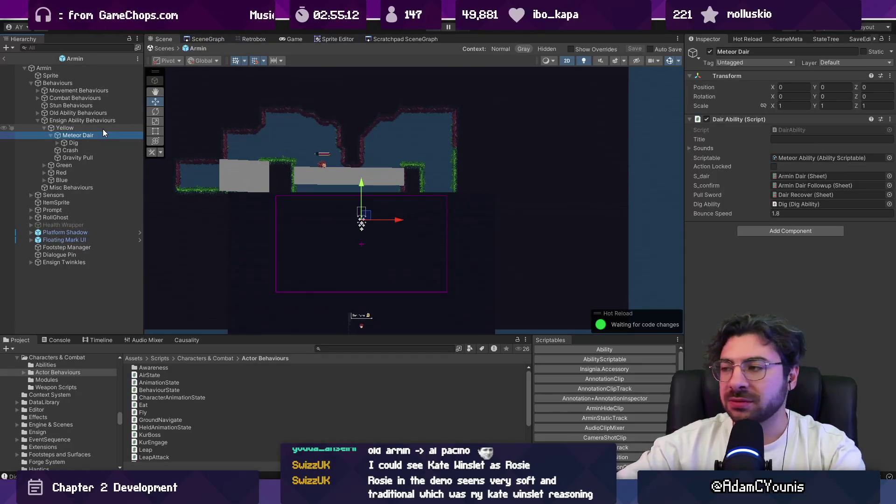
pyautogui.click(774, 131)
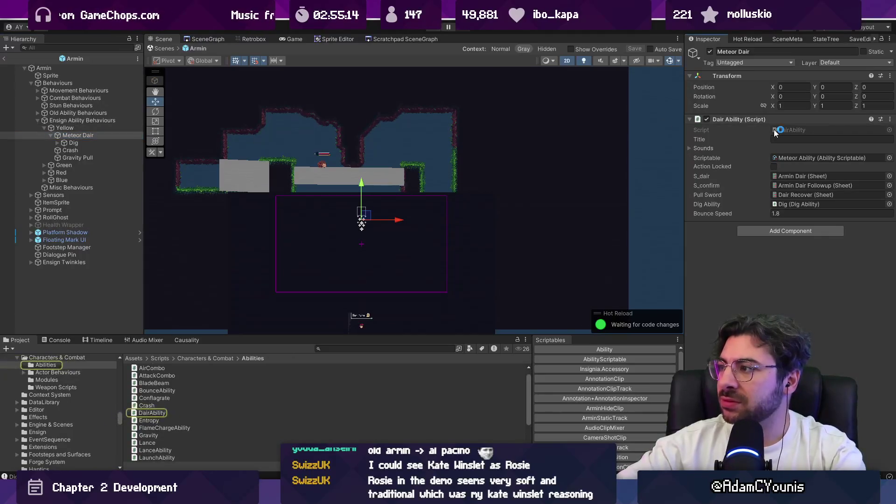
pyautogui.doubleClick(773, 130)
pyautogui.scroll(-3, 381, 202)
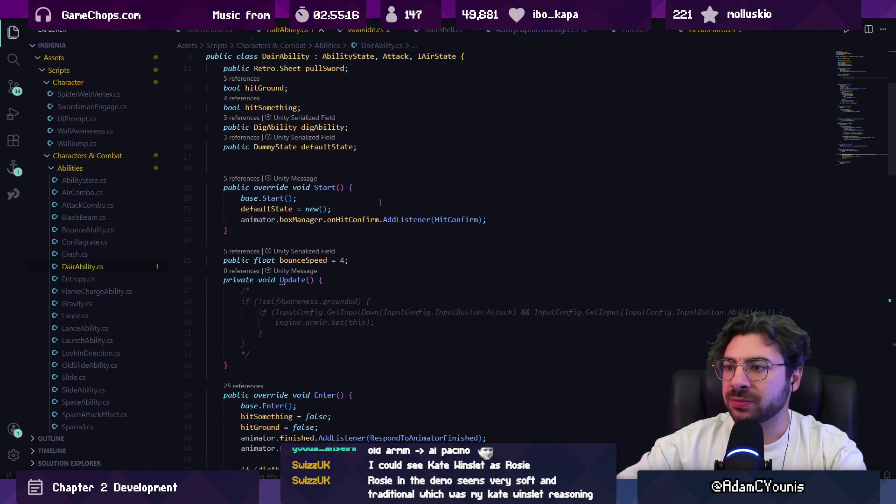
# Find the hitSomething field in DairAbility.cs with a text search
pyautogui.scroll(3, 380, 201)
pyautogui.scroll(-3, 380, 201)
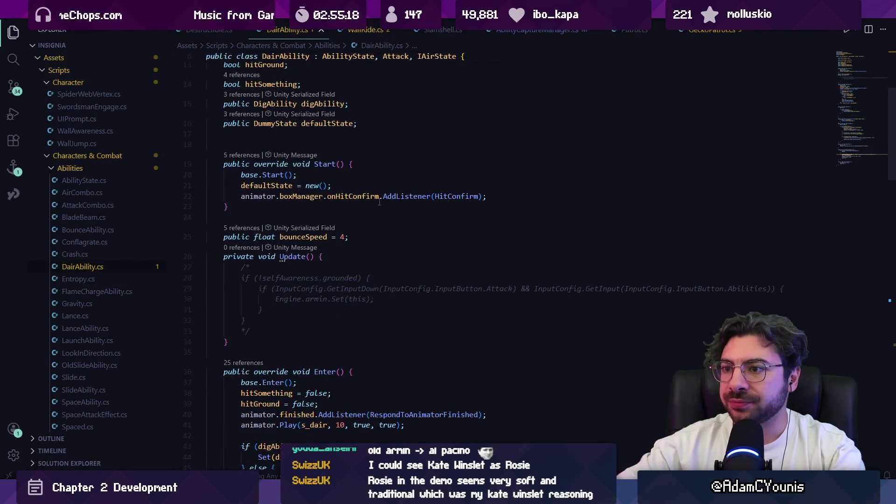
pyautogui.scroll(-3, 380, 202)
pyautogui.hotkey('ctrl', 'f')
pyautogui.write('hitSomething')
pyautogui.press('Escape')
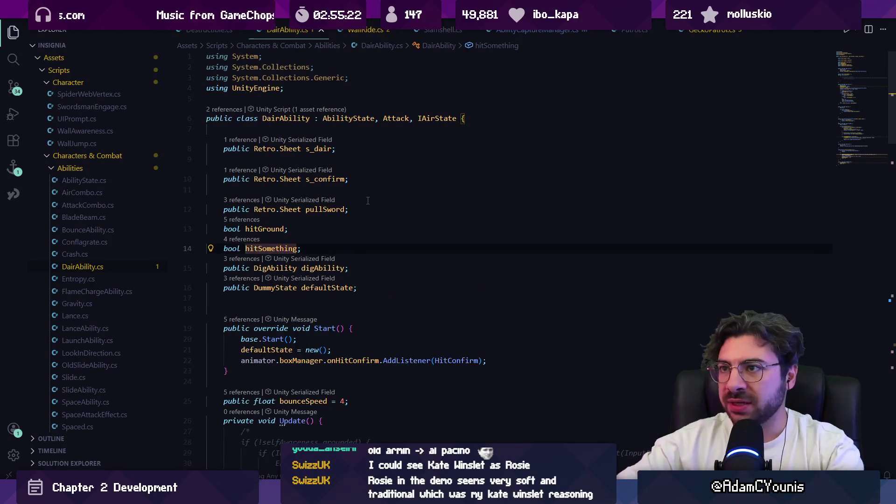
# Return to Unity and filter the Project window with 'abil' to list DairAbility
pyautogui.rightClick(298, 28)
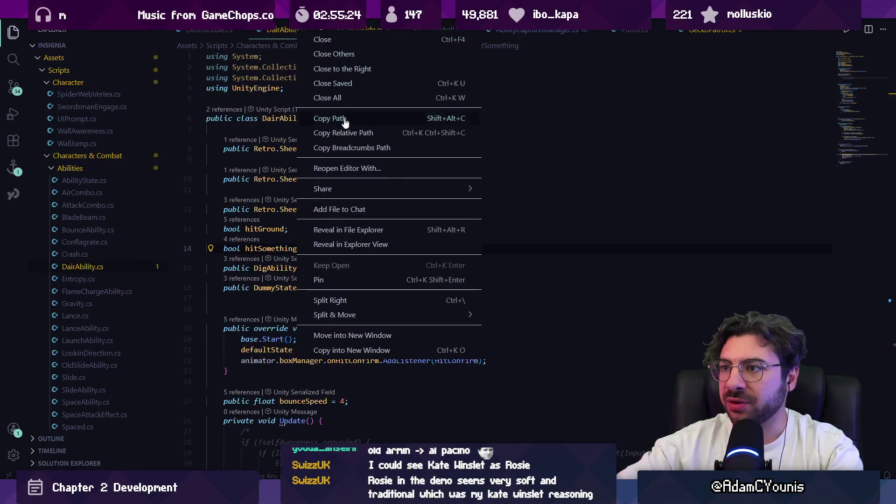
pyautogui.hotkey('alt', 'Tab')
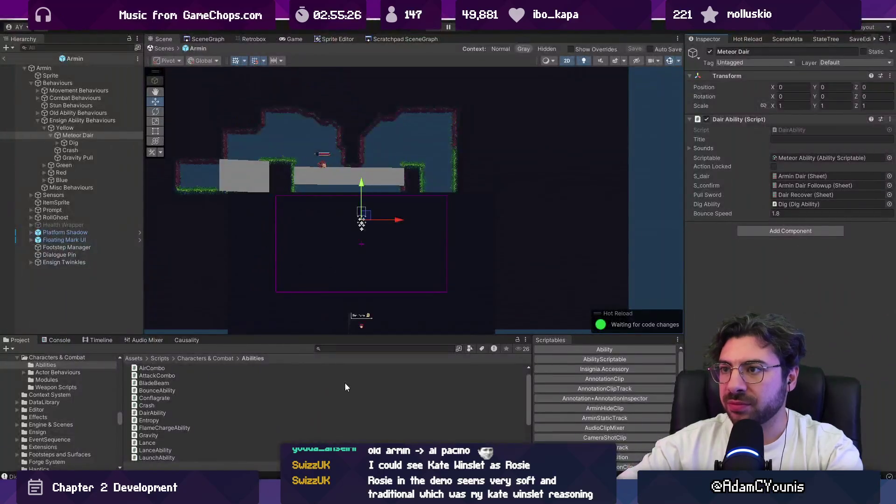
pyautogui.hotkey('alt', 'Tab')
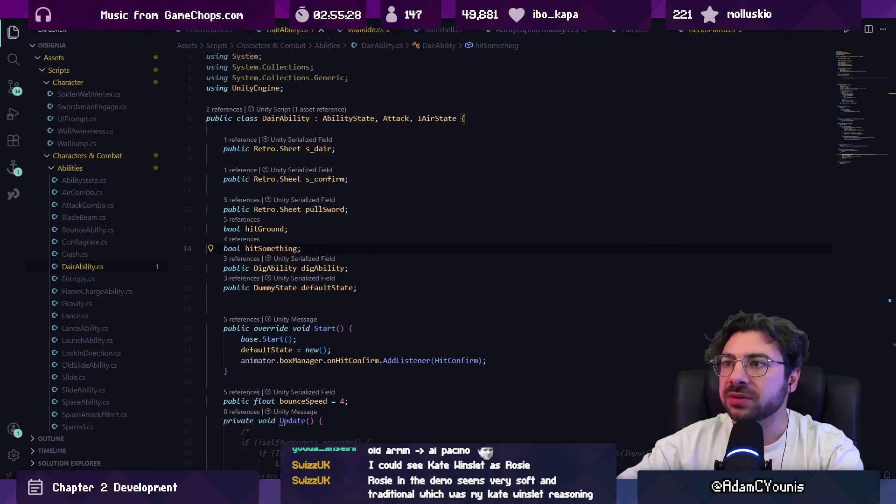
pyautogui.hotkey('alt', 'Tab')
pyautogui.write('dairabil')
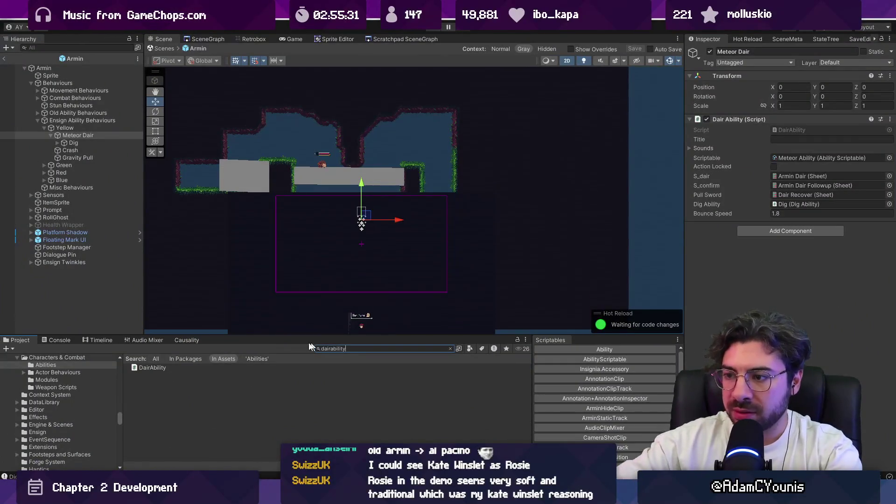
# Select the DairAbility asset, clear the project search and enlarge the file list
pyautogui.click(231, 368)
pyautogui.click(449, 348)
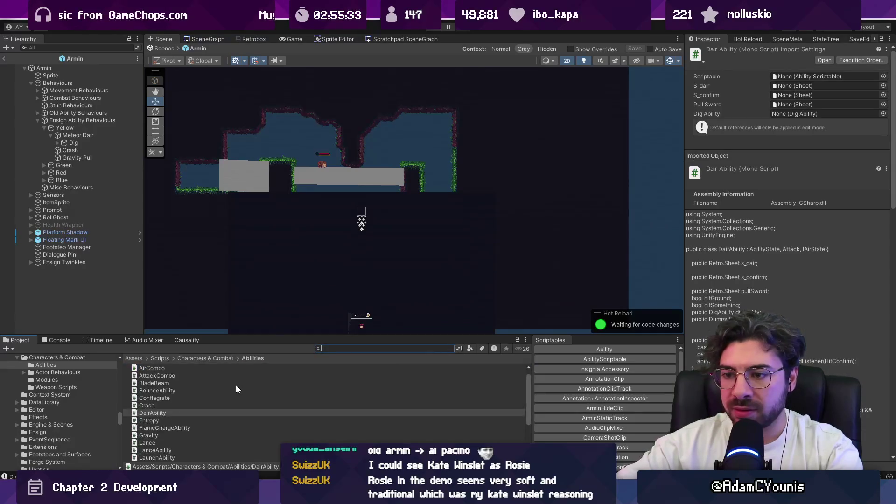
pyautogui.moveTo(235, 336); pyautogui.dragTo(236, 220)
# Create a HammerFallAbility C# script in the Abilities folder and open it in the code editor
pyautogui.rightClick(164, 433)
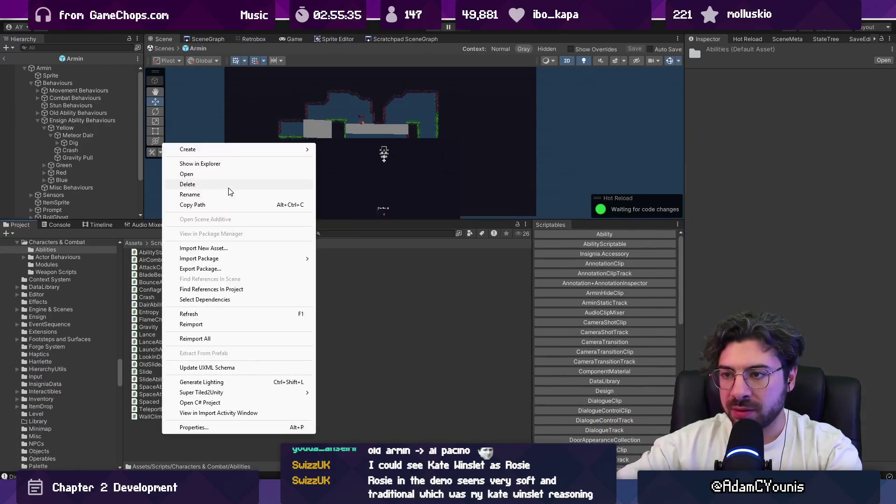
pyautogui.moveTo(280, 150)
pyautogui.click(371, 85)
pyautogui.write('H')
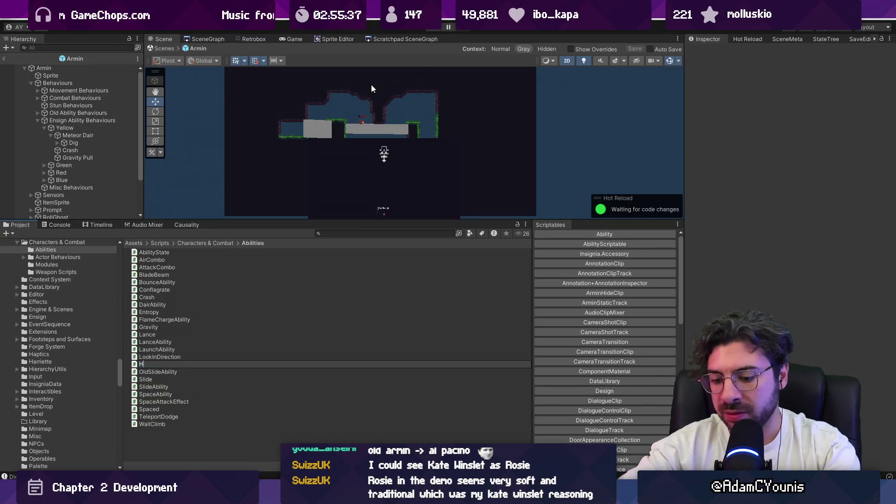
pyautogui.write('ammerAbility')
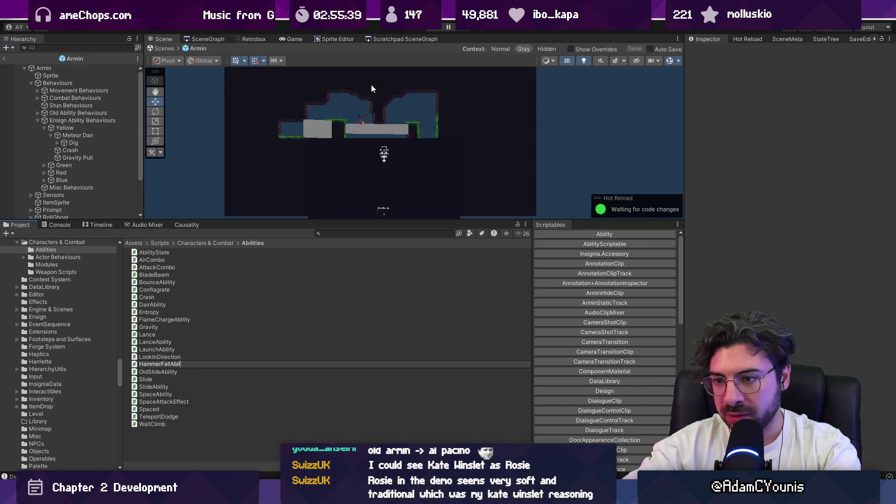
pyautogui.press('Return')
pyautogui.hotkey('alt', 'Tab')
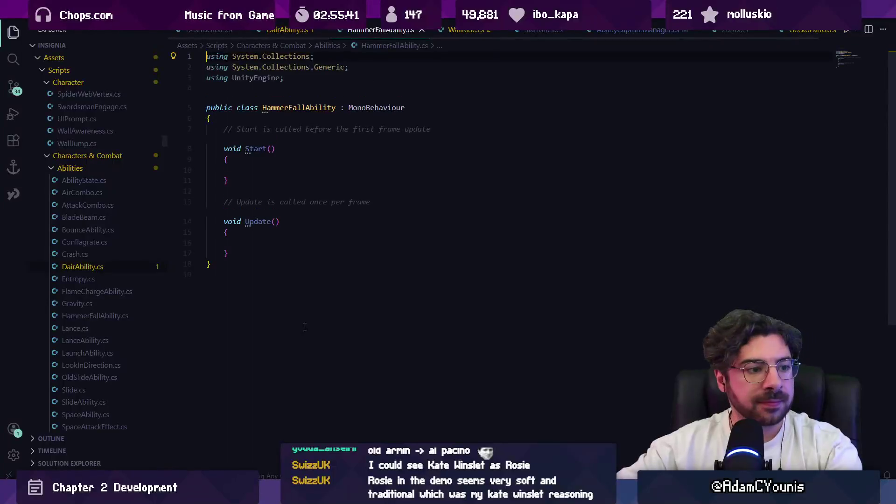
# Replace the MonoBehaviour base class with AbilityState and save, checking DairAbility for reference
pyautogui.doubleClick(374, 108)
pyautogui.write('Abiloity')
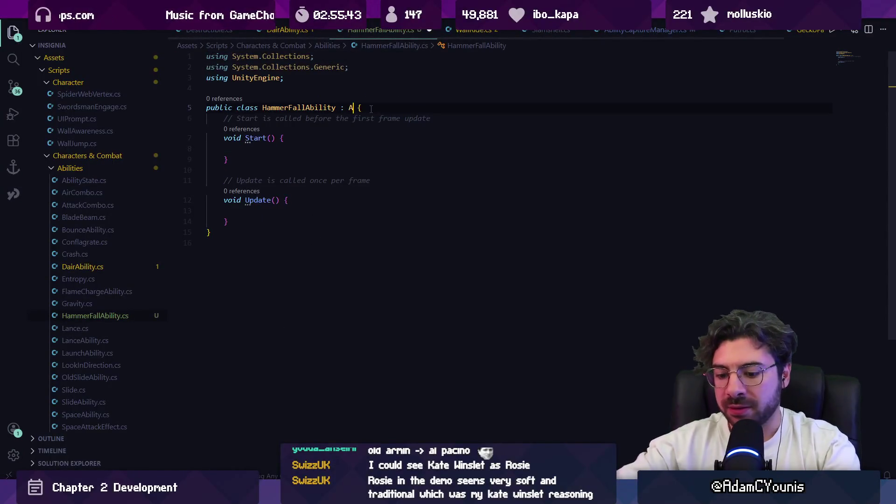
pyautogui.press('BackSpace')
pyautogui.press('BackSpace')
pyautogui.press('BackSpace')
pyautogui.write('ilityBe')
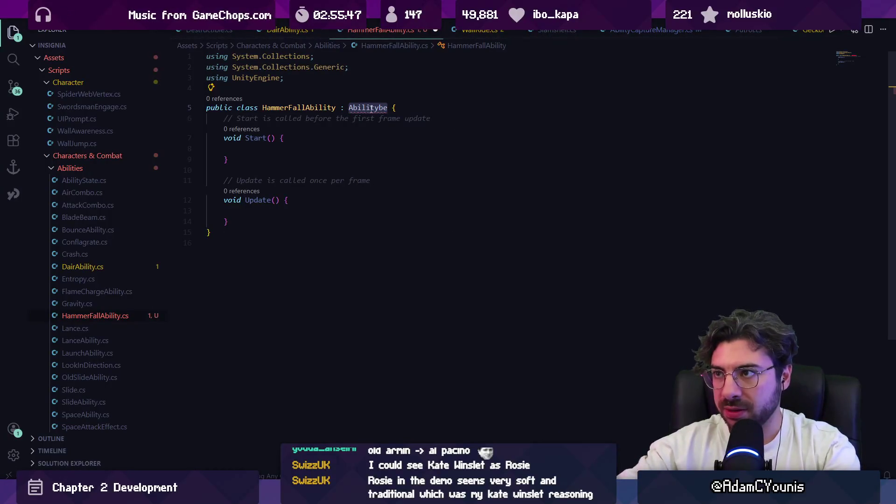
pyautogui.press('BackSpace')
pyautogui.press('BackSpace')
pyautogui.write('State')
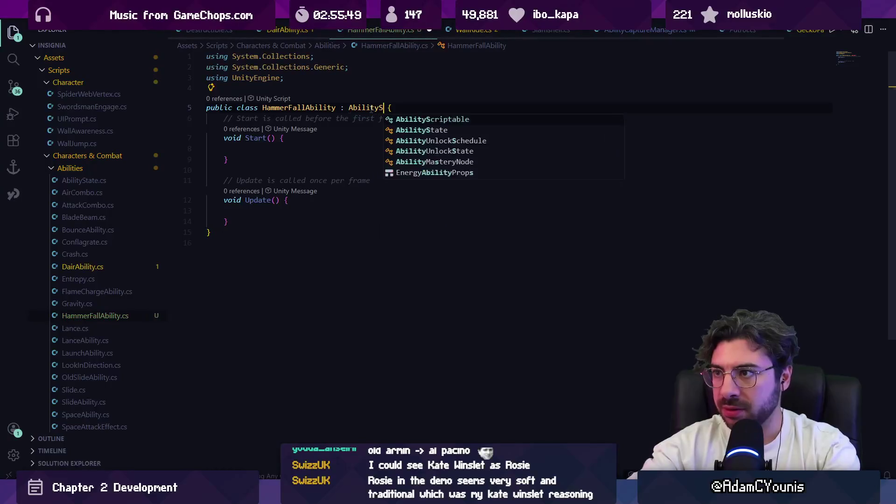
pyautogui.hotkey('ctrl', 's')
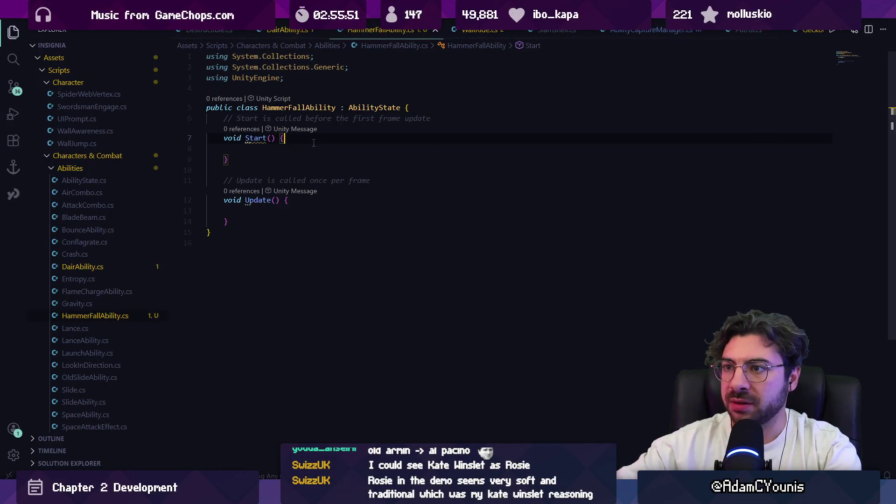
pyautogui.hotkey('shift', 'Down')
pyautogui.hotkey('shift', 'Down')
pyautogui.hotkey('shift', 'Down')
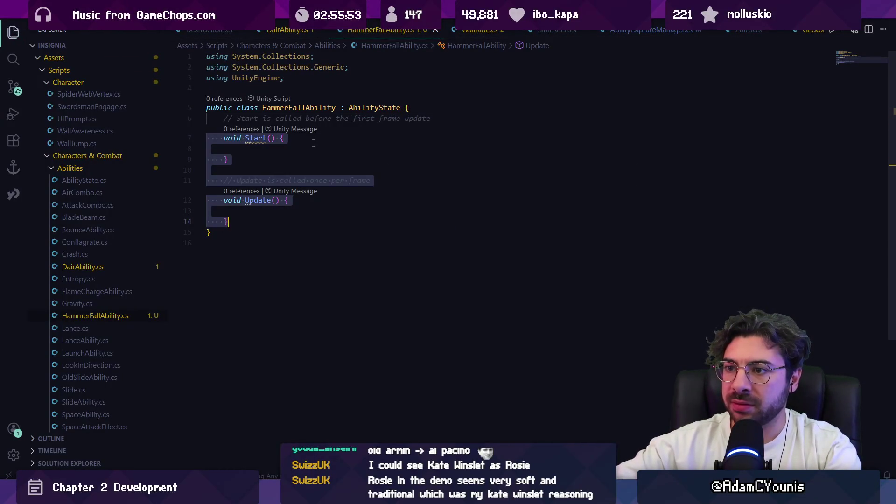
pyautogui.press('Escape')
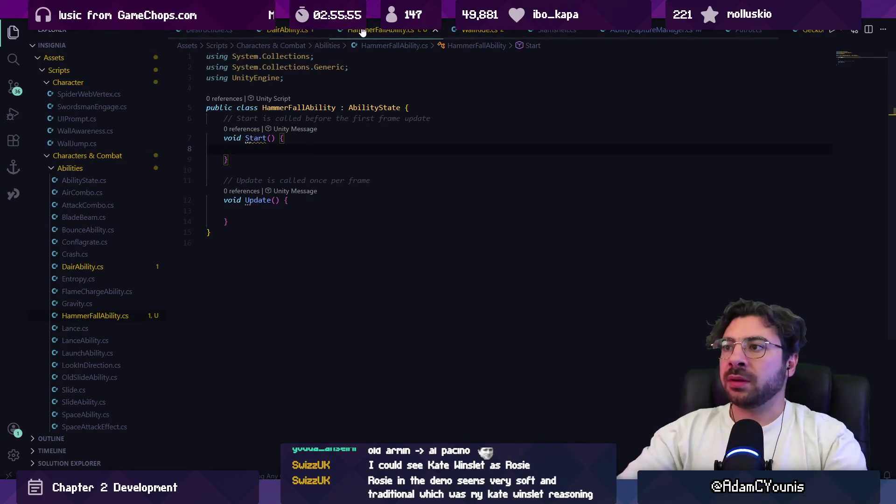
pyautogui.click(293, 31)
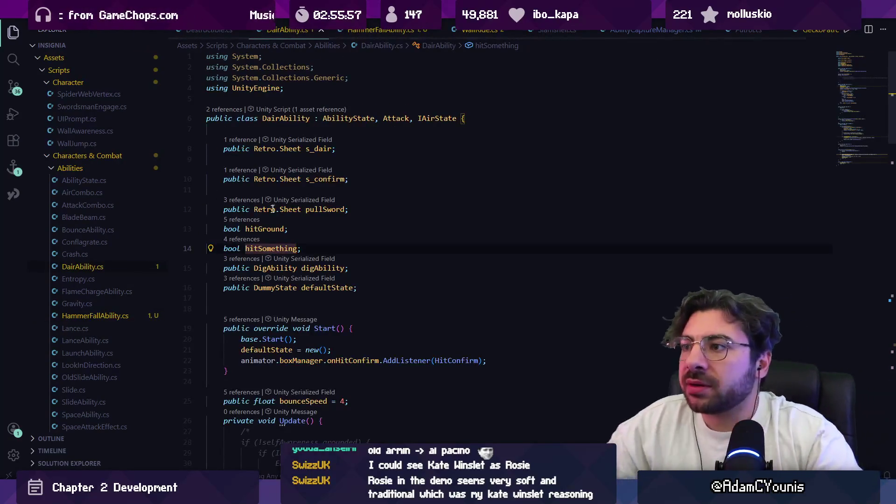
pyautogui.click(380, 31)
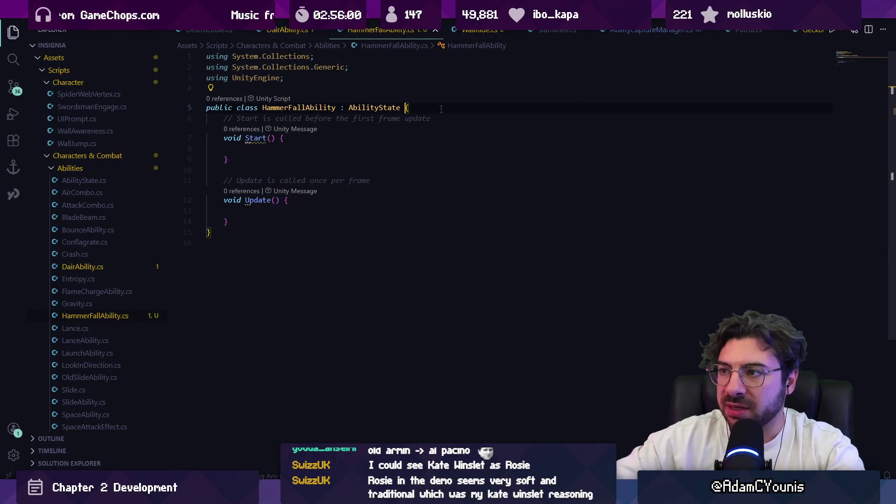
# Add Attack and IAirState as further base types and jump to the Attack definition
pyautogui.write(', I')
pyautogui.write('Attack')
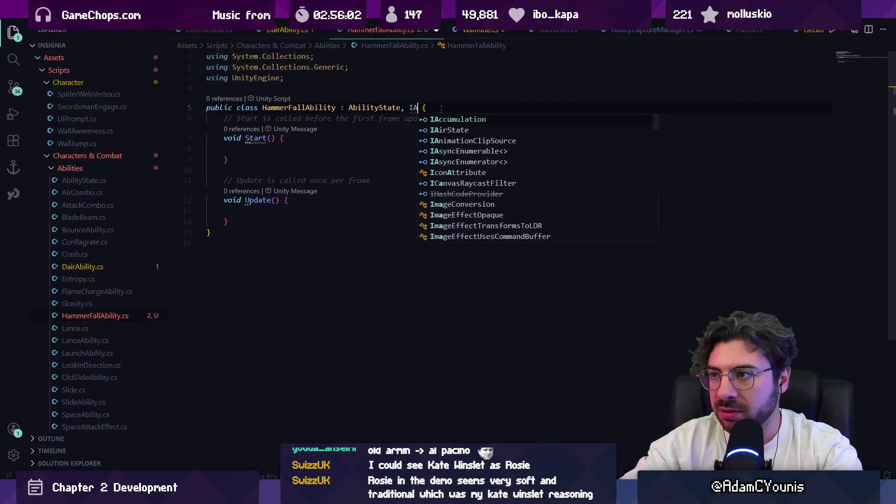
pyautogui.press('BackSpace')
pyautogui.press('BackSpace')
pyautogui.press('BackSpace')
pyautogui.write('attackstat')
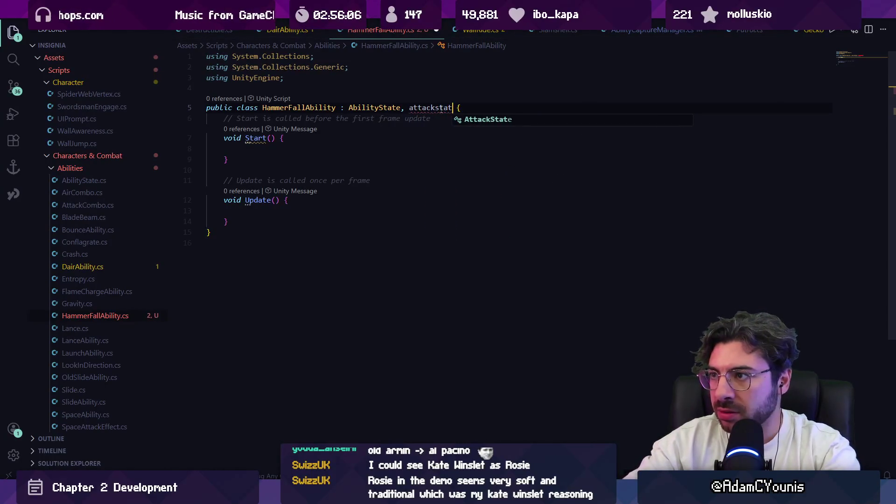
pyautogui.press('BackSpace')
pyautogui.press('BackSpace')
pyautogui.press('Tab')
pyautogui.write(', Airstate')
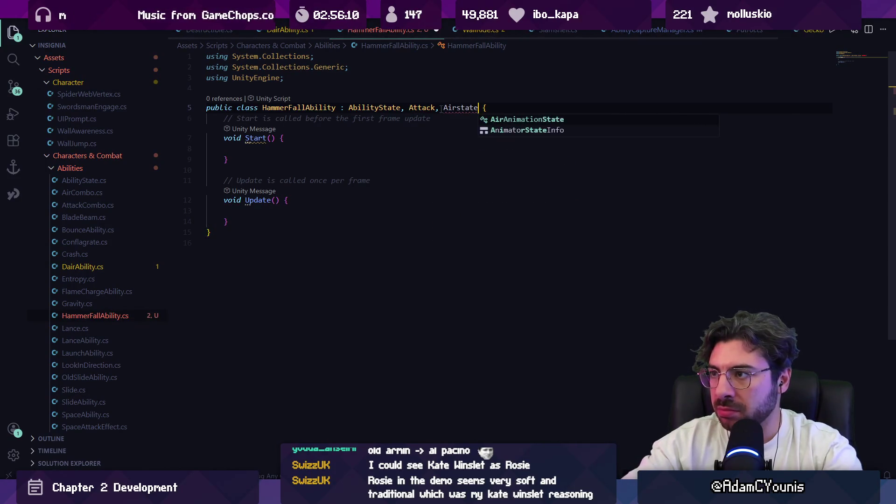
pyautogui.hotkey('ctrl', 'shift', 'Left')
pyautogui.write('IS')
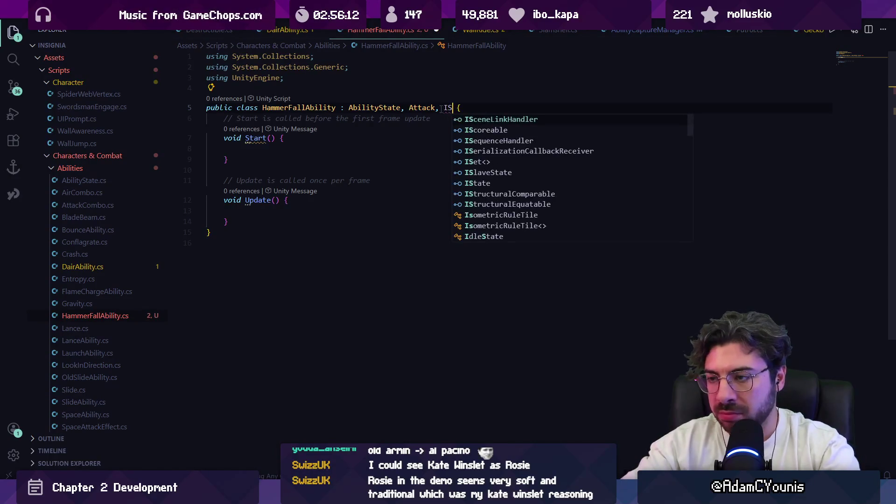
pyautogui.press('BackSpace')
pyautogui.write('Airstate')
pyautogui.press('Tab')
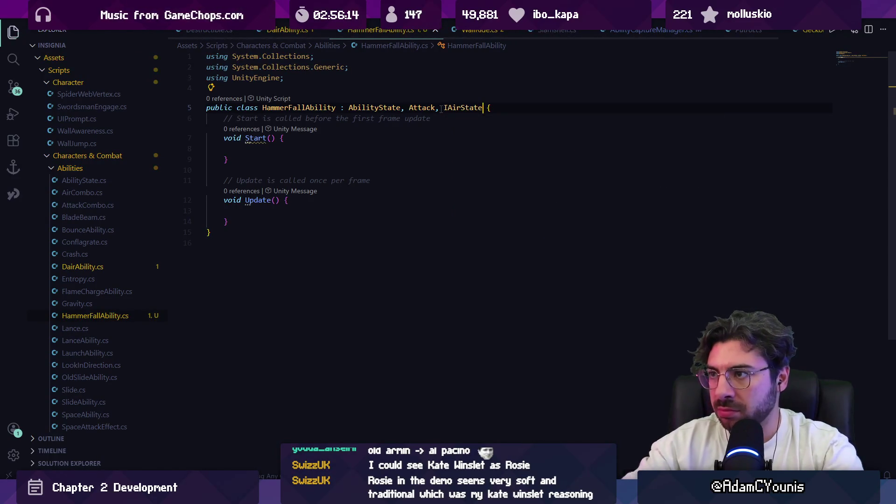
pyautogui.press('F12')
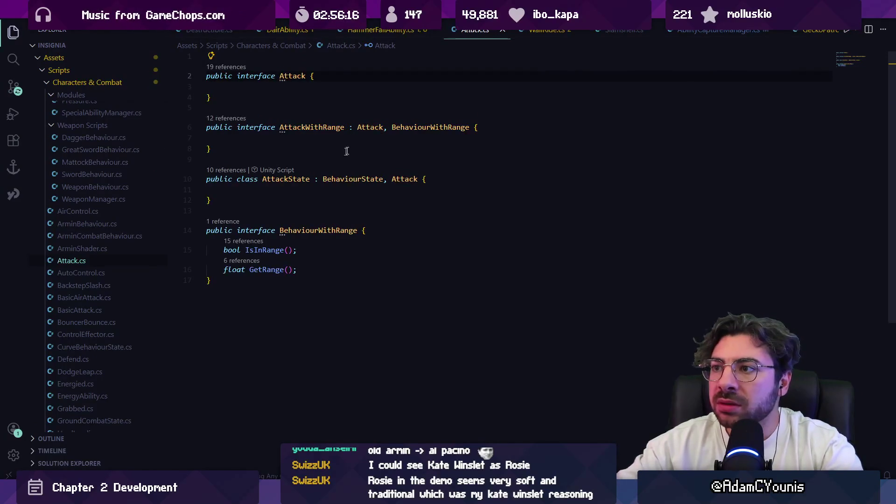
# Rename the Attack interface to IAttack in every reference, then go back to HammerFallAbility.cs
pyautogui.click(297, 75)
pyautogui.press('F2')
pyautogui.press('Home')
pyautogui.write('I')
pyautogui.press('Return')
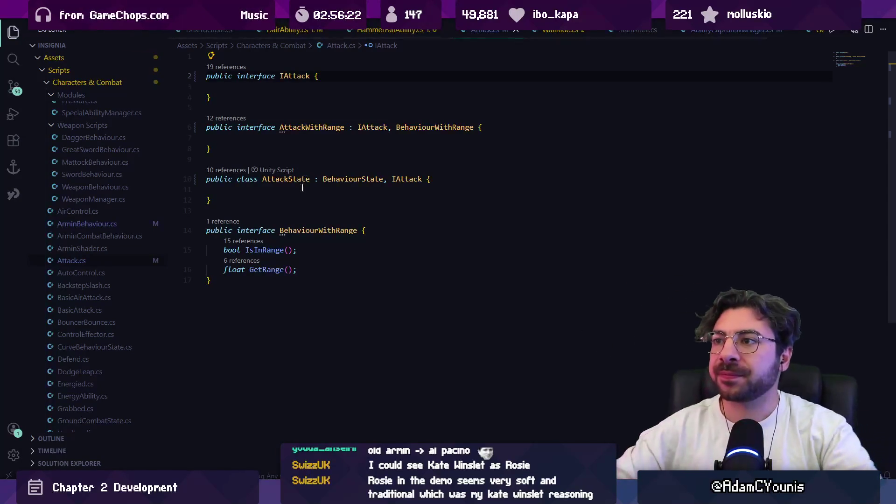
pyautogui.click(411, 31)
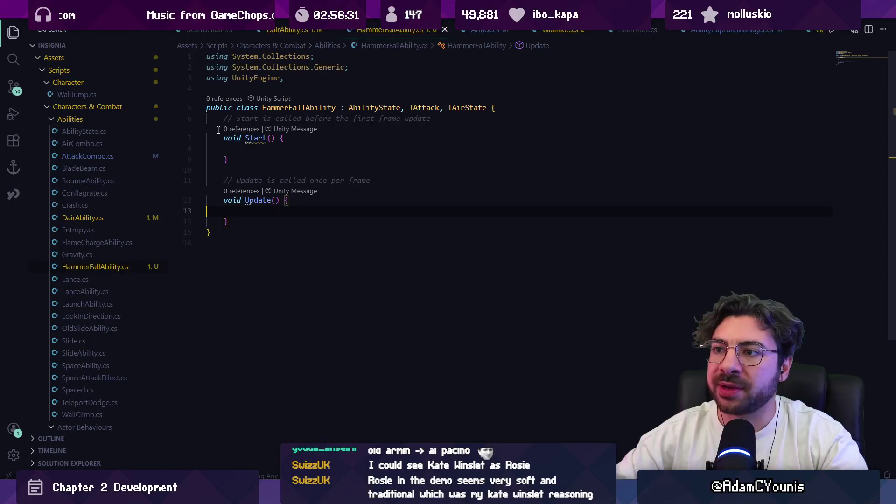
# Add a public Retro.Sheet field named startup above Start()
pyautogui.press('Return')
pyautogui.press('Return')
pyautogui.press('Up')
pyautogui.write('public Retro.Sheet hammerFallSheet;')
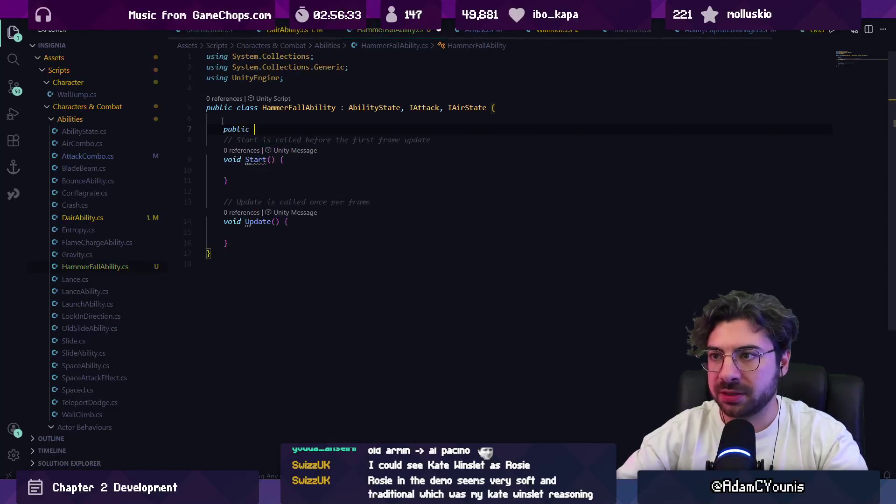
pyautogui.press('Left')
pyautogui.hotkey('ctrl', 'shift', 'Left')
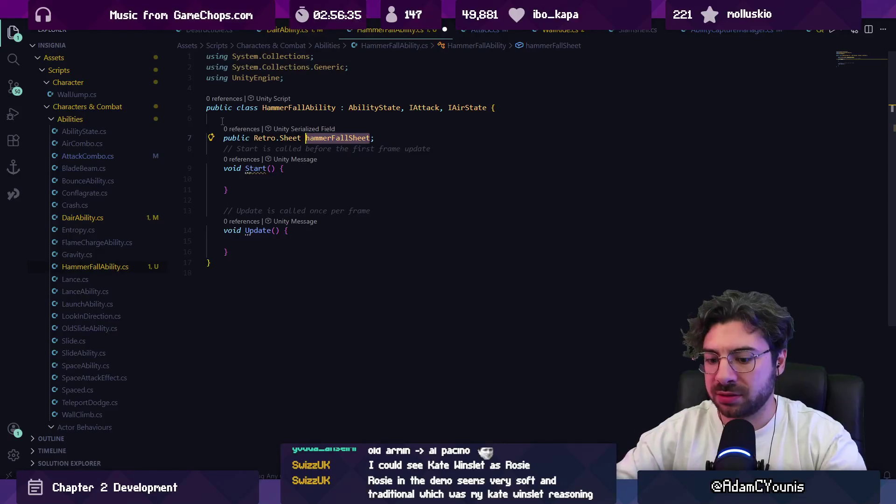
pyautogui.write('startup')
pyautogui.press('End')
# Add a public Retro.Sheet fall field and a public BehaviourState hardLanding field
pyautogui.press('Return')
pyautogui.write('public Retro.Sheet fall;')
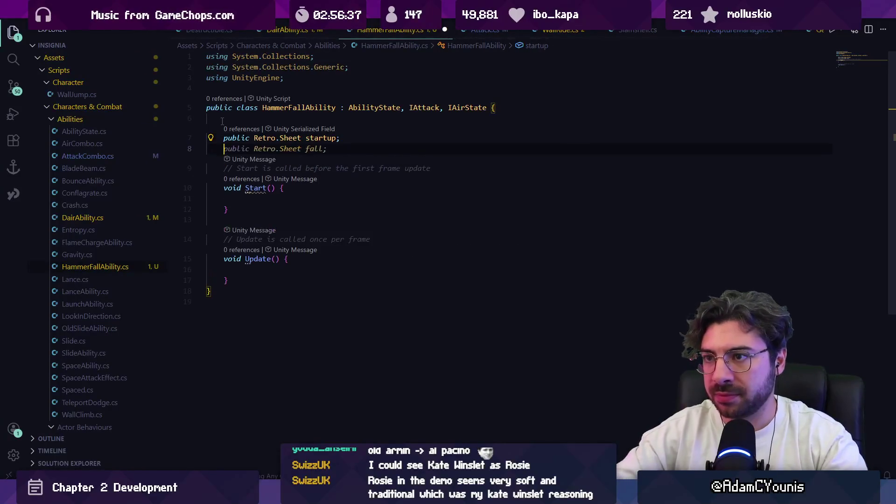
pyautogui.press('Escape')
pyautogui.press('End')
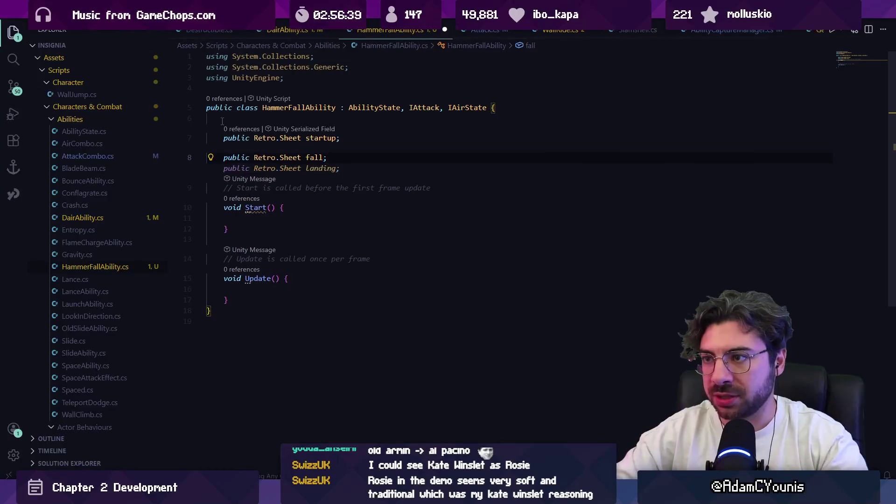
pyautogui.press('Escape')
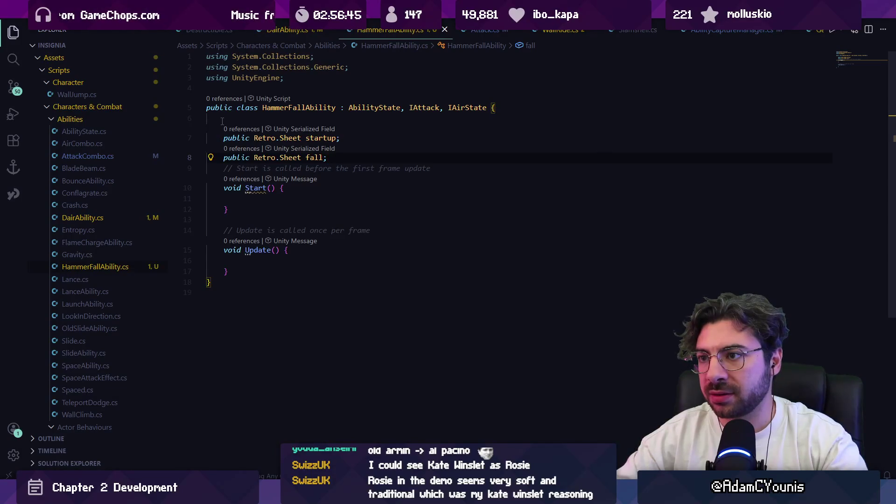
pyautogui.press('Return')
pyautogui.write('public ')
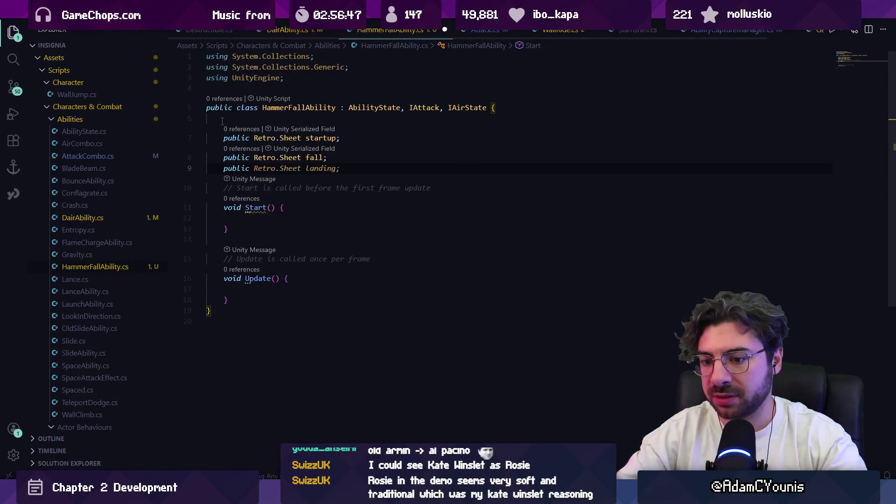
pyautogui.write('Behaviou')
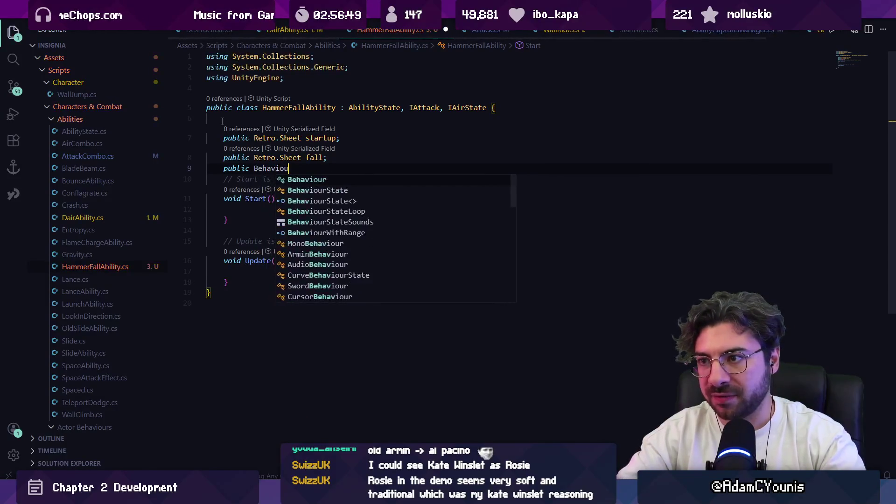
pyautogui.write('rState hardLanding;')
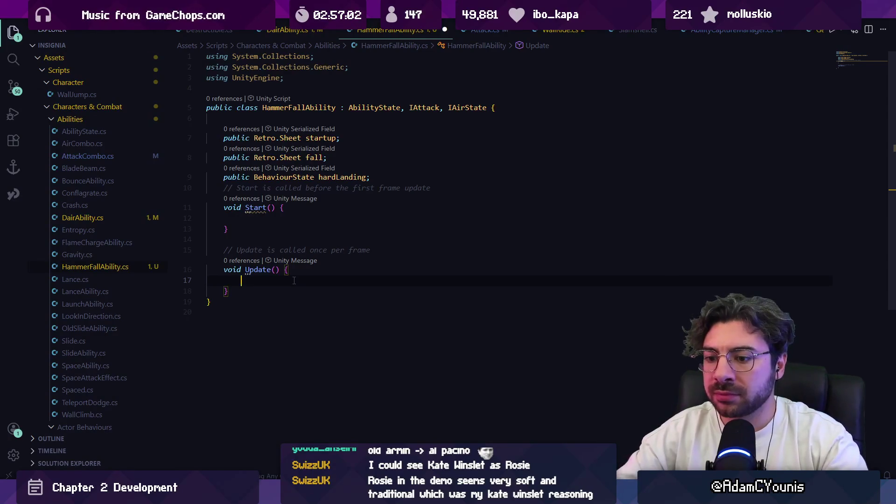
# Delete the unused Start and Update methods from HammerFallAbility
pyautogui.press('Down')
pyautogui.hotkey('shift', 'Up')
pyautogui.hotkey('shift', 'Up')
pyautogui.hotkey('shift', 'Up')
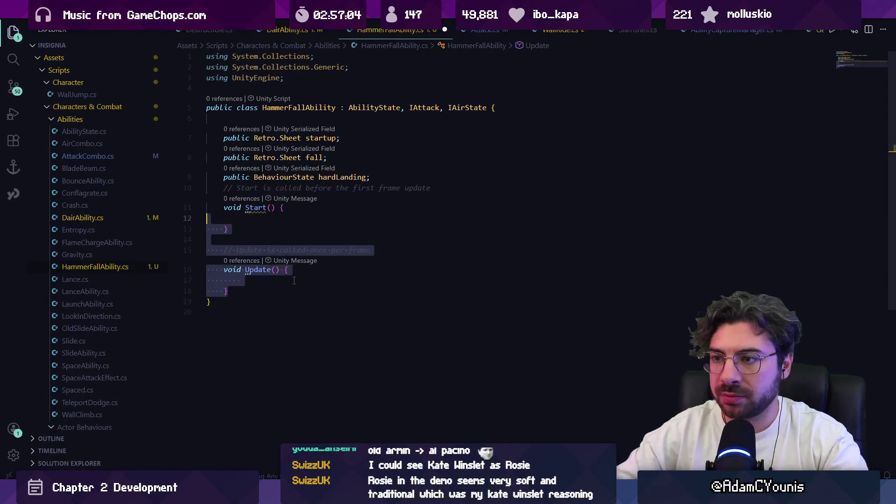
pyautogui.hotkey('shift', 'Up')
pyautogui.press('BackSpace')
pyautogui.press('Return')
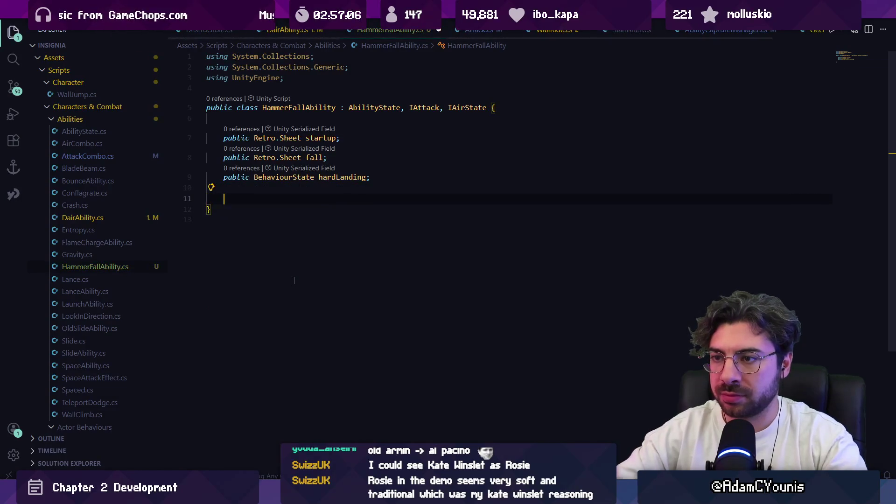
# Add a public override Enter method that calls base.Enter()
pyautogui.write('void')
pyautogui.press('BackSpace')
pyautogui.press('BackSpace')
pyautogui.press('BackSpace')
pyautogui.write('public over')
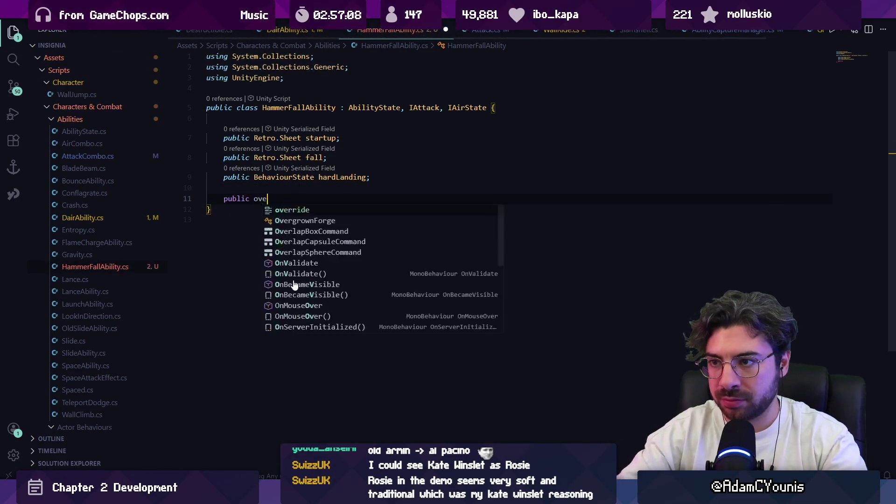
pyautogui.press('Tab')
pyautogui.write('E')
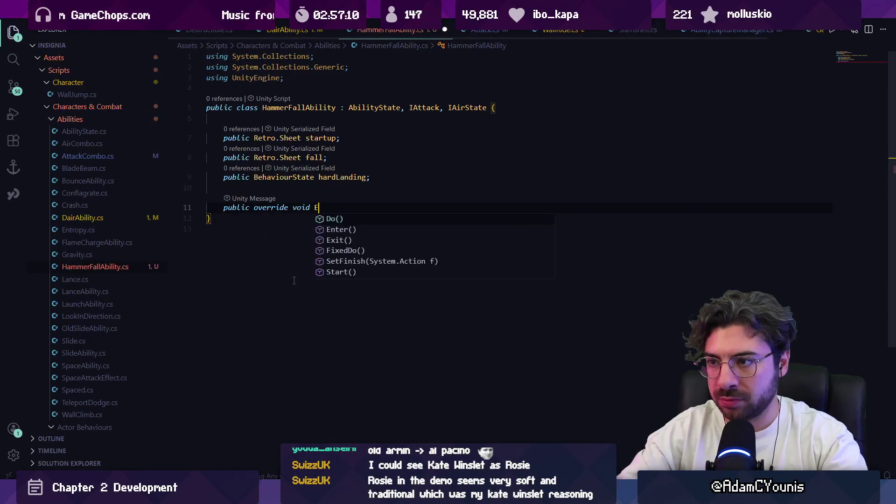
pyautogui.press('Return')
pyautogui.write(';);')
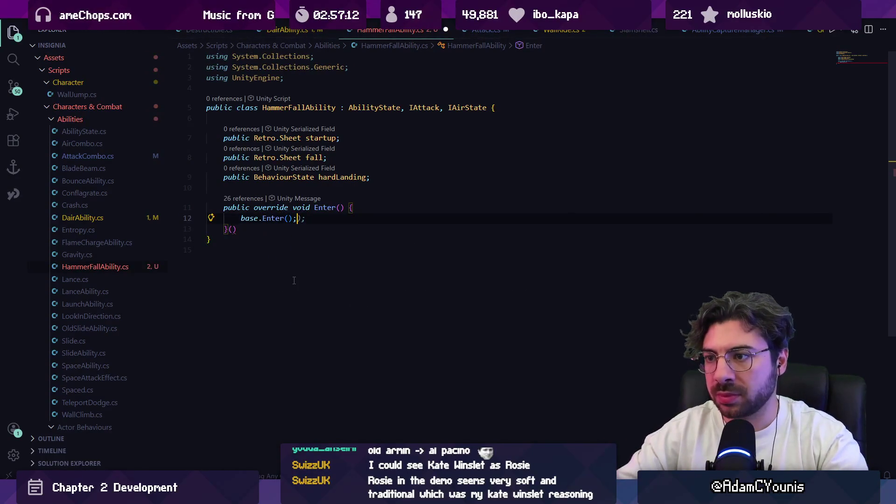
# Insert a public override void Do method from the IntelliSense completion
pyautogui.press('Return')
pyautogui.press('Return')
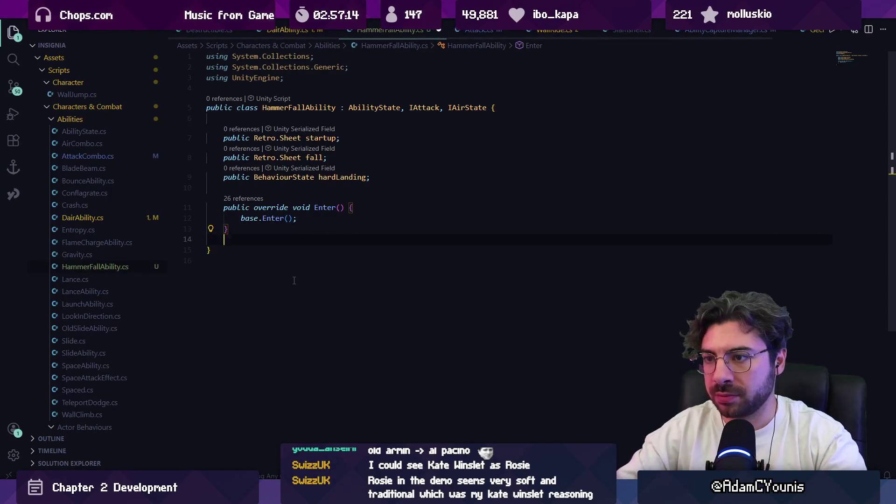
pyautogui.write('public overr')
pyautogui.press('Tab')
pyautogui.write('vo')
pyautogui.press('Tab')
pyautogui.write('Do')
pyautogui.press('Tab')
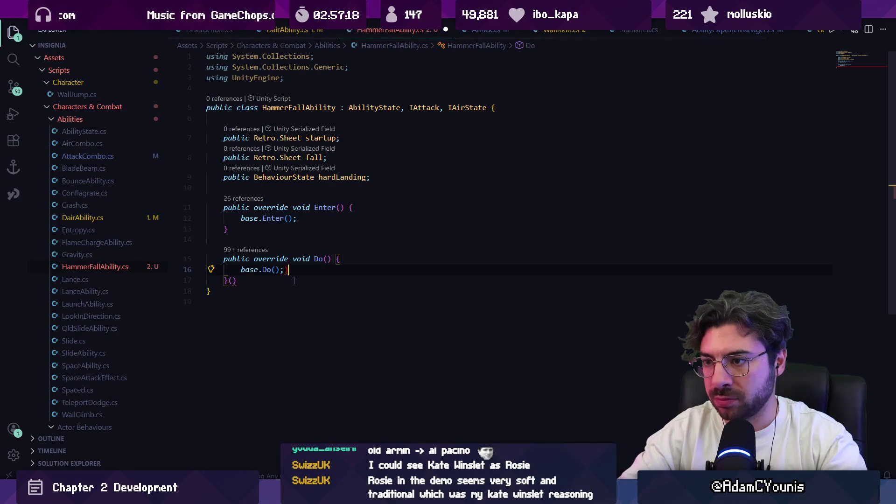
# Regenerate the Do override with a base.Do() body, remove the stray parentheses, and save
pyautogui.hotkey('ctrl', 'z')
pyautogui.hotkey('ctrl', 'z')
pyautogui.hotkey('ctrl', 'z')
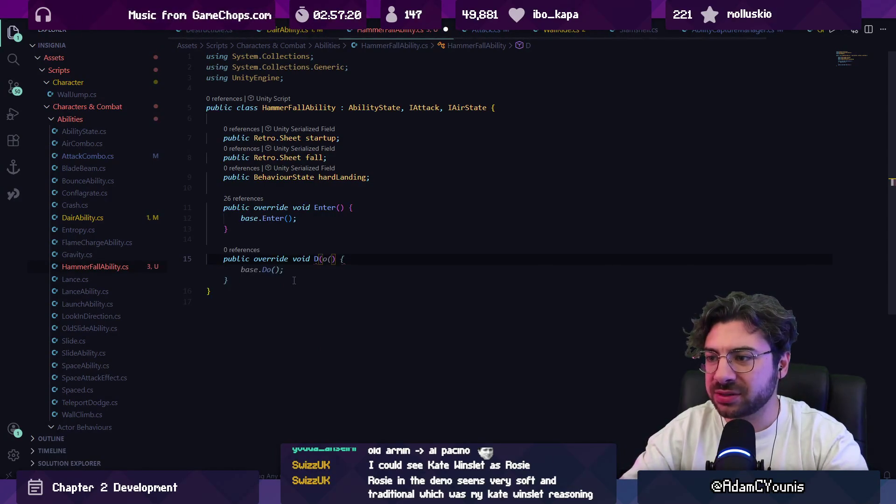
pyautogui.hotkey('ctrl', 'z')
pyautogui.write('o')
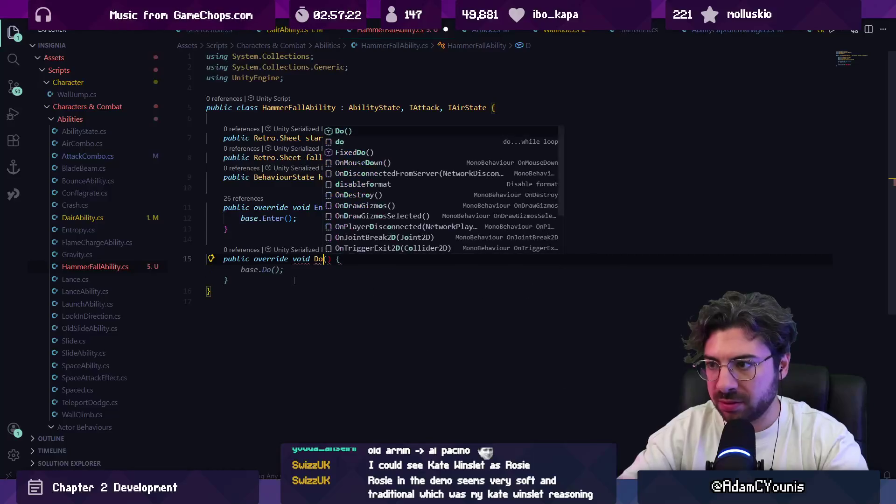
pyautogui.press('Tab')
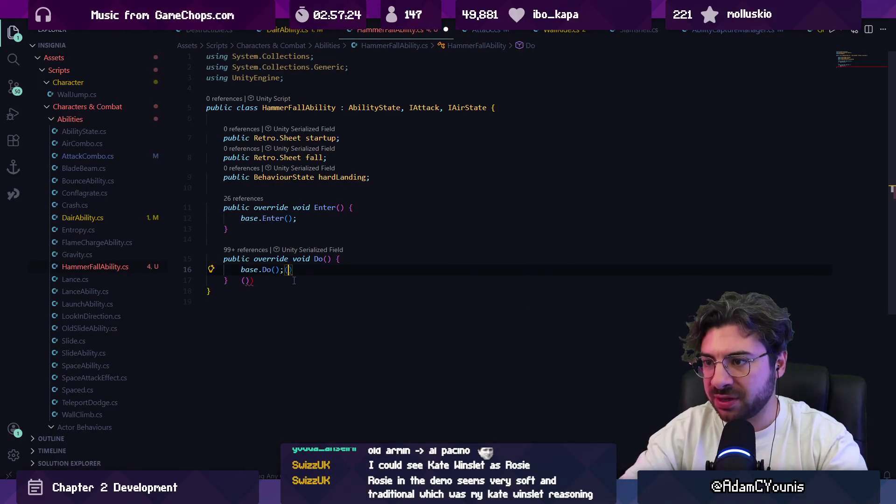
pyautogui.click(294, 281)
pyautogui.press('BackSpace')
pyautogui.press('BackSpace')
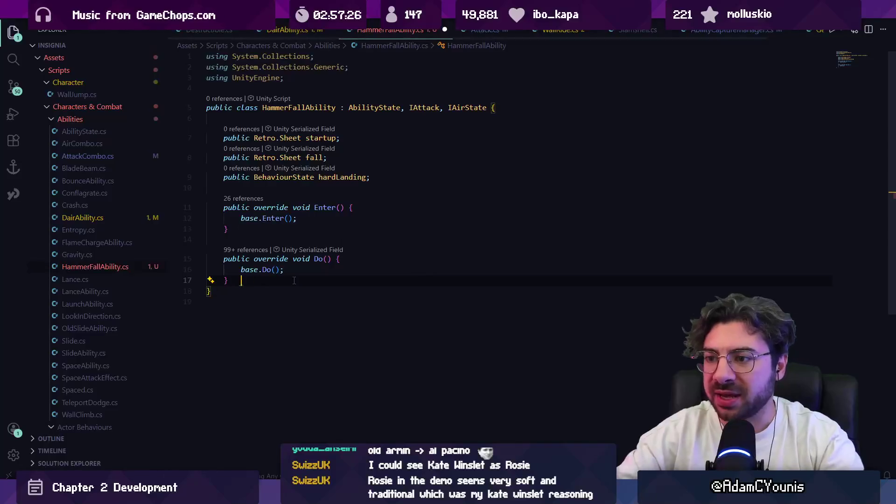
pyautogui.hotkey('ctrl', 's')
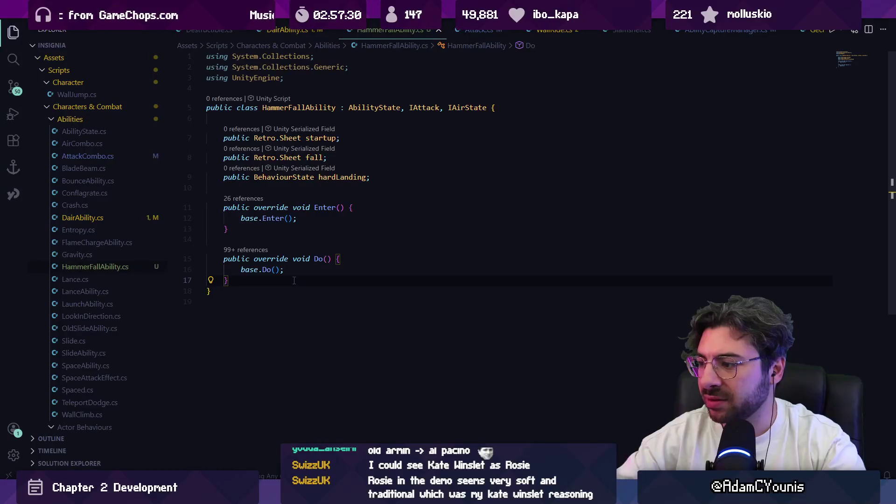
# Add a public override Exit method calling base.Exit()
pyautogui.press('Return')
pyautogui.press('Return')
pyautogui.write('public override Ex')
pyautogui.press('Tab')
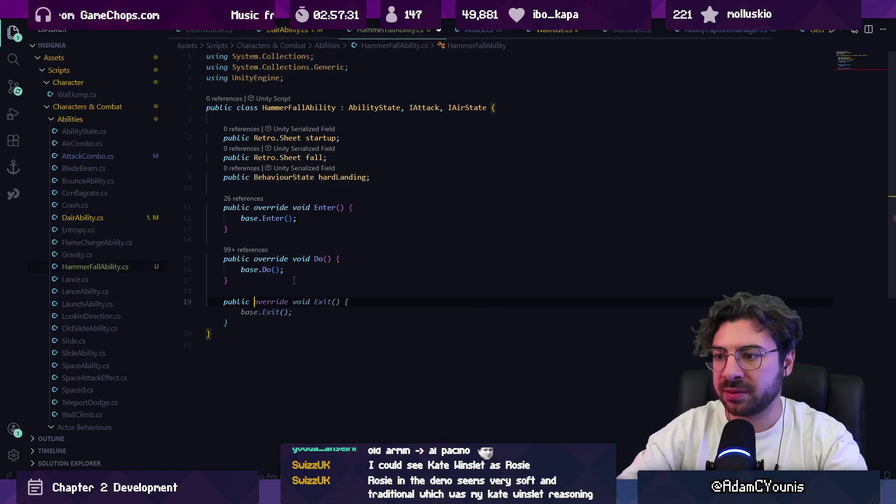
pyautogui.press('Down')
pyautogui.press('Down')
pyautogui.press('End')
# Add a public override FixedDo method calling base.FixedDo()
pyautogui.press('Return')
pyautogui.write('publ')
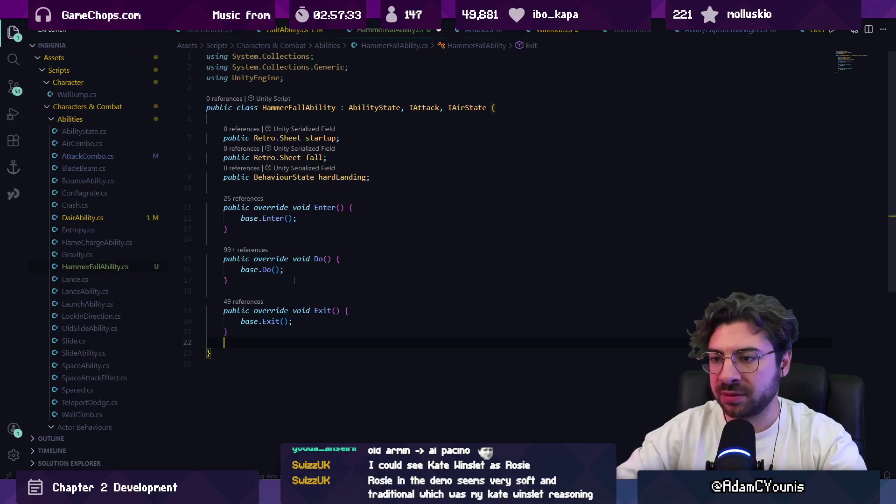
pyautogui.write('ic override void Dix')
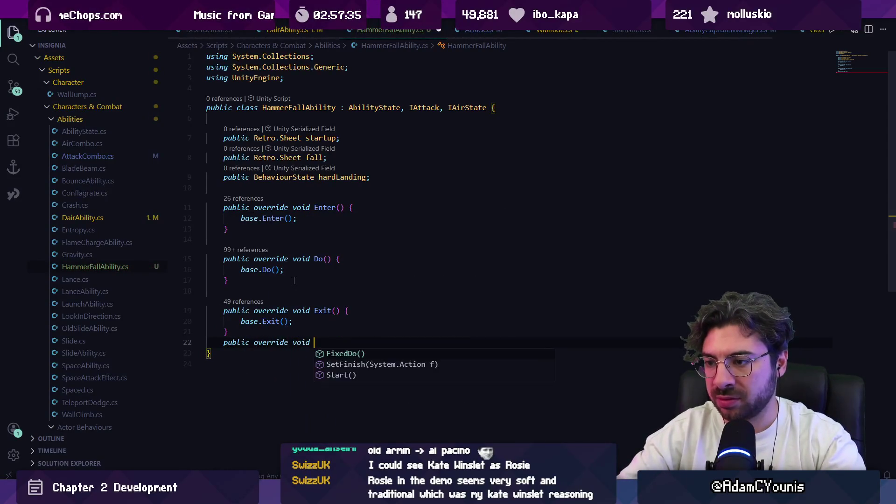
pyautogui.press('BackSpace')
pyautogui.press('BackSpace')
pyautogui.press('BackSpace')
pyautogui.write('Fixed')
pyautogui.press('Tab')
# Restore the base.FixedDo() call after an accidental deletion and save the file
pyautogui.hotkey('ctrl', 'shift', 'k')
pyautogui.hotkey('ctrl', 'z')
pyautogui.press('Up')
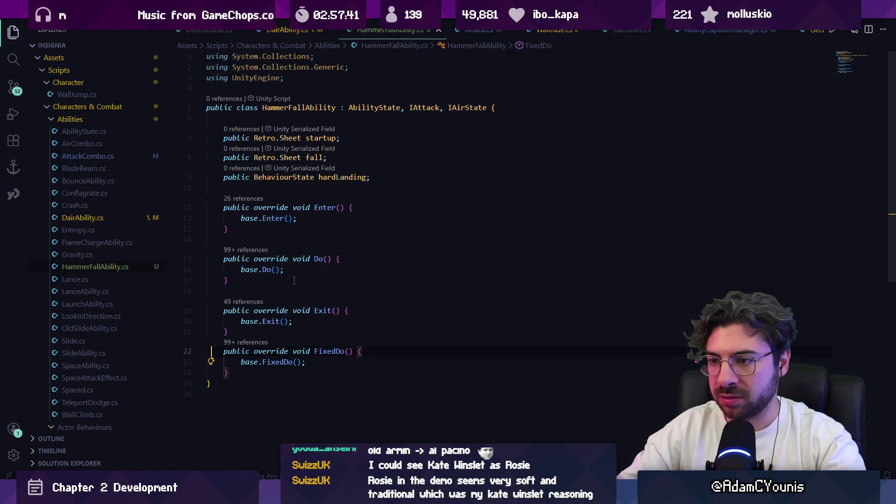
pyautogui.hotkey('shift', 'Up')
pyautogui.hotkey('shift', 'Up')
pyautogui.hotkey('shift', 'Up')
pyautogui.hotkey('alt', 'Down')
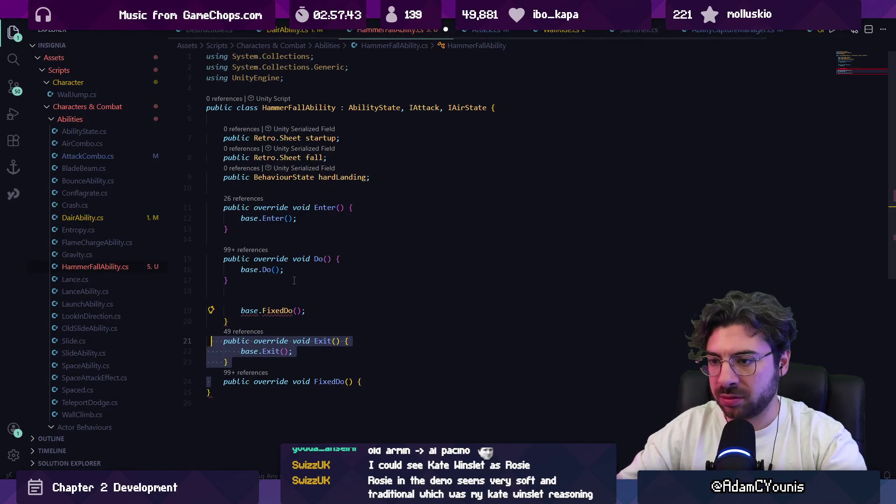
pyautogui.hotkey('alt', 'Down')
pyautogui.hotkey('alt', 'Up')
pyautogui.hotkey('alt', 'Up')
pyautogui.hotkey('ctrl', 's')
pyautogui.press('Escape')
# Move the Exit method below FixedDo, separated by a blank line
pyautogui.hotkey('shift', 'Down')
pyautogui.hotkey('shift', 'Down')
pyautogui.hotkey('shift', 'End')
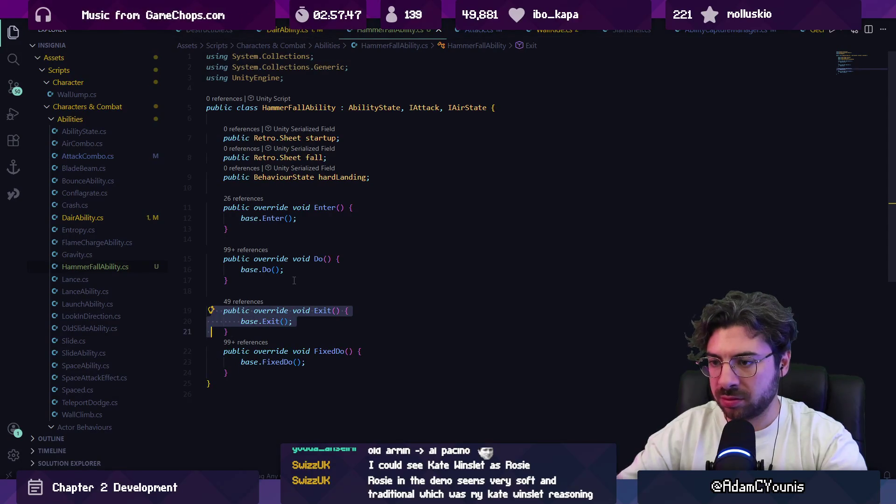
pyautogui.hotkey('alt', 'Down')
pyautogui.hotkey('alt', 'Down')
pyautogui.hotkey('alt', 'Down')
pyautogui.press('Left')
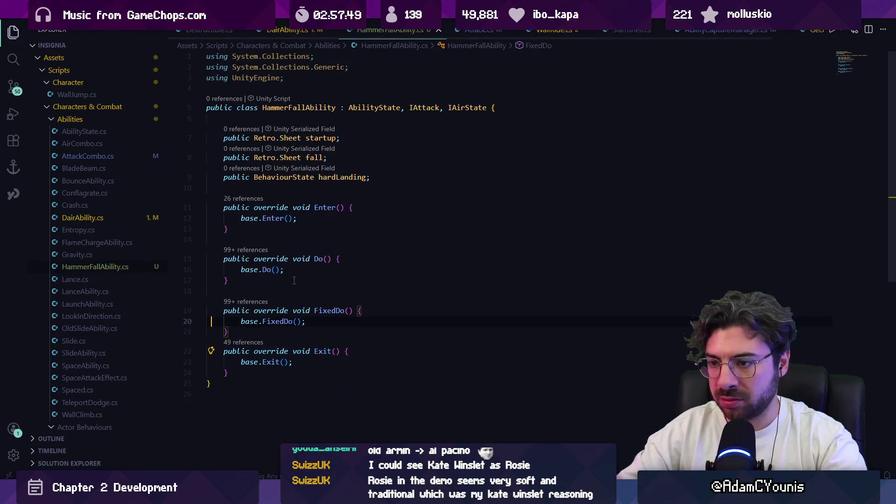
pyautogui.press('Return')
pyautogui.press('Up')
pyautogui.press('Up')
pyautogui.press('Up')
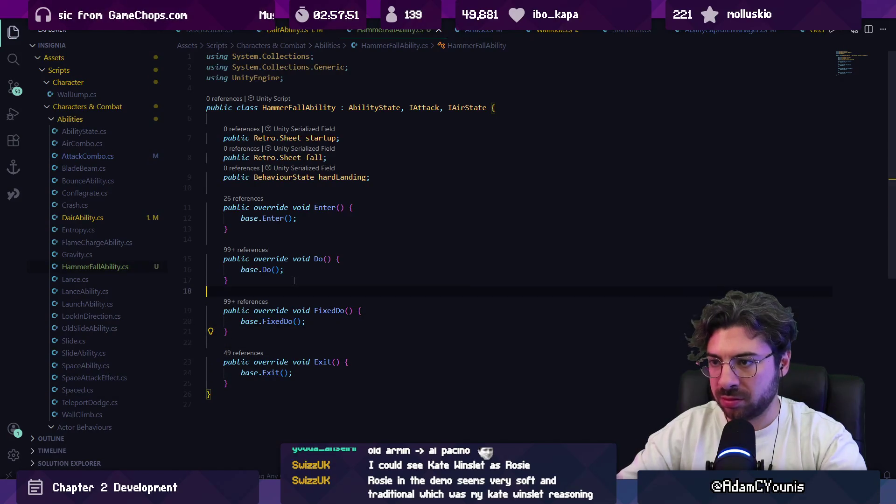
pyautogui.scroll(-1, 327, 266)
pyautogui.click(358, 184)
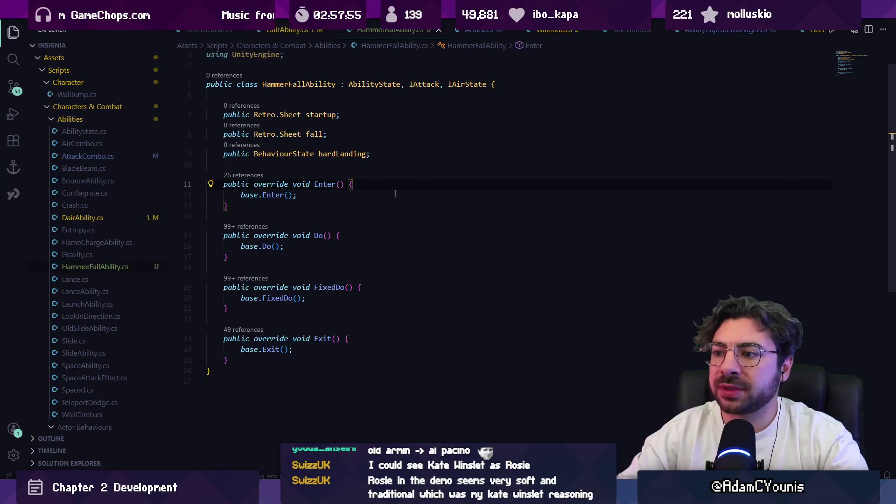
# Open an if (selfAwareness.grounded) { } block inside FixedDo
pyautogui.click(345, 297)
pyautogui.press('Return')
pyautogui.write('if(gf')
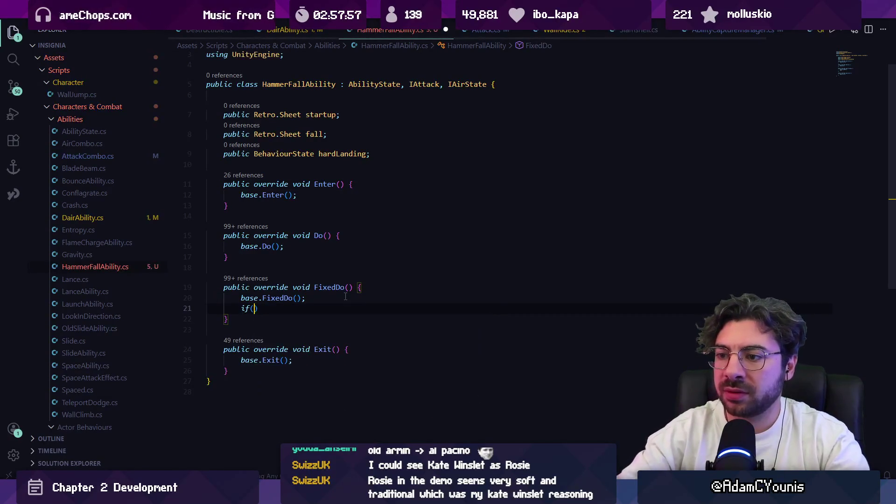
pyautogui.write('rou')
pyautogui.write('selfAwareness.gfrounded')
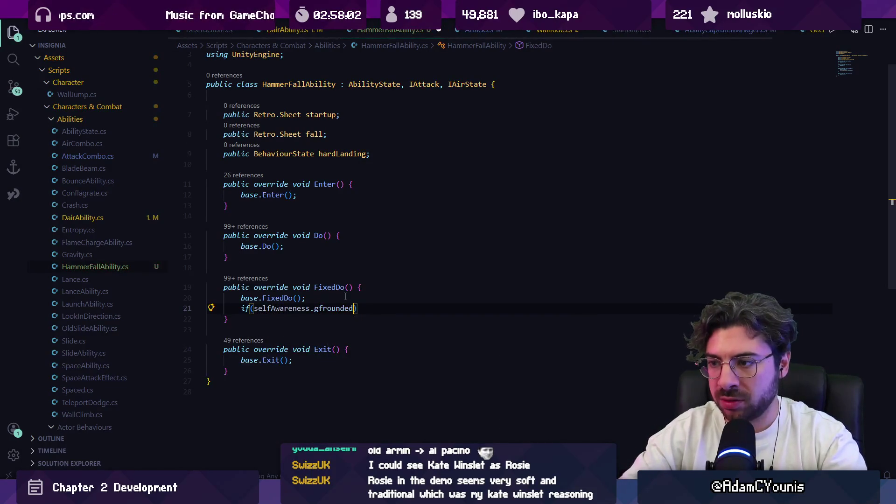
pyautogui.press('BackSpace')
pyautogui.press('BackSpace')
pyautogui.press('BackSpace')
pyautogui.write('roeu')
pyautogui.press('Tab')
pyautogui.write(') {')
pyautogui.press('Return')
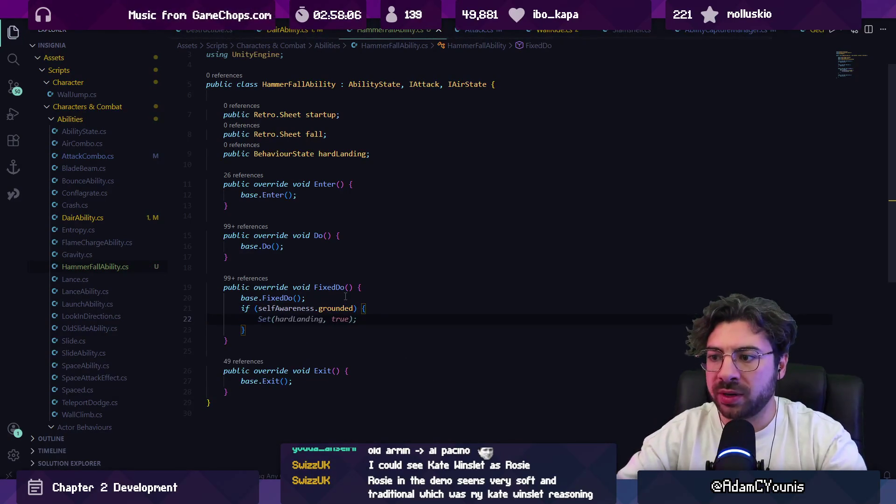
pyautogui.write('if9')
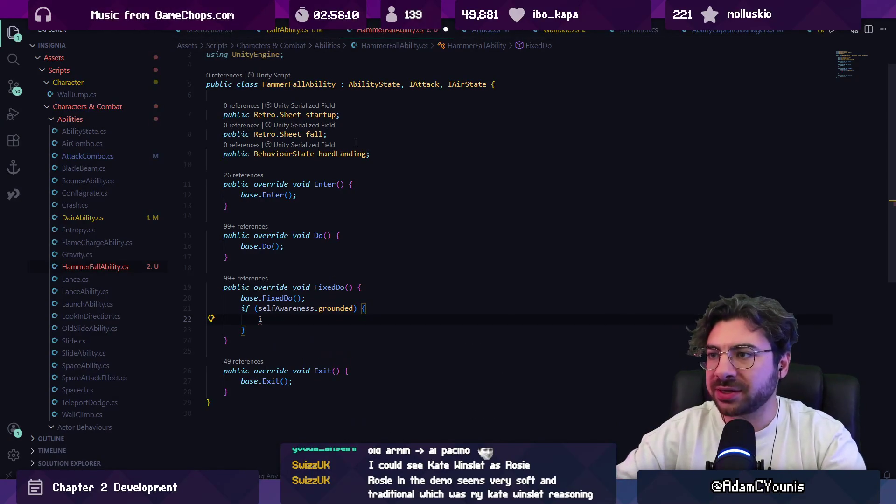
# Change the startup and fall field types from Retro.Sheet to AnimationState
pyautogui.moveTo(357, 136); pyautogui.dragTo(223, 114)
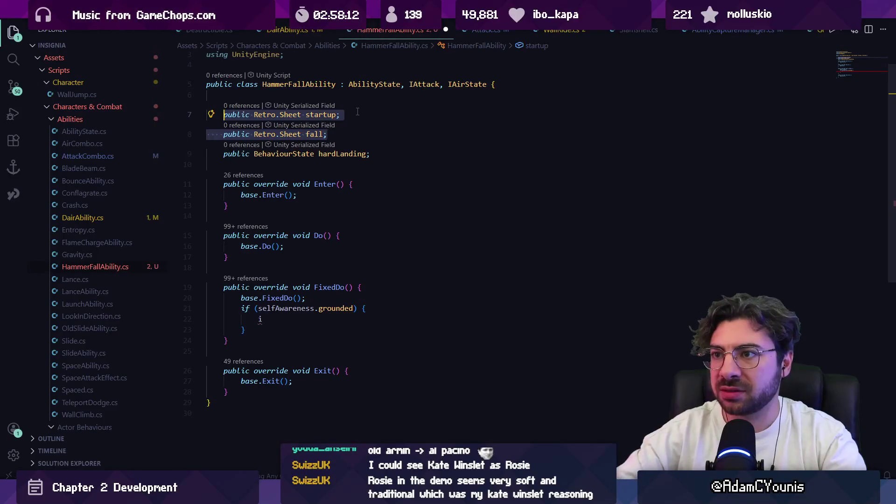
pyautogui.press('Left')
pyautogui.hotkey('ctrl', 'Right')
pyautogui.hotkey('ctrl', 'shift', 'Right')
pyautogui.hotkey('ctrl', 'shift', 'Right')
pyautogui.hotkey('ctrl', 'shift', 'Right')
pyautogui.write('AnimationSt')
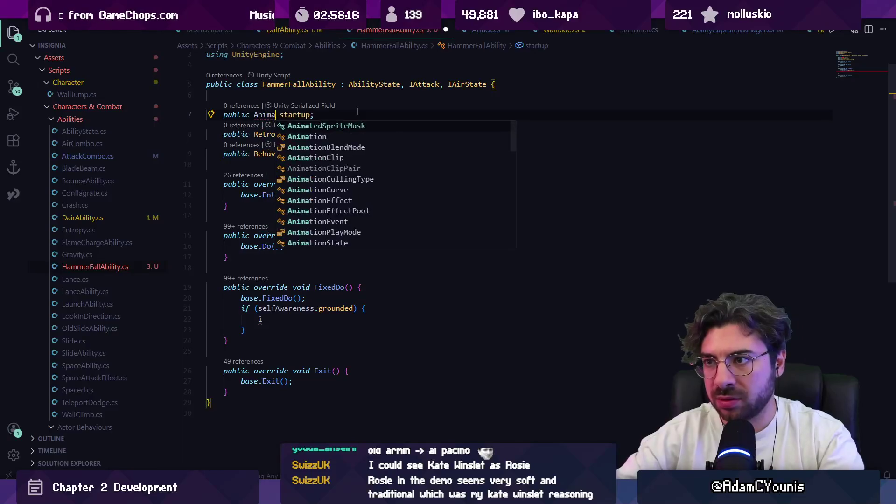
pyautogui.press('Tab')
pyautogui.hotkey('ctrl', 'c')
pyautogui.press('Down')
pyautogui.hotkey('ctrl', 'shift', 'Right')
pyautogui.hotkey('ctrl', 'shift', 'Right')
pyautogui.hotkey('ctrl', 'shift', 'Right')
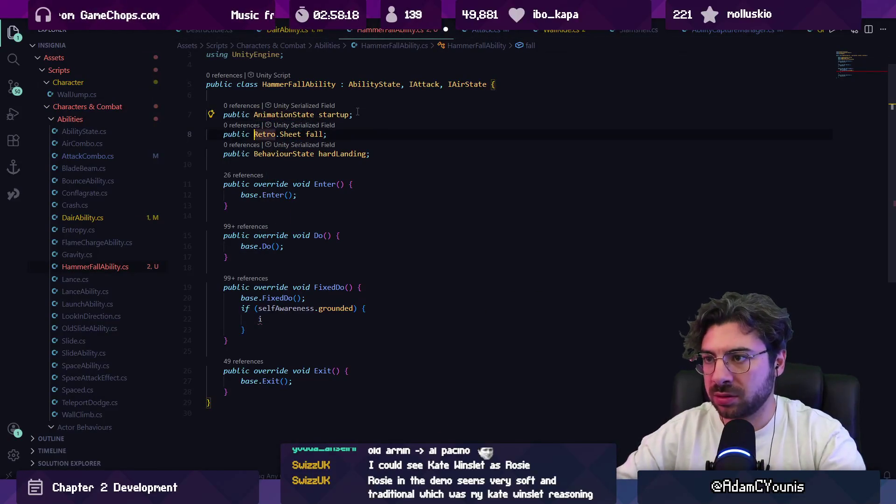
pyautogui.hotkey('ctrl', 'v')
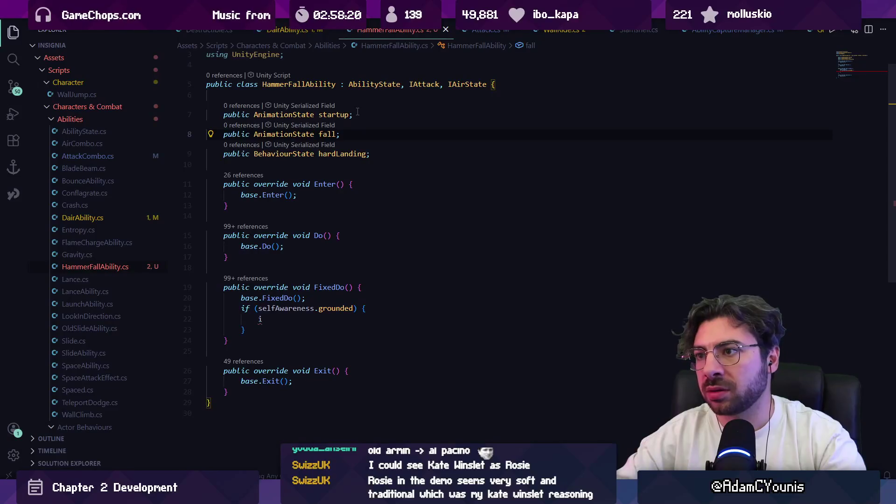
pyautogui.press('Right')
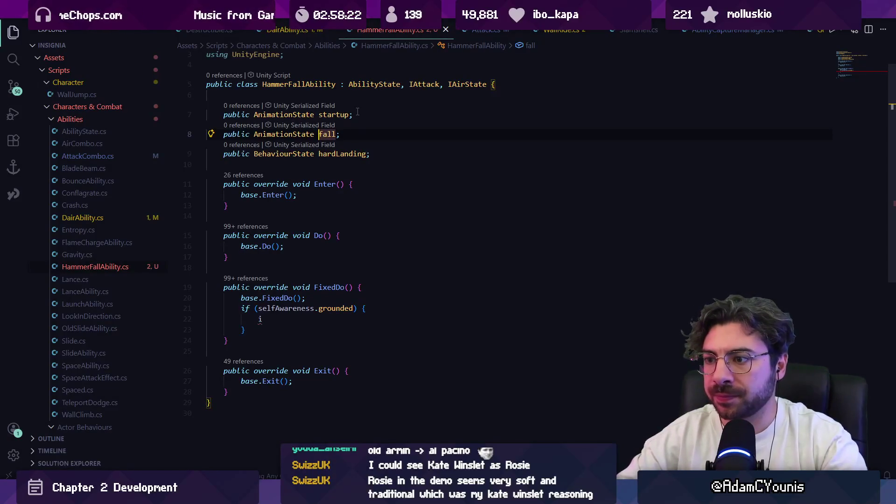
pyautogui.click(318, 199)
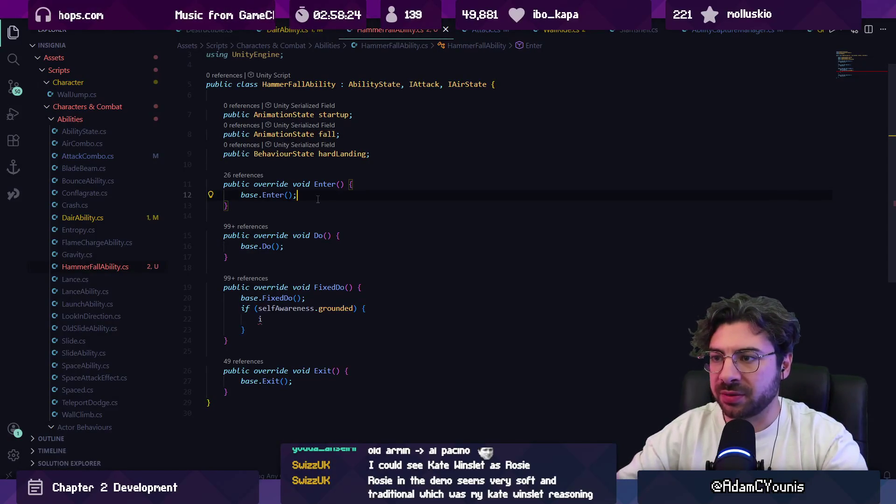
# Add Set(startup, true) inside Enter and save
pyautogui.press('Return')
pyautogui.write('Set(')
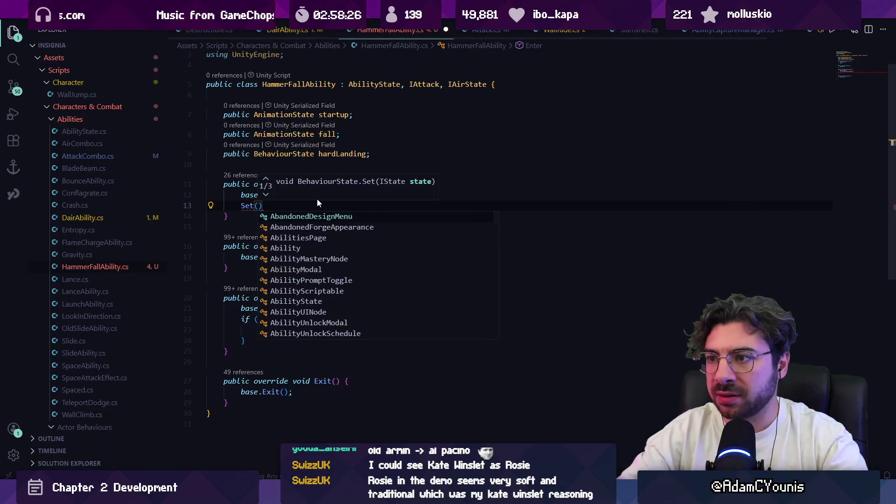
pyautogui.write('startup')
pyautogui.hotkey('ctrl', 's')
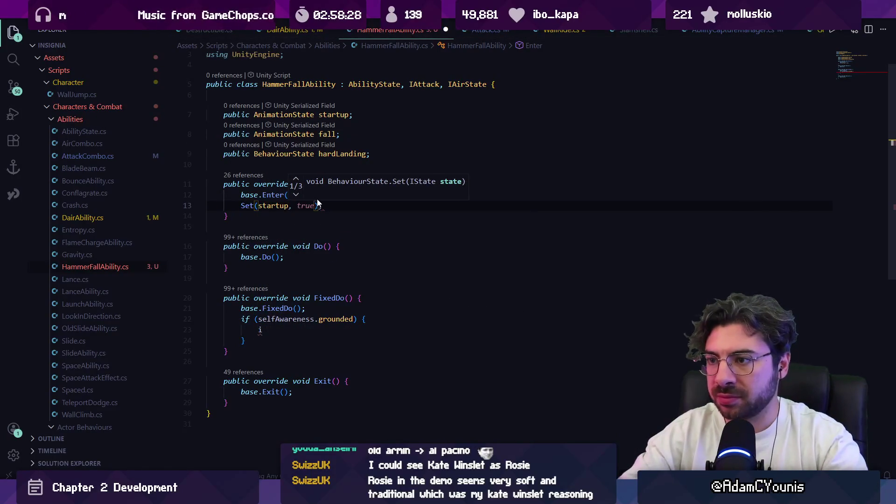
pyautogui.write(', true')
pyautogui.hotkey('ctrl', 's')
# Add an if (state.complete) block in Do with Doing(startup) and Doing(fall) branches
pyautogui.click(365, 249)
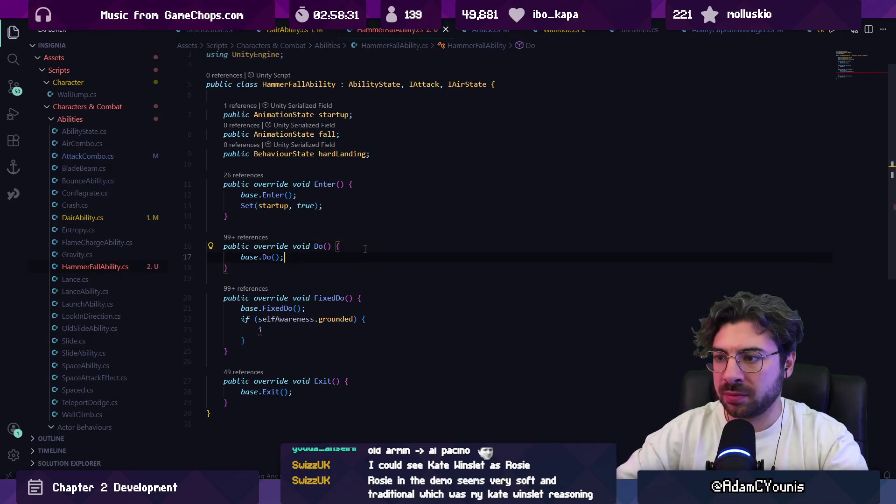
pyautogui.press('Return')
pyautogui.write('if(stgate.')
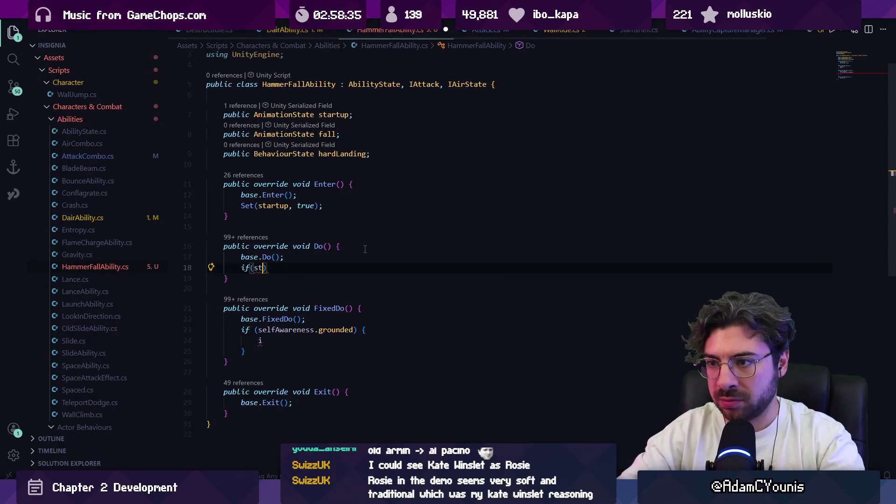
pyautogui.write('ate.co')
pyautogui.press('Tab')
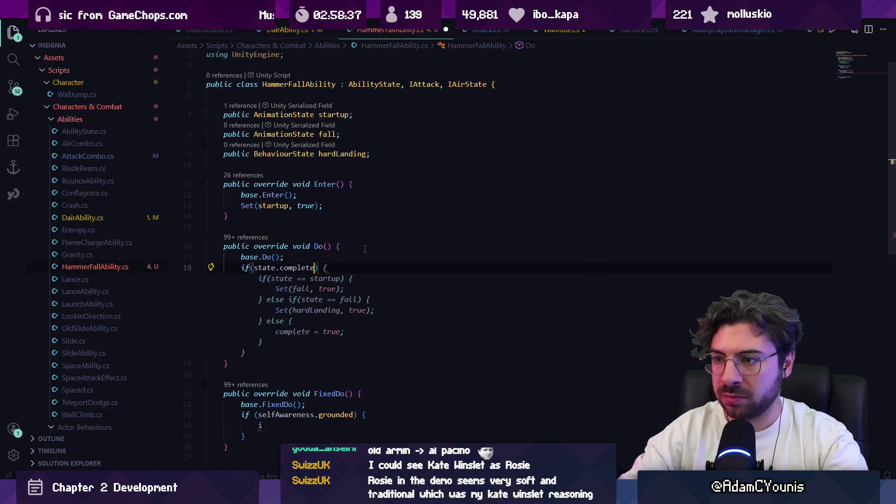
pyautogui.hotkey('ctrl', 's')
pyautogui.moveTo(275, 279); pyautogui.dragTo(312, 279)
pyautogui.write('Doing(')
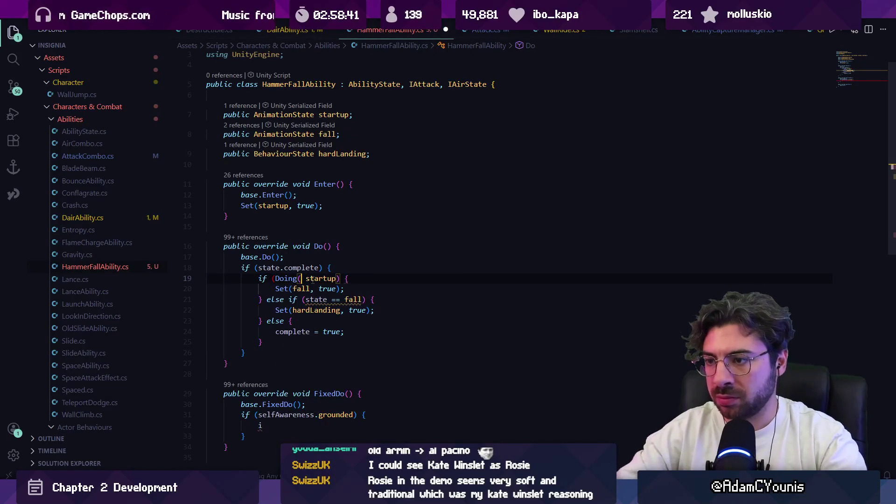
pyautogui.hotkey('ctrl', 'Right')
pyautogui.press('Tab')
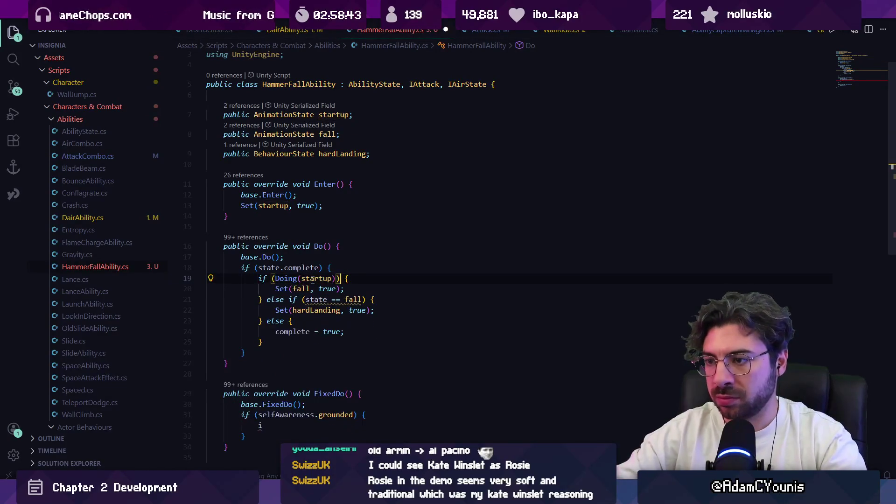
pyautogui.press('Tab')
pyautogui.hotkey('ctrl', 's')
# Insert blank lines after Set(fall, true) and above the final else branch, then save
pyautogui.click(351, 289)
pyautogui.press('Return')
pyautogui.press('Down')
pyautogui.press('Down')
pyautogui.press('Down')
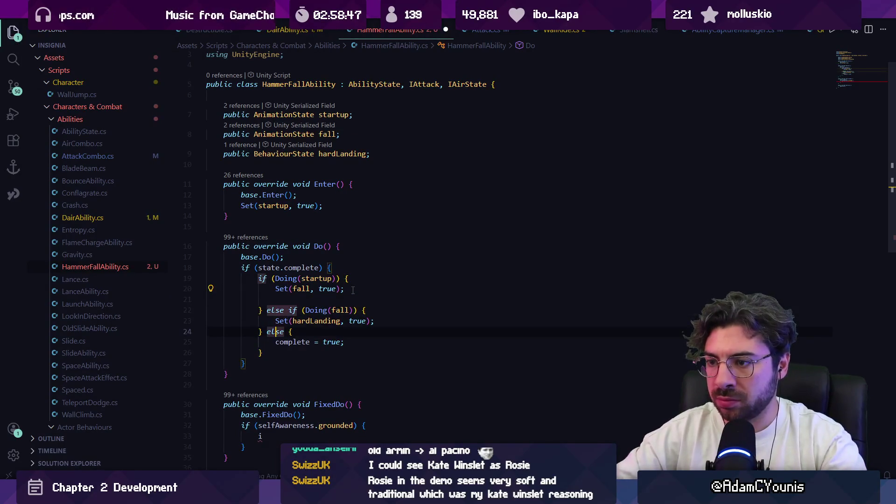
pyautogui.press('Up')
pyautogui.press('Up')
pyautogui.press('Up')
pyautogui.press('Return')
pyautogui.hotkey('ctrl', 's')
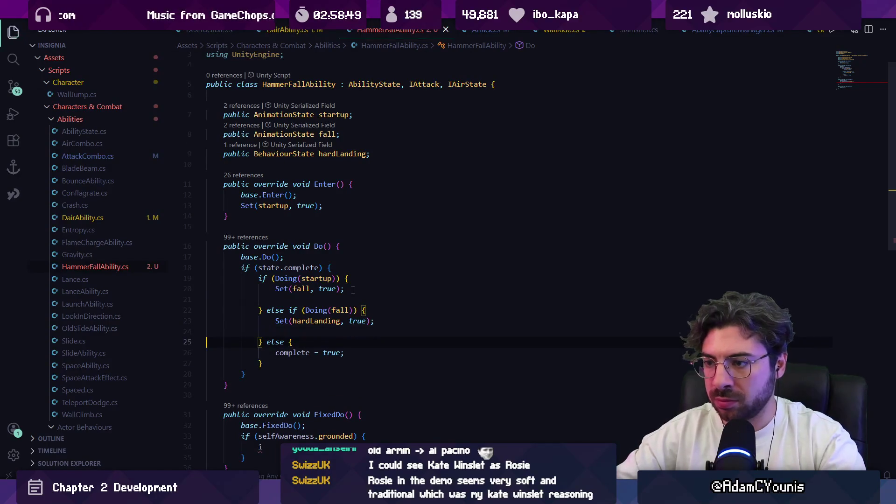
pyautogui.press('Down')
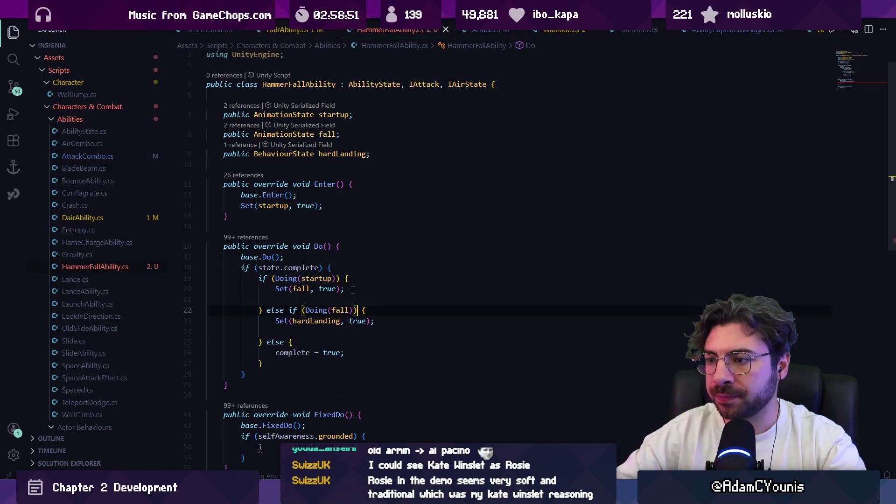
pyautogui.scroll(-2, 290, 294)
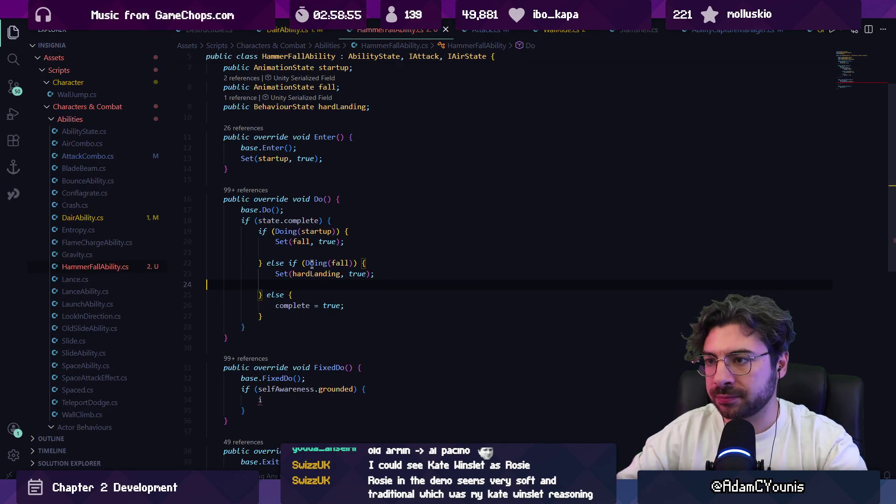
pyautogui.scroll(3, 312, 267)
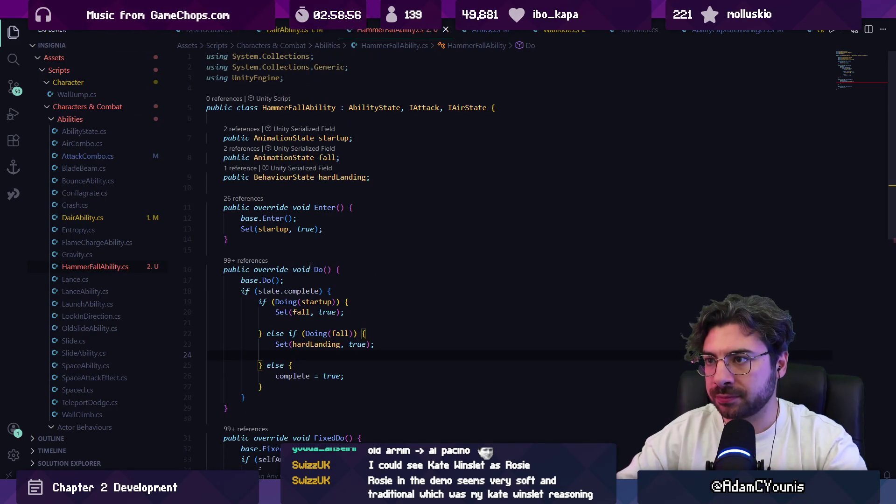
# Retype the fall and startup fields as AirAnimationState
pyautogui.click(285, 158)
pyautogui.write('Air')
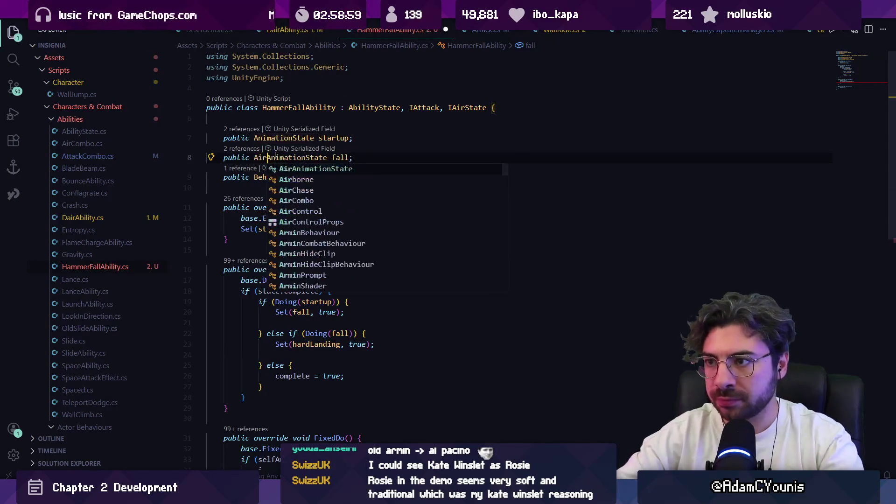
pyautogui.press('Escape')
pyautogui.press('Up')
pyautogui.write('Air')
pyautogui.press('Down')
pyautogui.press('Down')
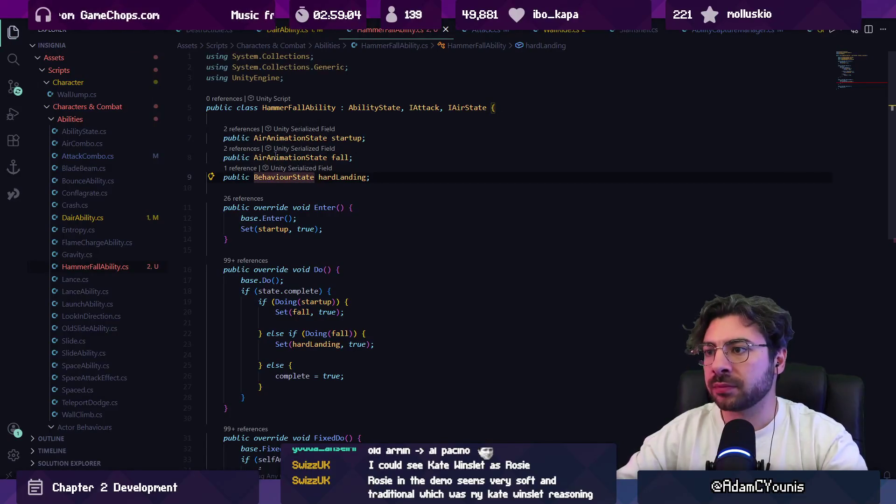
pyautogui.hotkey('ctrl', 'Right')
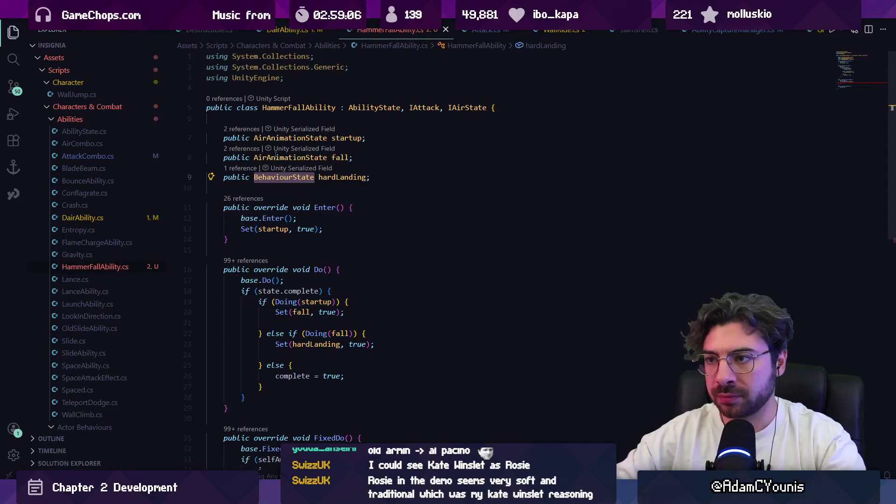
# Delete the grounded check block from FixedDo and tidy the blank lines in Do
pyautogui.scroll(-3, 346, 303)
pyautogui.click(309, 237)
pyautogui.press('BackSpace')
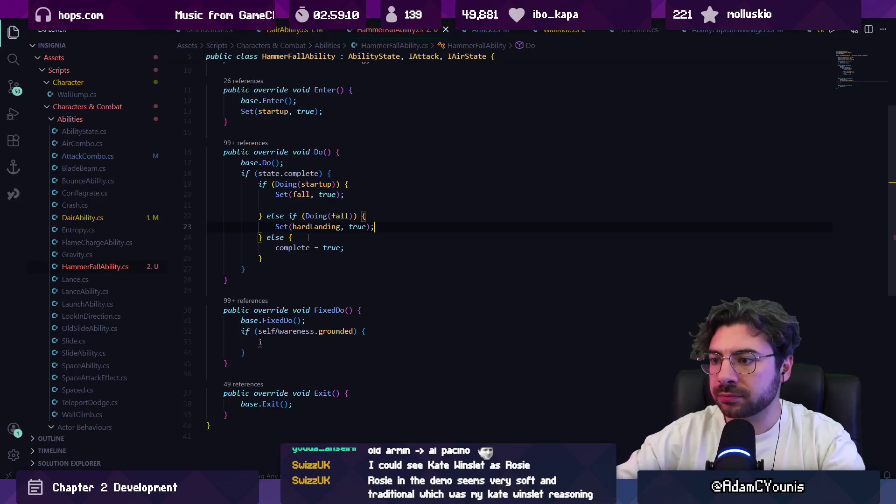
pyautogui.moveTo(280, 352); pyautogui.dragTo(192, 330)
pyautogui.press('BackSpace')
pyautogui.press('BackSpace')
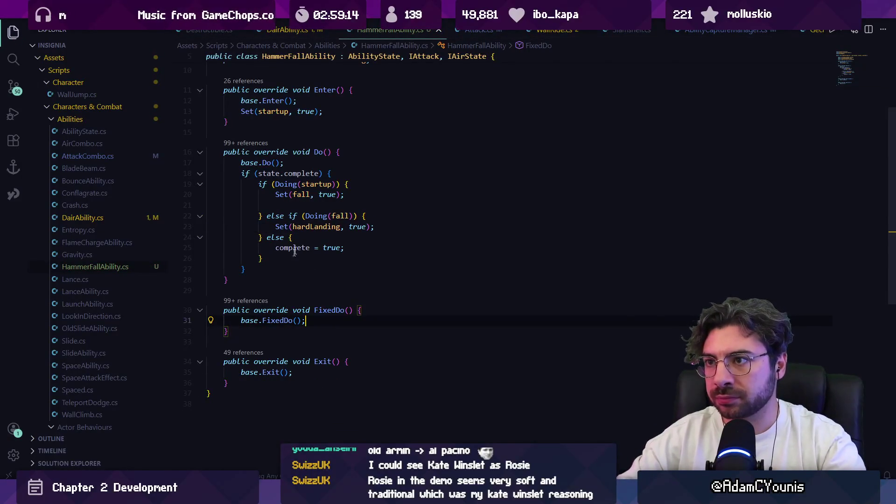
pyautogui.scroll(2, 295, 213)
pyautogui.scroll(-1, 308, 257)
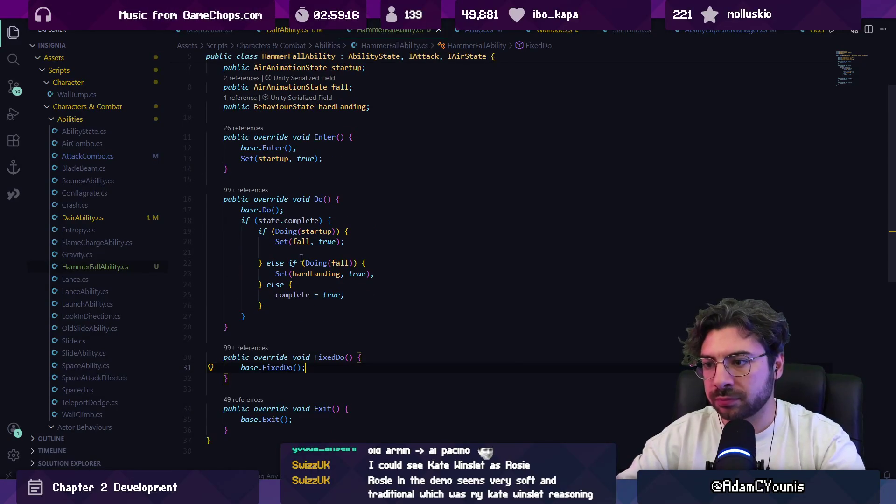
pyautogui.click(293, 254)
pyautogui.press('BackSpace')
pyautogui.hotkey('ctrl', 'z')
pyautogui.press('BackSpace')
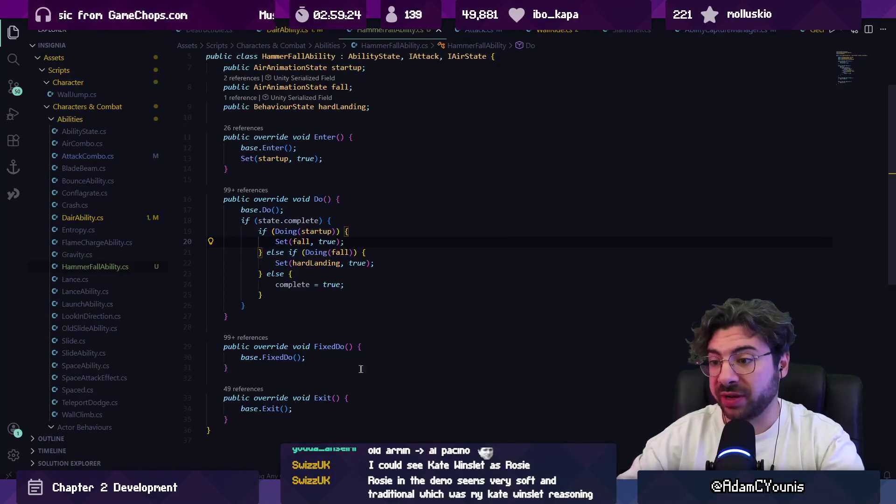
# Replace complete = true with Complete("Finished hard landing after hammer fall")
pyautogui.scroll(2, 311, 290)
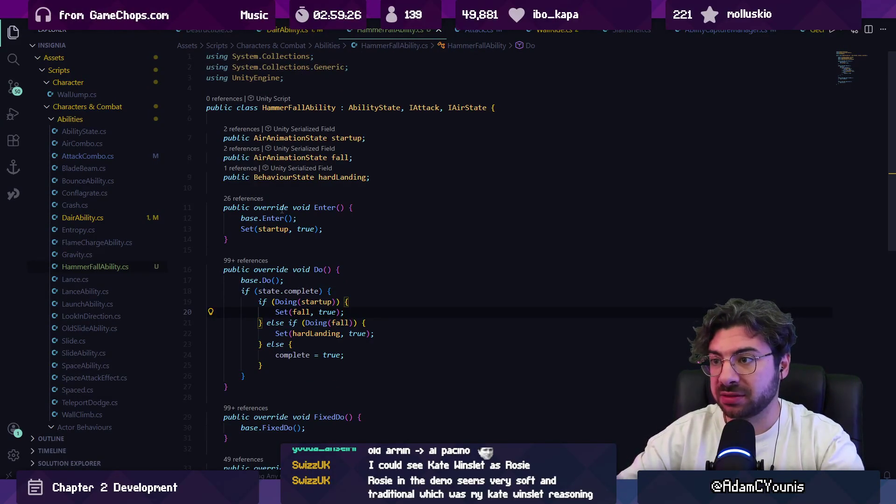
pyautogui.scroll(-4, 282, 210)
pyautogui.click(311, 214)
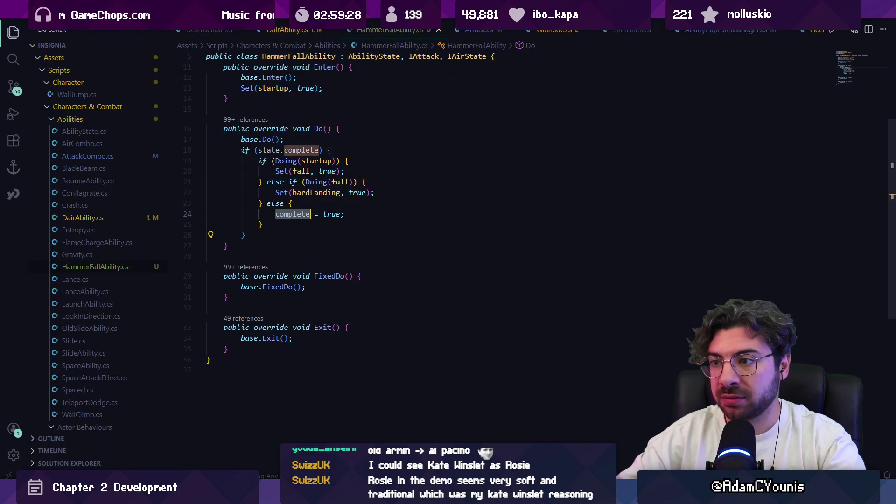
pyautogui.hotkey('ctrl', 'shift', 'Right')
pyautogui.hotkey('ctrl', 'shift', 'Right')
pyautogui.write('Complete("Fiished')
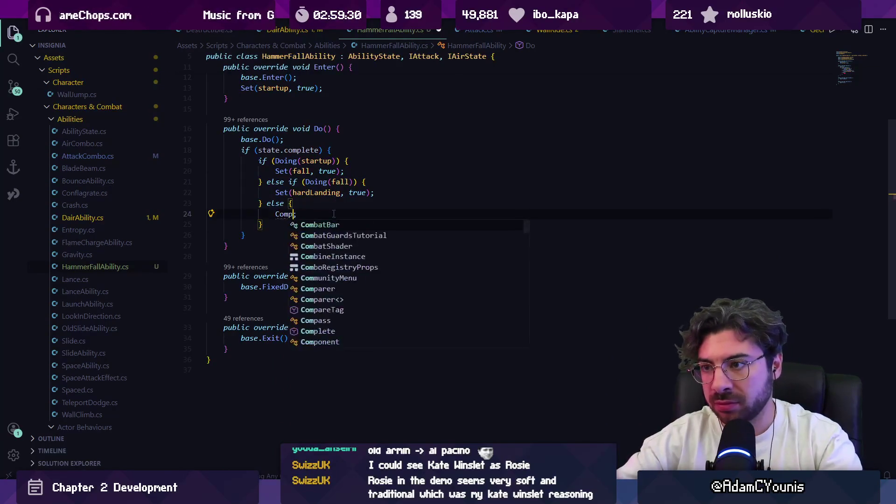
pyautogui.write(' hammer fa')
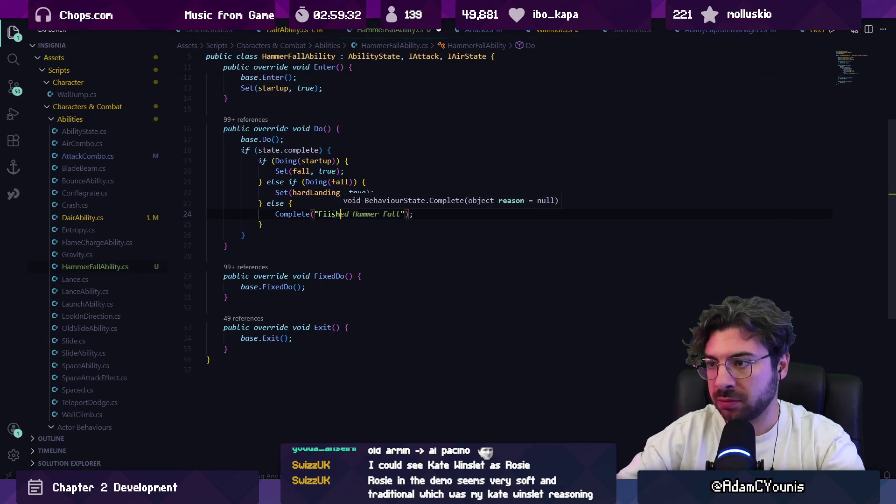
pyautogui.press('BackSpace')
pyautogui.press('BackSpace')
pyautogui.press('BackSpace')
pyautogui.write('nished h')
pyautogui.write('ard landing after ha')
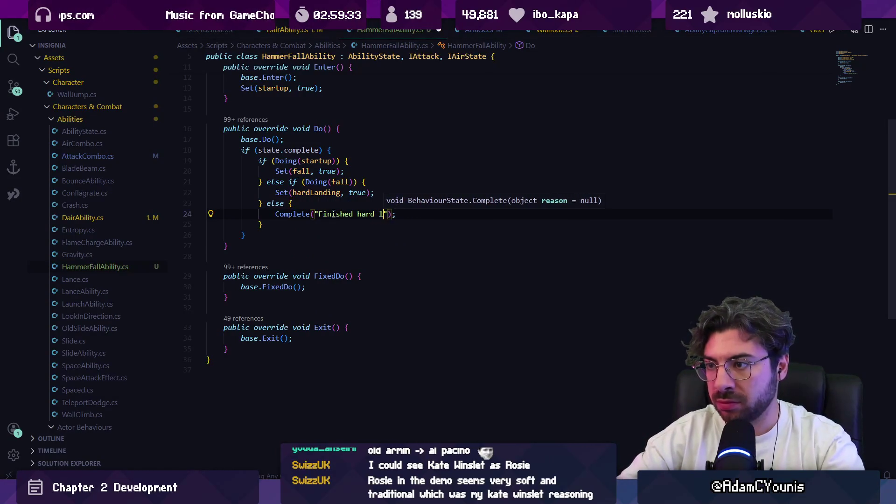
pyautogui.write('mmer fall')
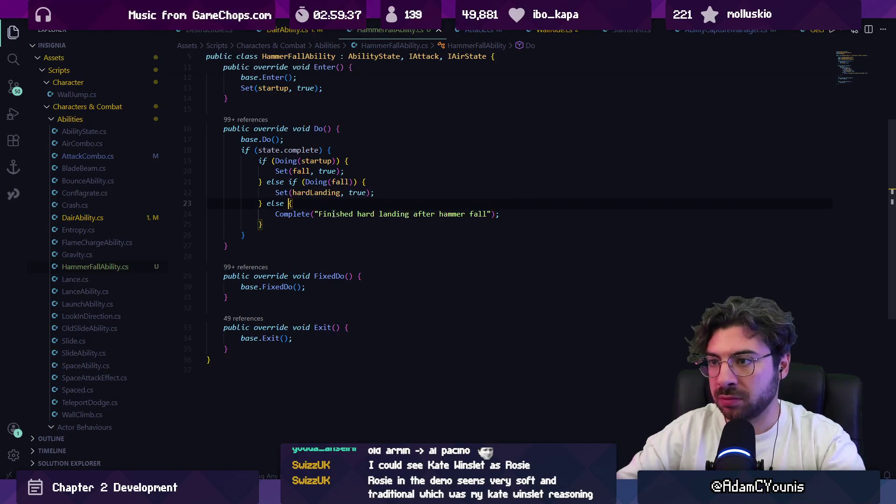
# Turn the final else into else if (Doing(hardLanding)), save, and return to Unity
pyautogui.click(288, 203)
pyautogui.write('if(doing')
pyautogui.press('Tab')
pyautogui.write('(hardLanding))')
pyautogui.hotkey('ctrl', 's')
pyautogui.press('Down')
pyautogui.press('Down')
pyautogui.press('Down')
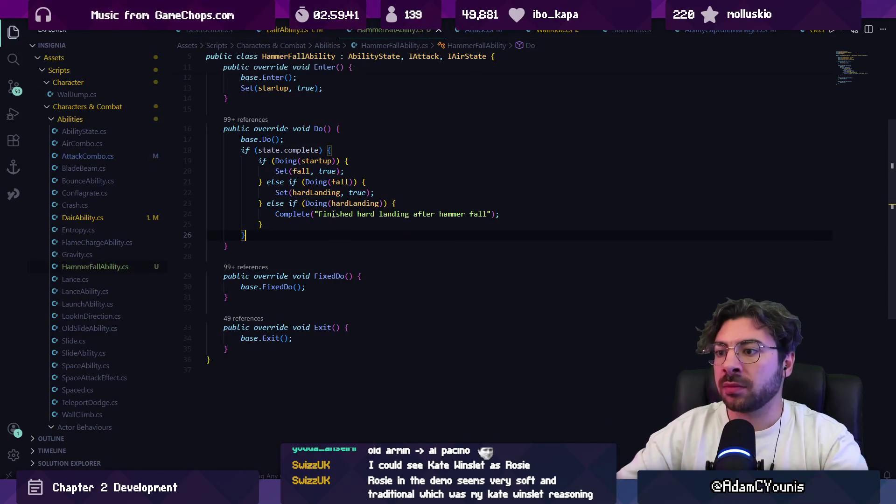
pyautogui.scroll(5, 452, 283)
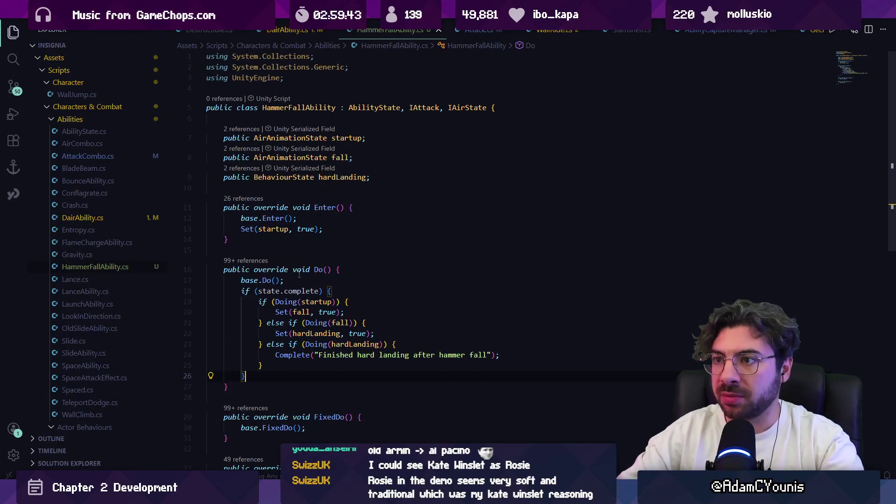
pyautogui.hotkey('alt', 'Tab')
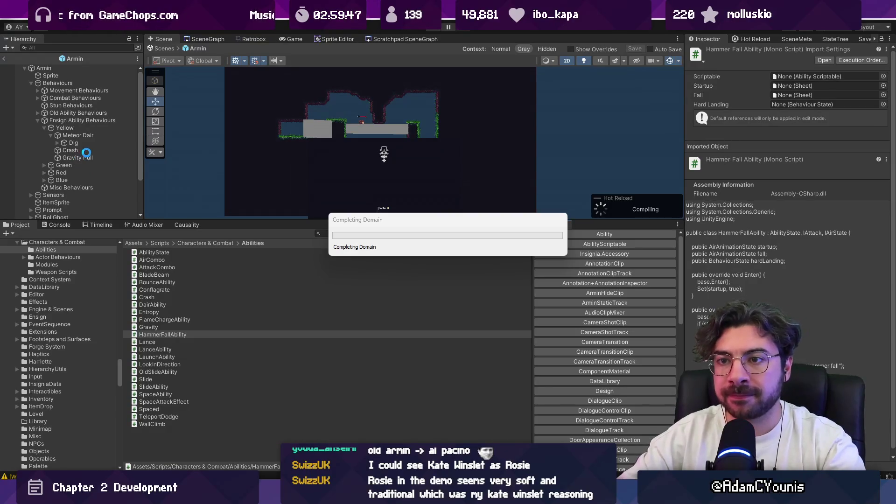
# Create an empty Hammer Fall child under Yellow and attach the Hammer Fall Ability script
pyautogui.rightClick(77, 128)
pyautogui.click(121, 214)
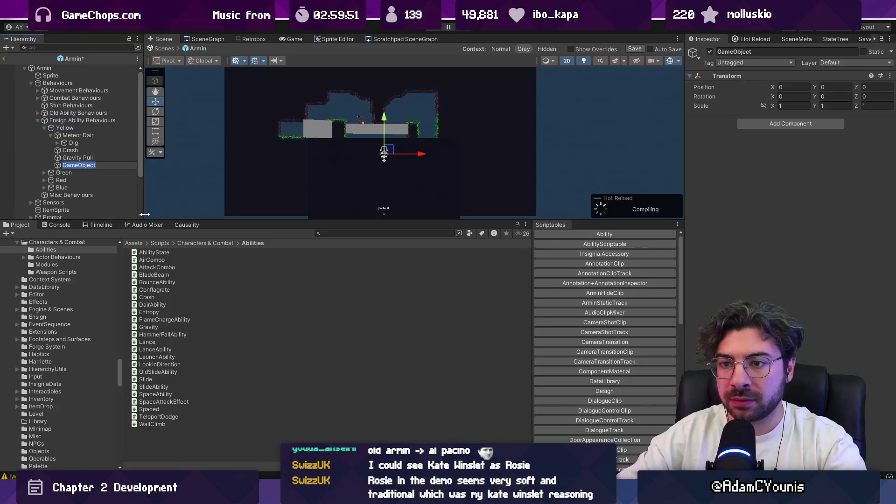
pyautogui.write('Hammer Fall')
pyautogui.press('Return')
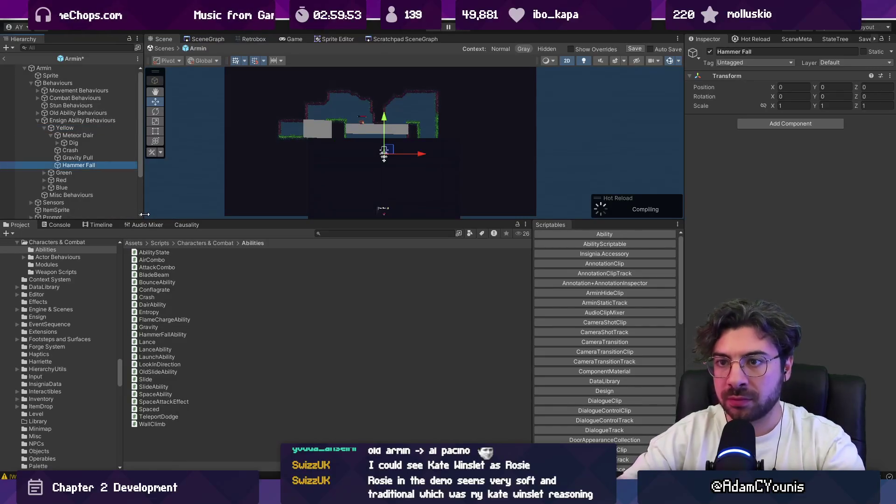
pyautogui.click(784, 125)
pyautogui.write('hammer')
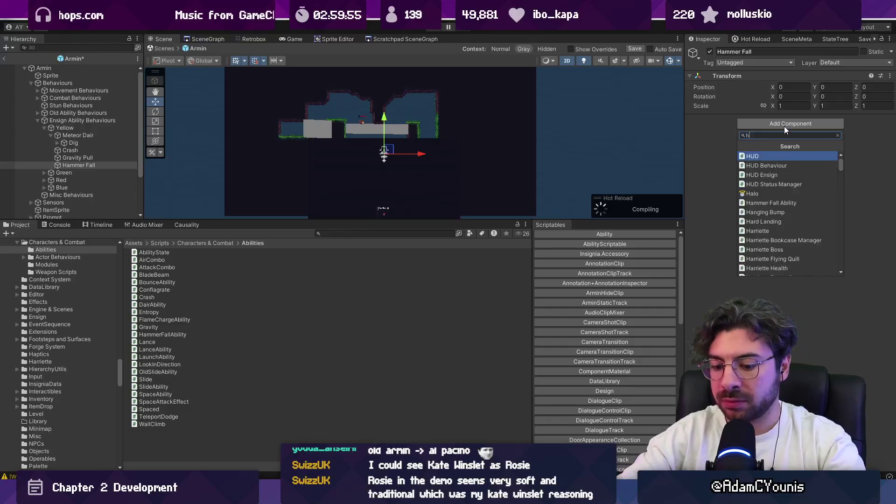
pyautogui.press('Return')
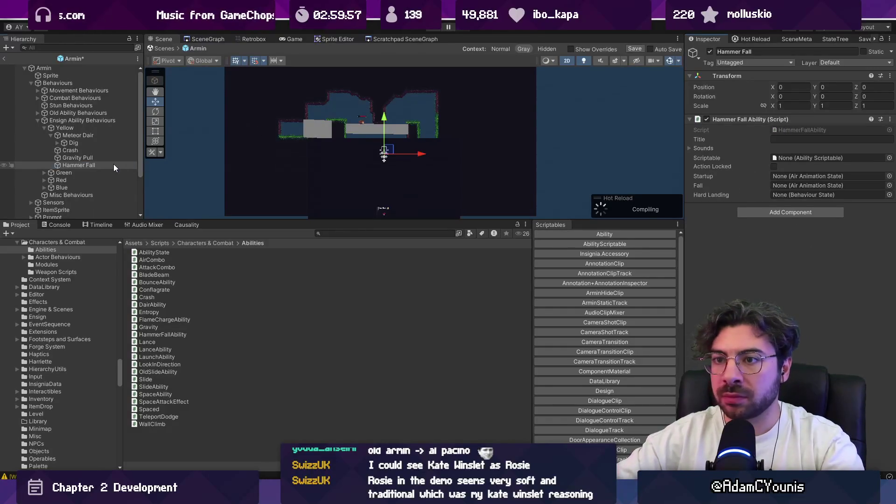
# Create an empty Startup child under Hammer Fall and duplicate it as Fall
pyautogui.rightClick(114, 166)
pyautogui.click(172, 217)
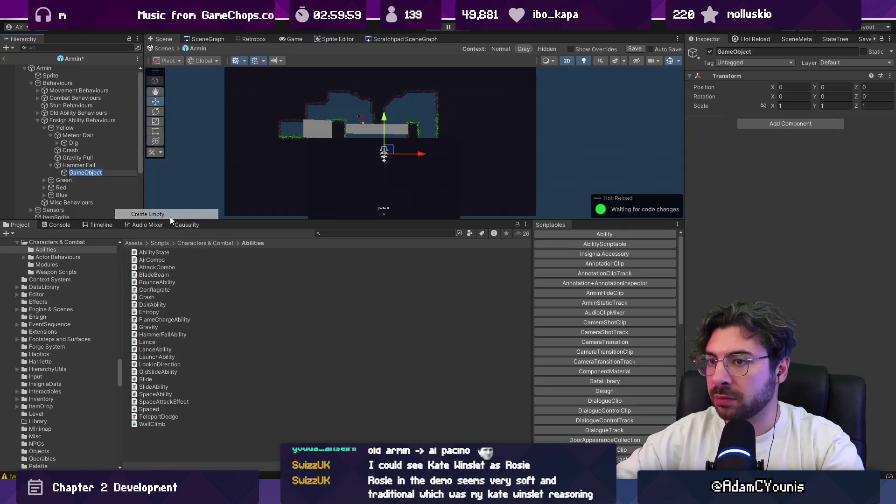
pyautogui.write('Startup')
pyautogui.press('Return')
pyautogui.hotkey('ctrl', 'd')
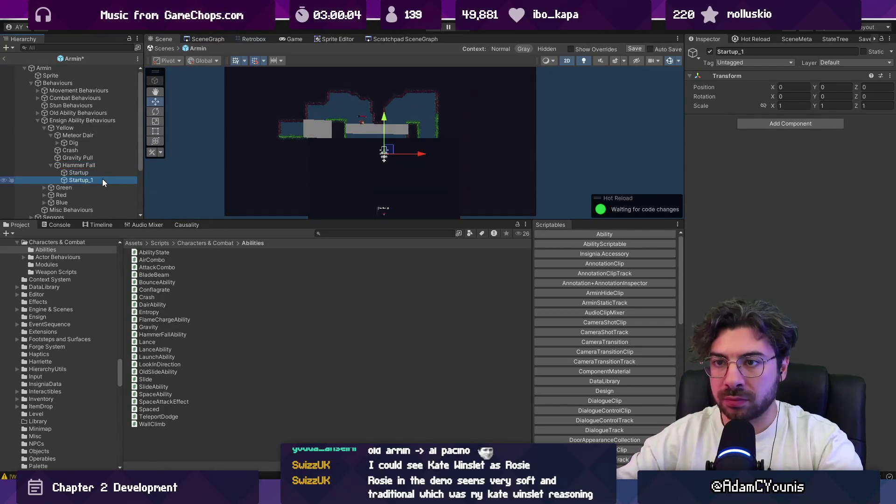
pyautogui.press('F2')
pyautogui.write('Fall')
pyautogui.press('Return')
# Add an Air Animation State component to both Startup and Fall
pyautogui.click(79, 173)
pyautogui.keyDown('shift'); pyautogui.click(74, 181); pyautogui.keyUp('shift')
pyautogui.click(759, 125)
pyautogui.write('airanim')
pyautogui.press('Return')
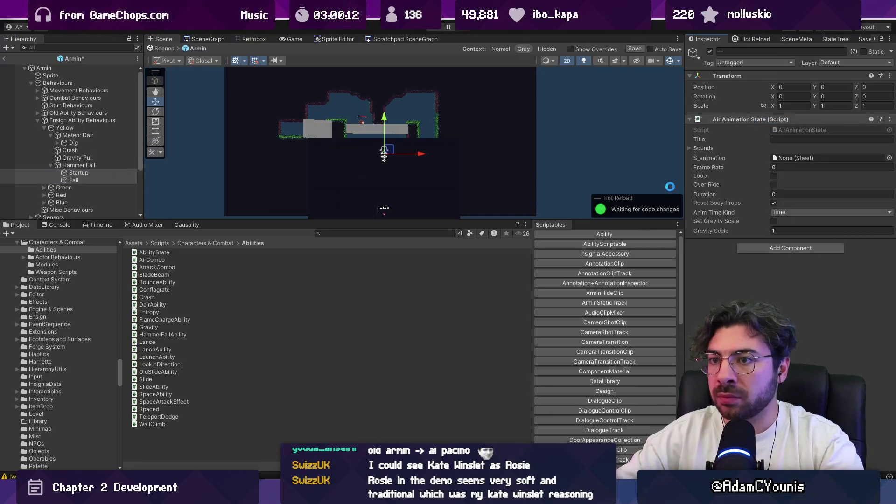
# Search the S_animation sheet picker for 'hammer', then close it without choosing
pyautogui.click(889, 158)
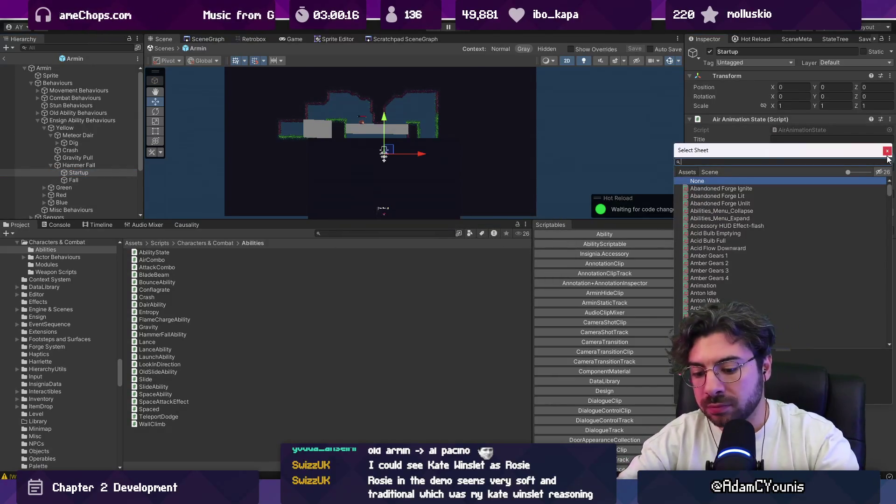
pyautogui.write('hammer')
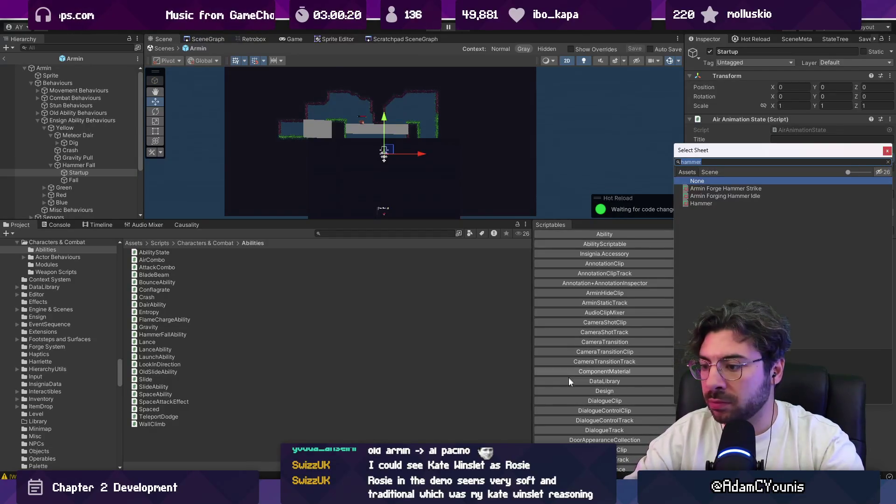
pyautogui.press('BackSpace')
pyautogui.press('Escape')
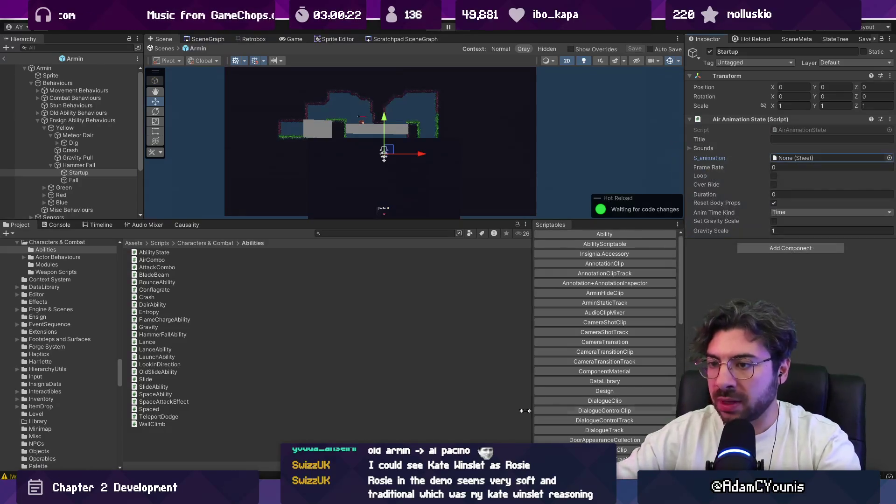
# Search the Project assets for 'merfall' to list Hammerfall files, then switch to the music player
pyautogui.click(378, 233)
pyautogui.write('merfall')
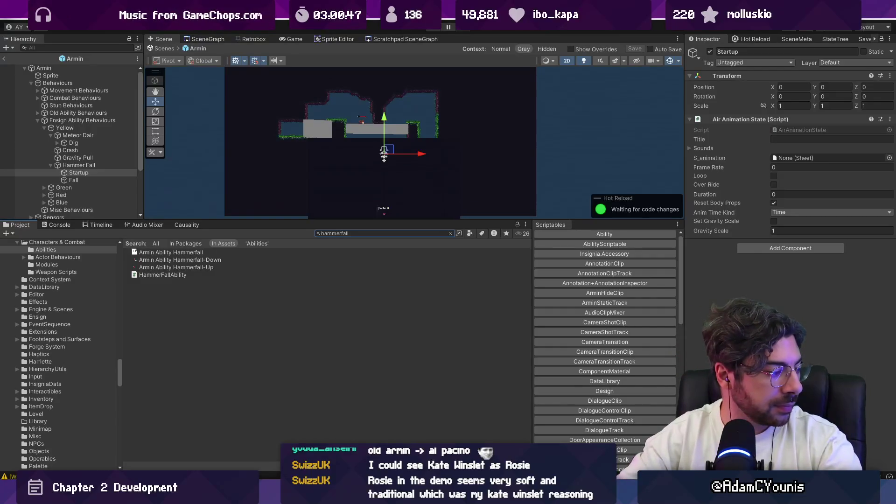
pyautogui.hotkey('alt', 'Tab')
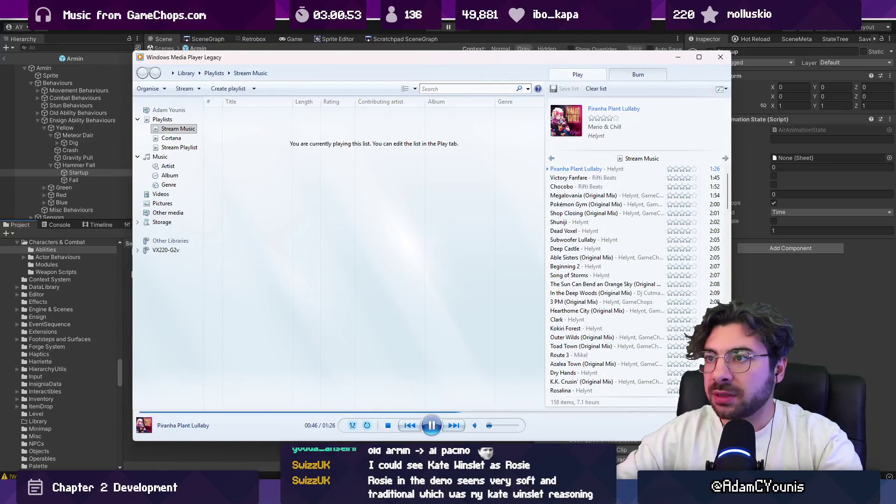
# Switch away from Windows Media Player with Alt+Tab
pyautogui.hotkey('alt', 'Tab')
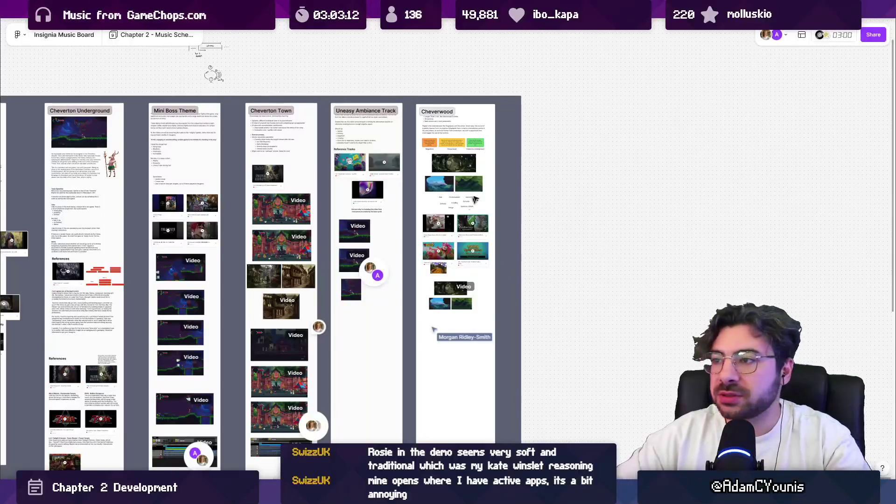
# Zoom into the Cheverwood column and play the forest reference video
pyautogui.scroll(5, 459, 252)
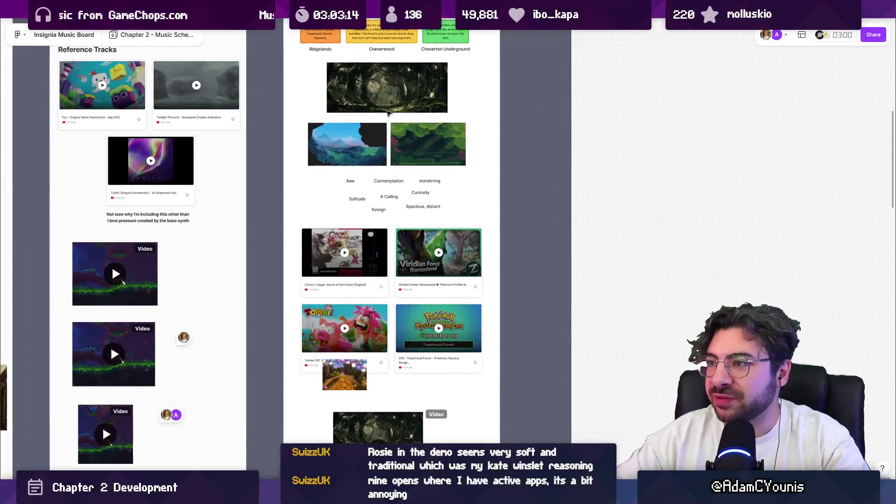
pyautogui.scroll(1, 384, 187)
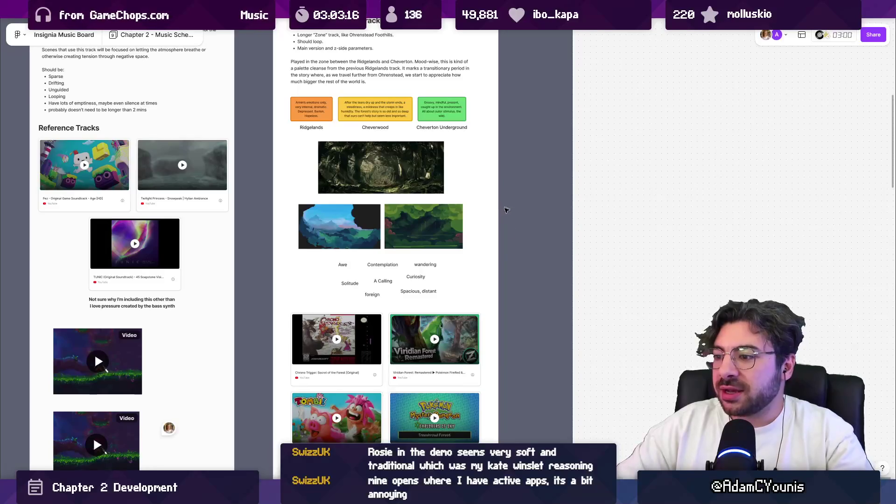
pyautogui.scroll(2, 498, 206)
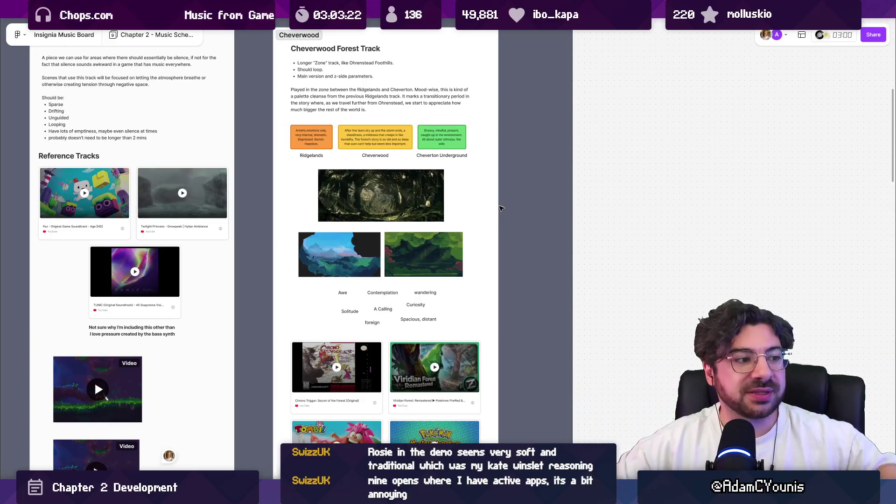
pyautogui.scroll(-5, 504, 214)
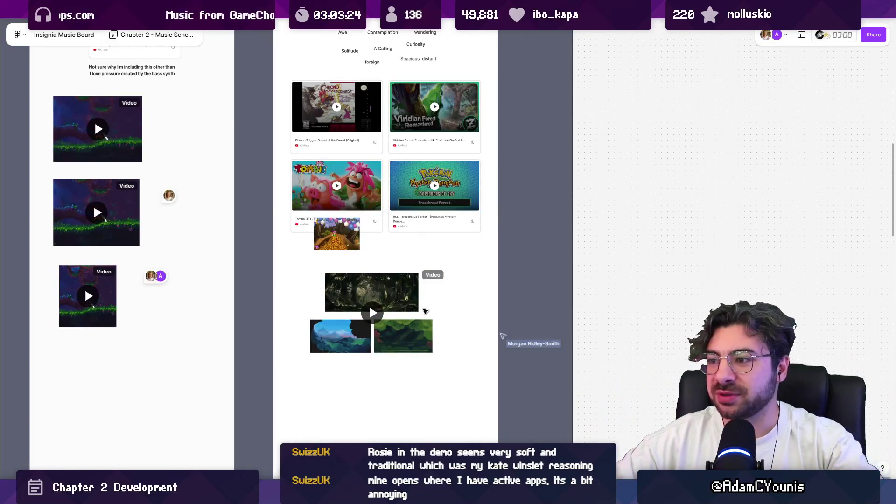
pyautogui.scroll(3, 325, 275)
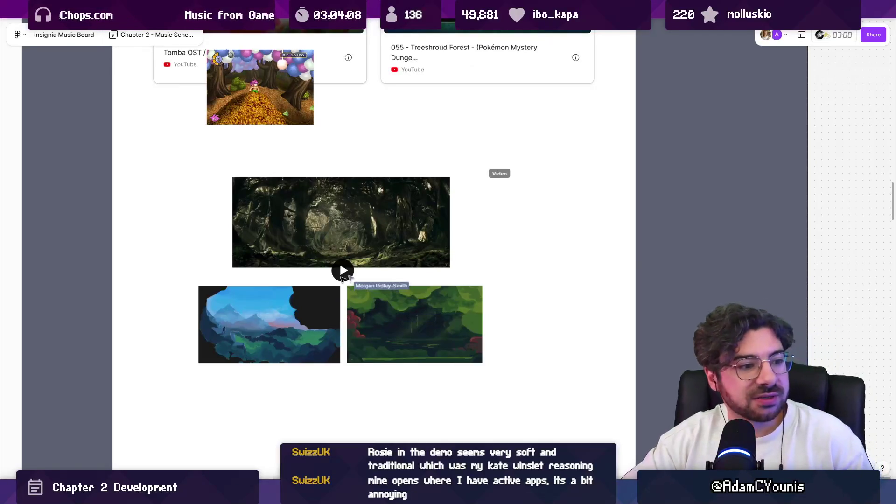
pyautogui.click(341, 275)
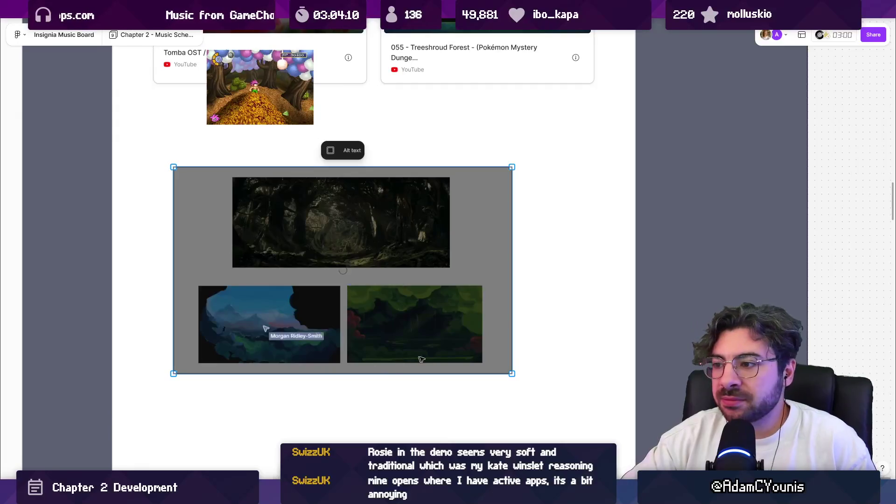
# Return to the Unity editor through its taskbar preview
pyautogui.moveTo(500, 362)
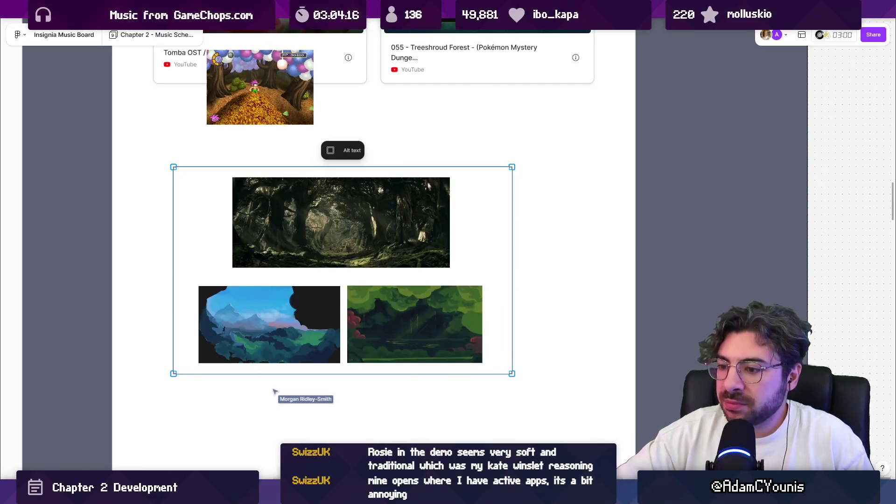
pyautogui.moveTo(274, 495)
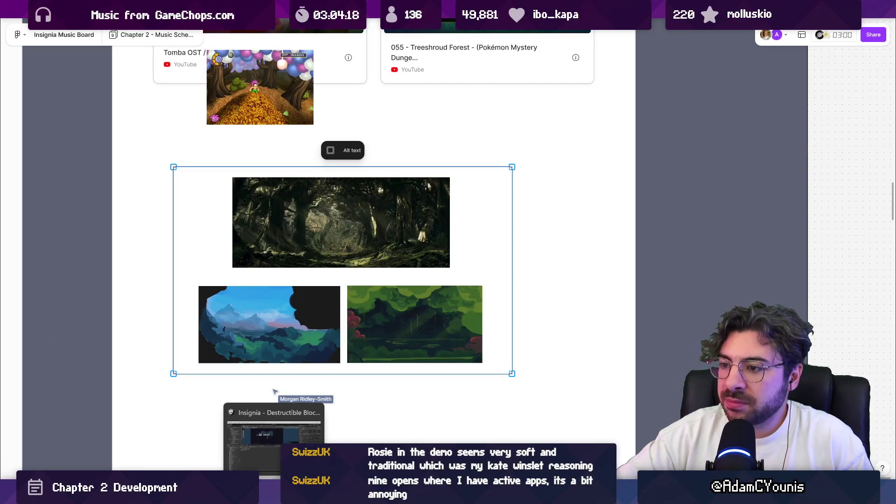
pyautogui.click(274, 439)
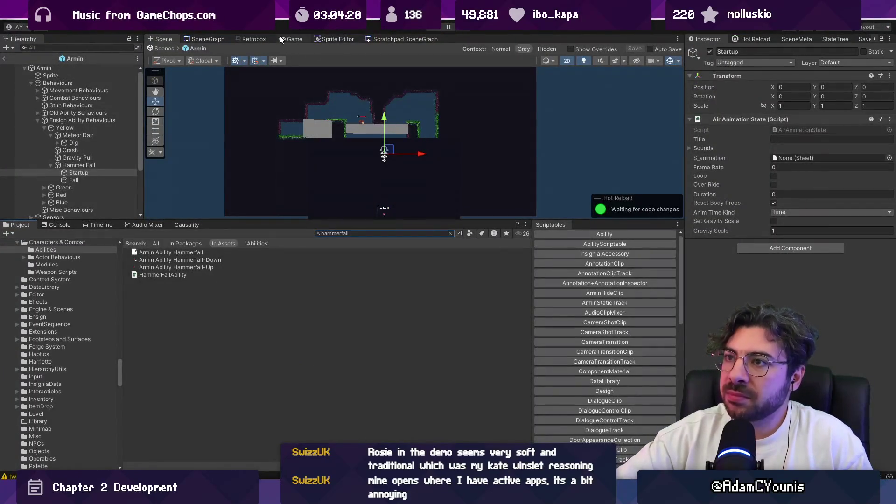
# Open the Cheverwood Floor West scene from the enlarged SceneGraph view
pyautogui.click(217, 38)
pyautogui.moveTo(406, 221); pyautogui.dragTo(407, 313)
pyautogui.scroll(3, 351, 176)
pyautogui.doubleClick(351, 175)
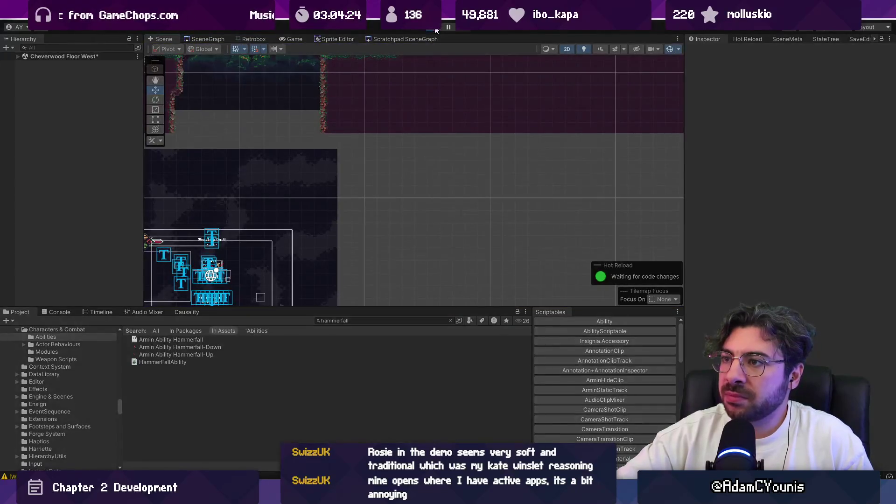
# Play-test Cheverwood Floor West, exit full screen, and Alt+Tab to the music board
pyautogui.click(436, 28)
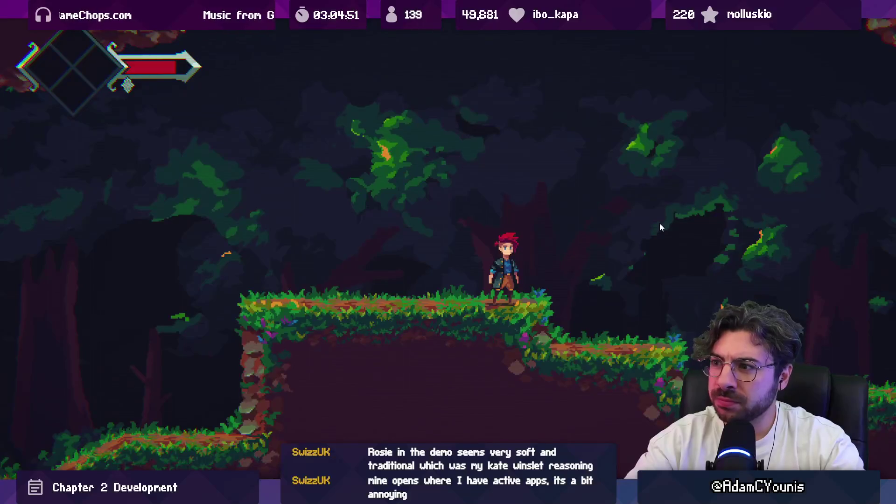
pyautogui.hotkey('shift', 'space')
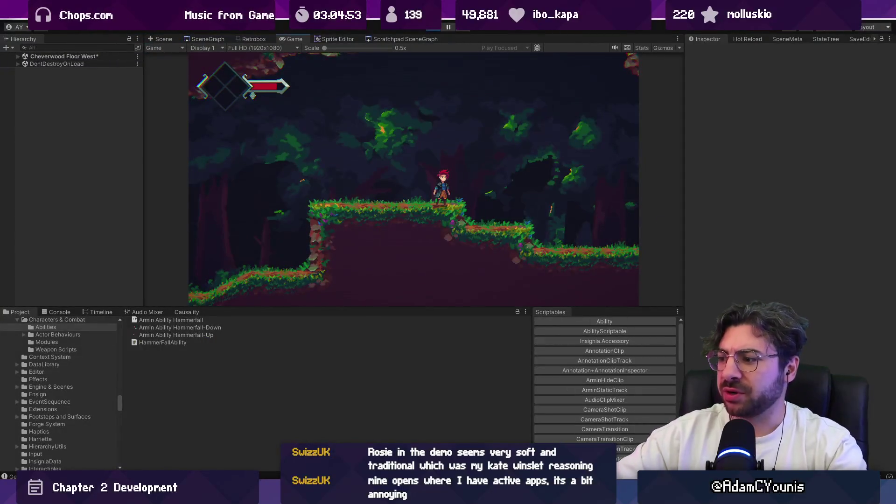
pyautogui.hotkey('alt', 'Tab')
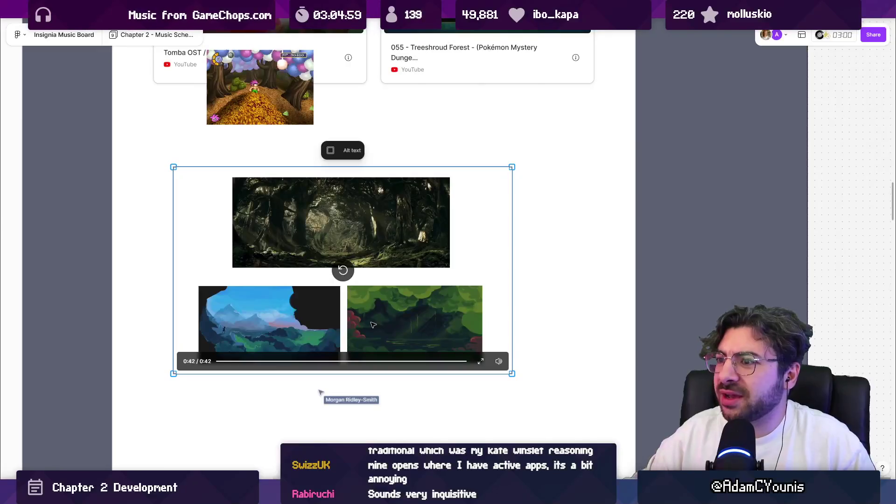
# Play the forest reference video through its full 0:42, then deselect it
pyautogui.click(342, 274)
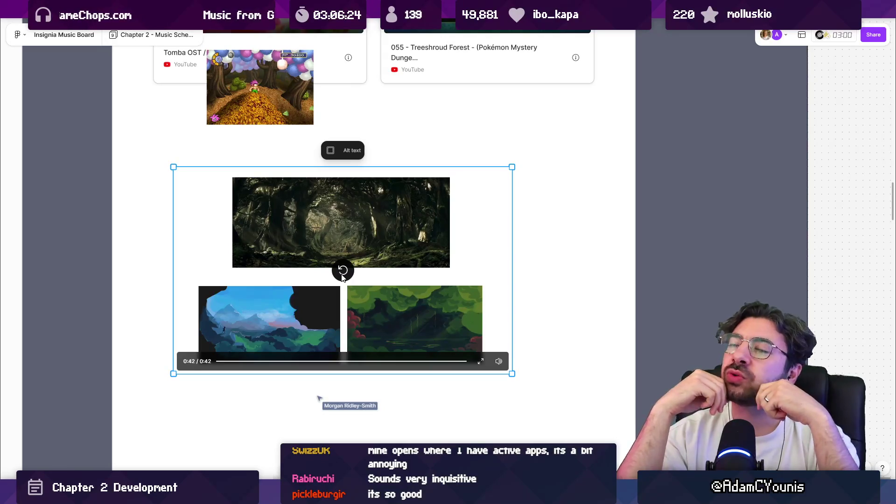
pyautogui.click(418, 130)
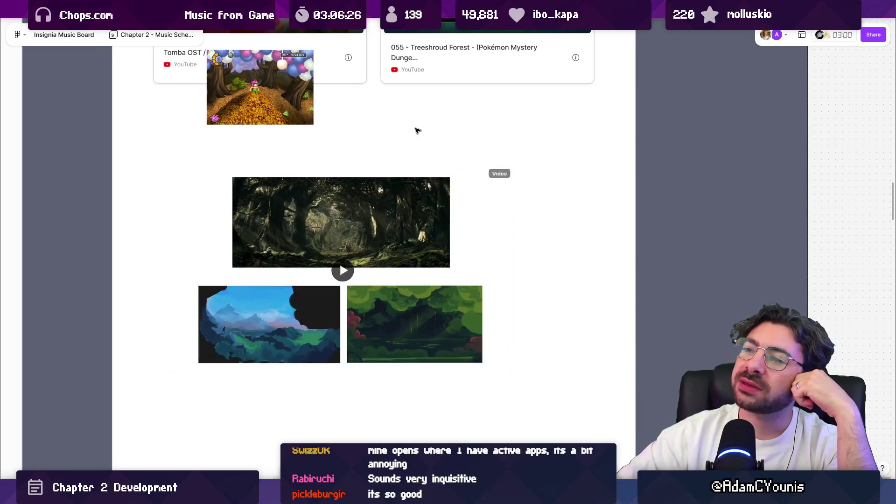
# Scroll the Cheverwood brief down to the mood words and YouTube references like Viridian Forest: Remastered
pyautogui.scroll(10, 419, 130)
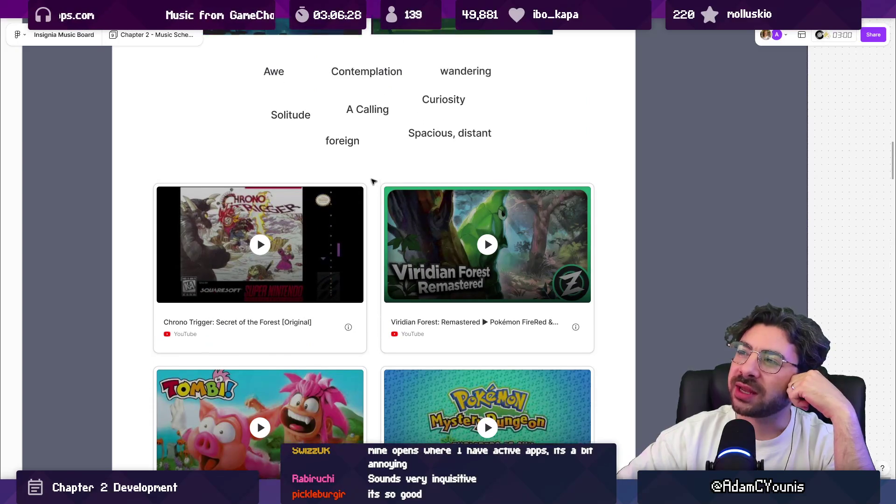
pyautogui.scroll(4, 374, 182)
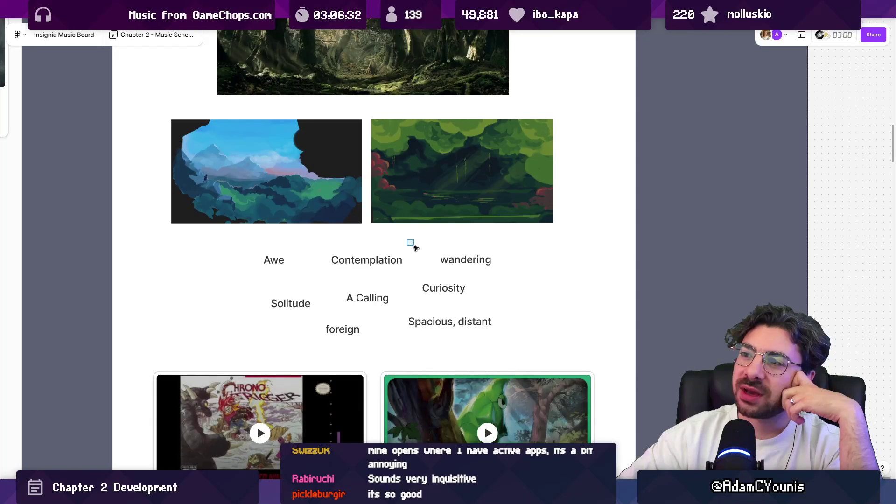
pyautogui.scroll(2, 572, 243)
pyautogui.scroll(-3, 572, 238)
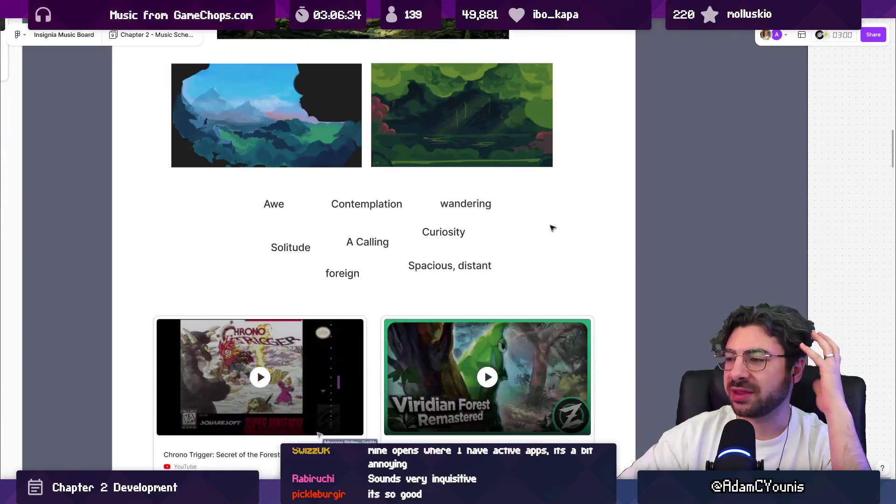
pyautogui.scroll(-3, 530, 245)
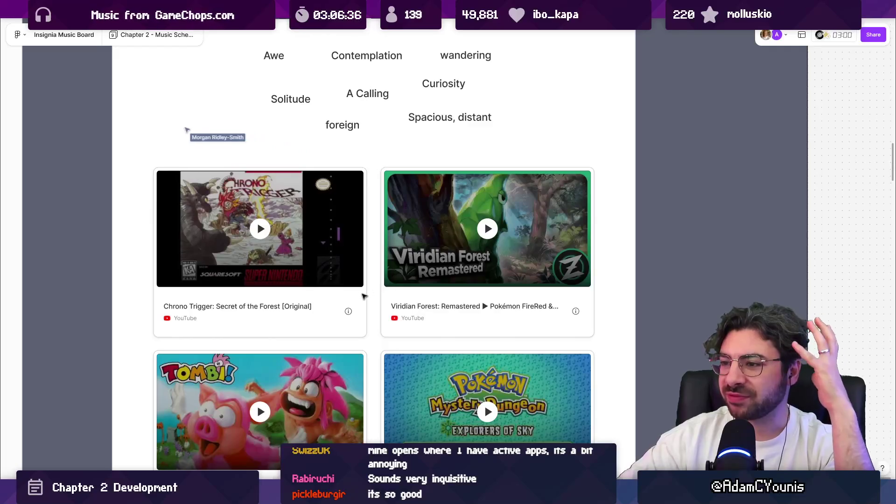
pyautogui.scroll(10, 381, 286)
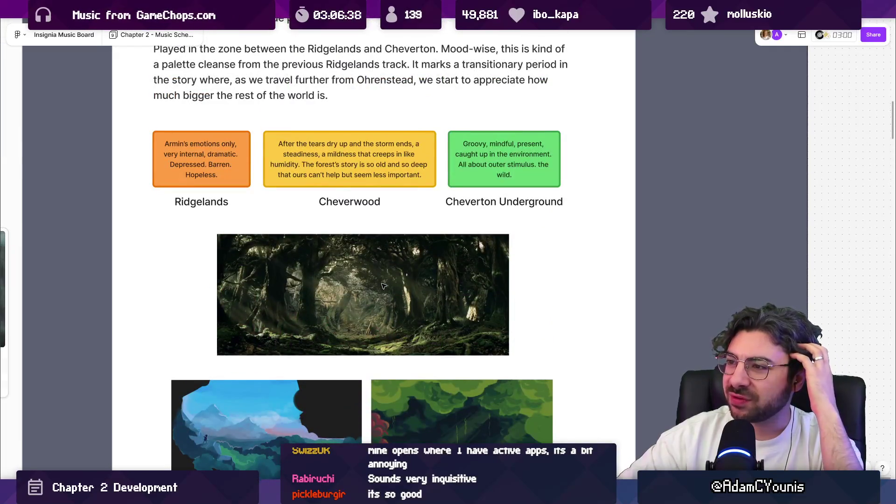
pyautogui.scroll(1, 382, 283)
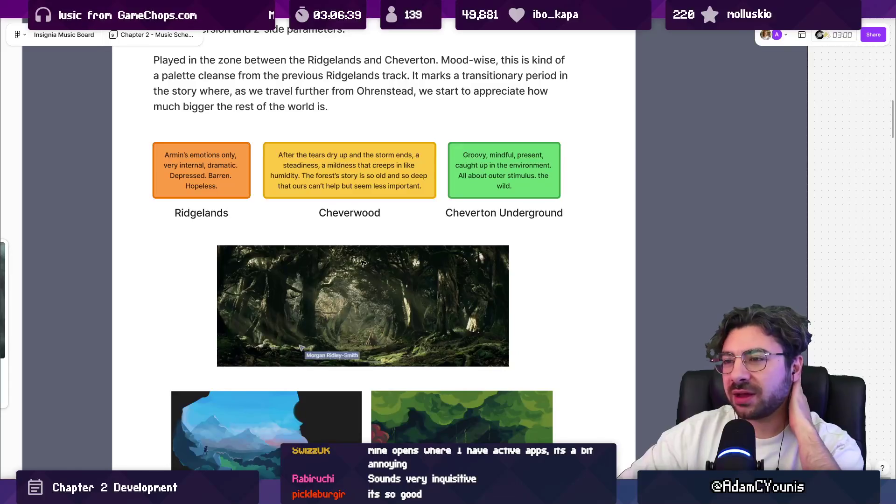
pyautogui.scroll(1, 349, 145)
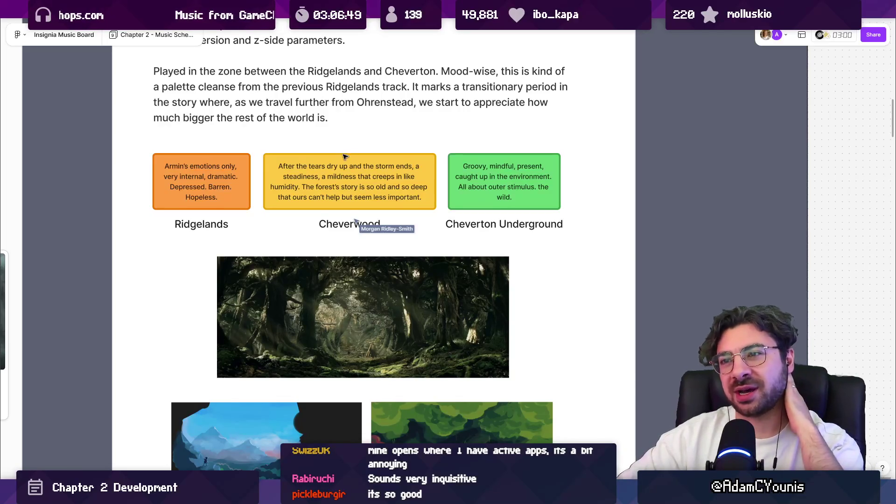
pyautogui.scroll(2, 354, 152)
pyautogui.scroll(-1, 367, 224)
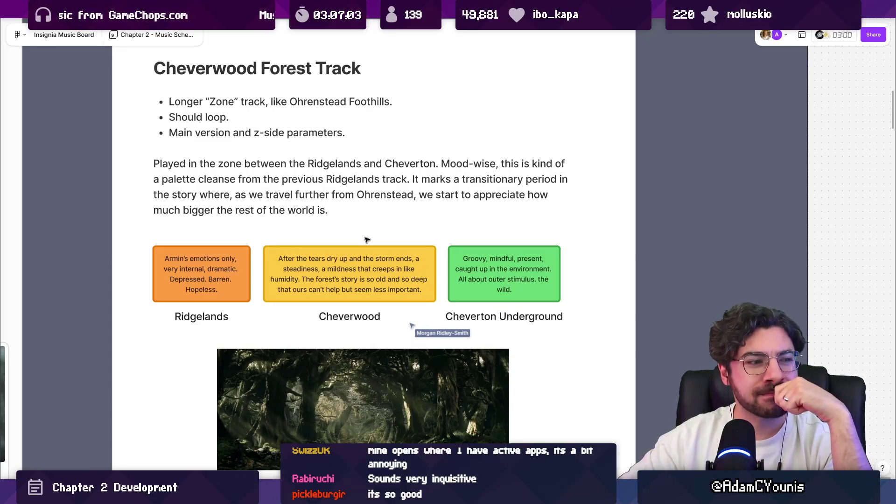
pyautogui.scroll(-1, 366, 240)
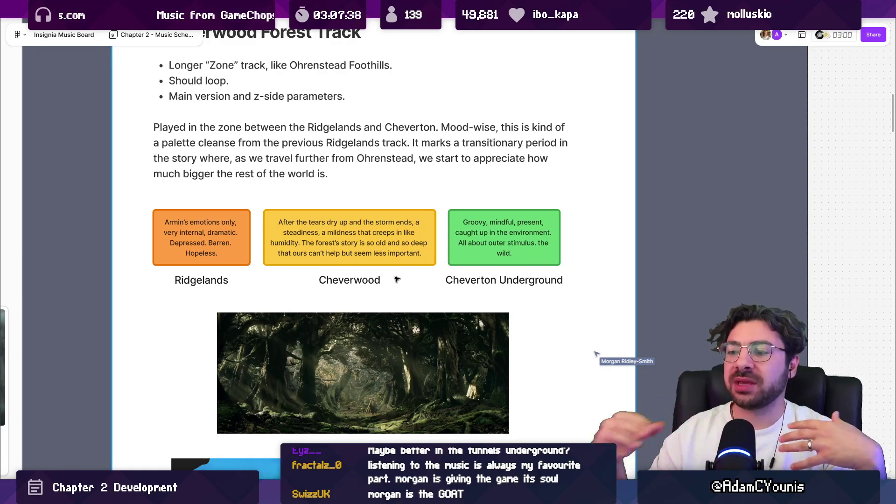
pyautogui.scroll(-4, 373, 287)
pyautogui.scroll(-5, 367, 293)
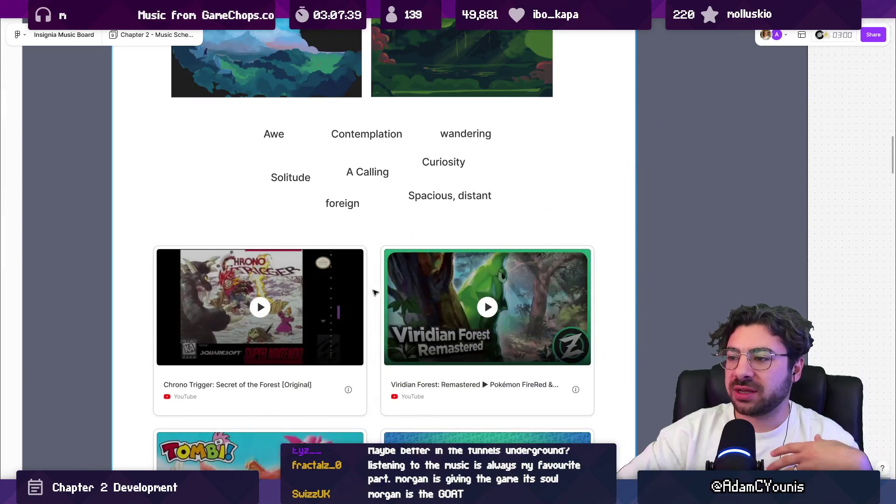
pyautogui.scroll(-11, 374, 292)
# Pan the FigJam board to view the remaining Cheverwood references
pyautogui.moveTo(565, 219)
pyautogui.mouseDown()
pyautogui.moveTo(554, 258)
pyautogui.moveTo(568, 262)
pyautogui.mouseUp()
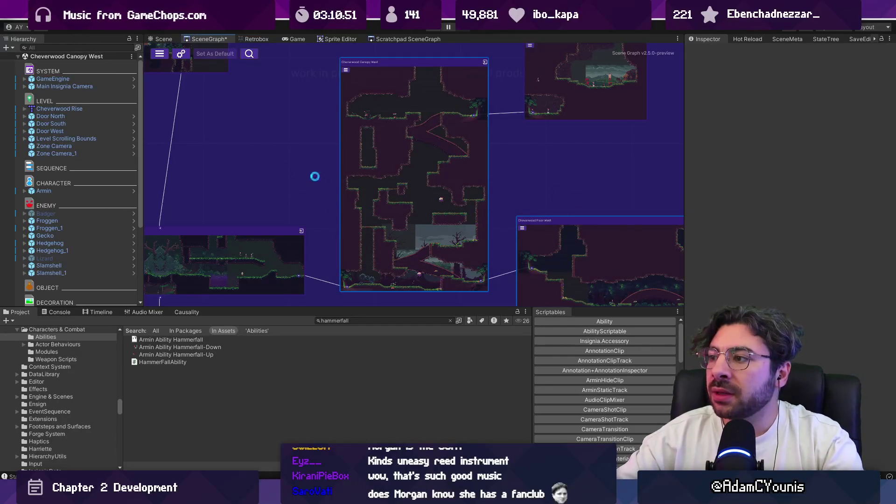
# Find the tall Cheverwood Canopy West room in the scene graph and open it
pyautogui.moveTo(590, 183)
pyautogui.mouseDown()
pyautogui.moveTo(475, 146)
pyautogui.moveTo(379, 216)
pyautogui.moveTo(513, 212)
pyautogui.mouseUp()
pyautogui.scroll(-3, 576, 210)
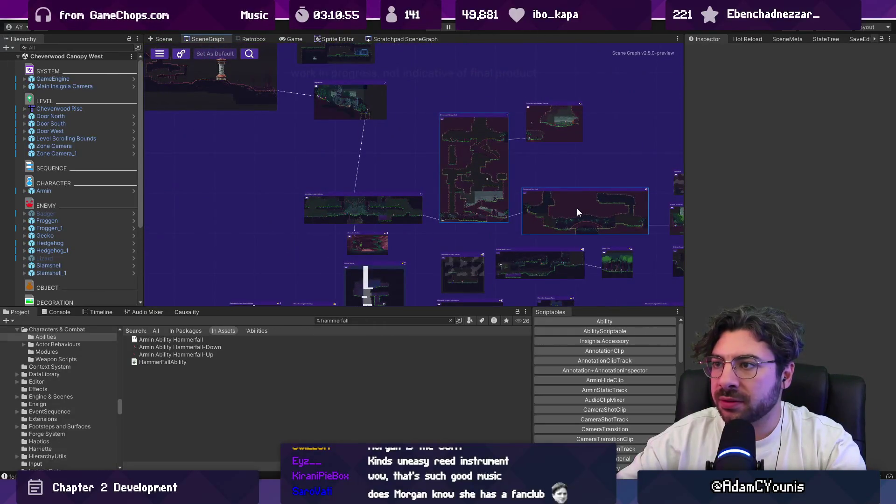
pyautogui.scroll(5, 577, 208)
pyautogui.moveTo(348, 176); pyautogui.dragTo(432, 295)
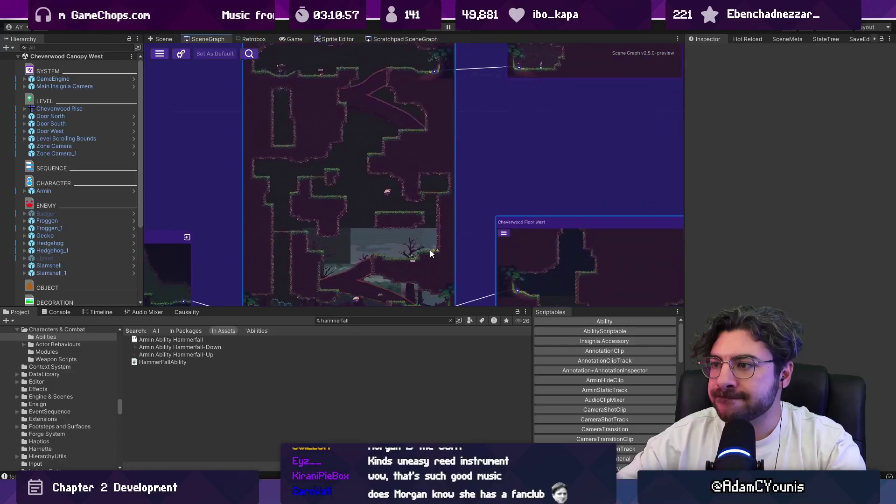
pyautogui.doubleClick(376, 197)
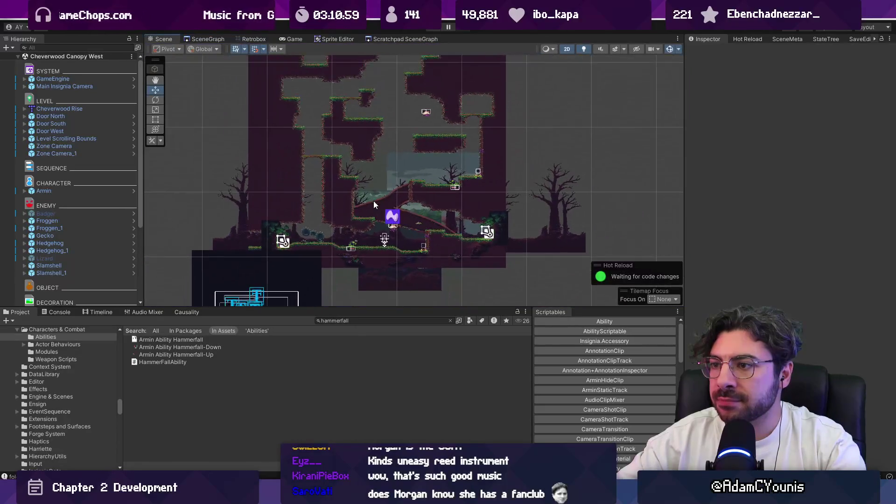
pyautogui.scroll(-2, 336, 186)
# Raise the Ridgelands Background Forest from Y 4.33 to 18.4 above the level
pyautogui.click(429, 251)
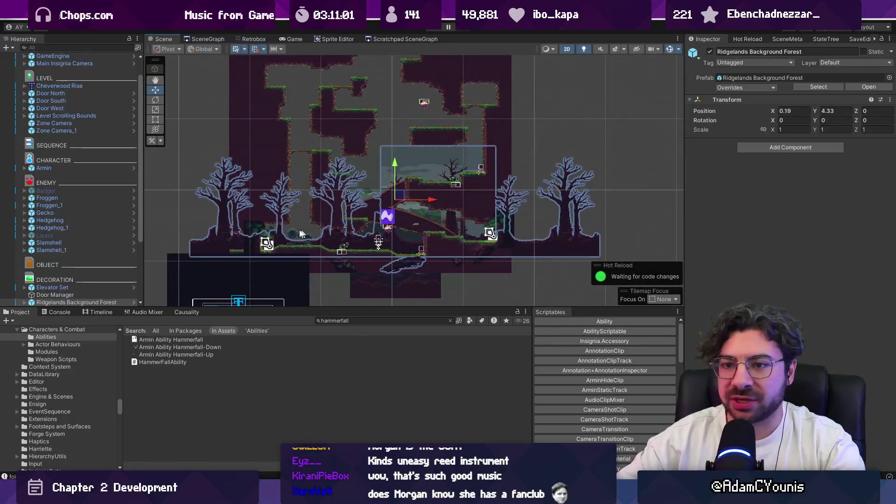
pyautogui.scroll(-4, 59, 252)
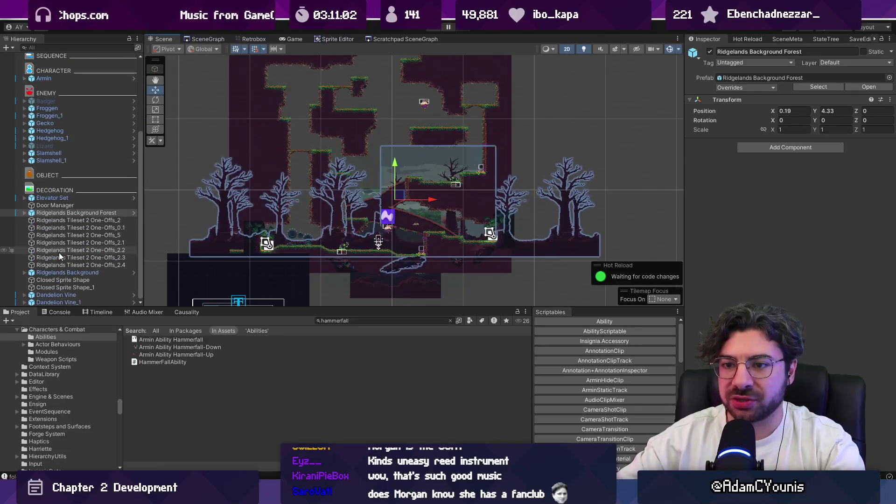
pyautogui.click(709, 52)
pyautogui.click(359, 320)
pyautogui.hotkey('ctrl', 'z')
pyautogui.scroll(-2, 385, 198)
pyautogui.moveTo(385, 198)
pyautogui.mouseDown()
pyautogui.moveTo(389, 55)
pyautogui.moveTo(374, 162)
pyautogui.mouseUp()
# Search the Project for 'cheverton forest b'
pyautogui.scroll(-3, 369, 283)
pyautogui.doubleClick(356, 321)
pyautogui.write('cheverton fo')
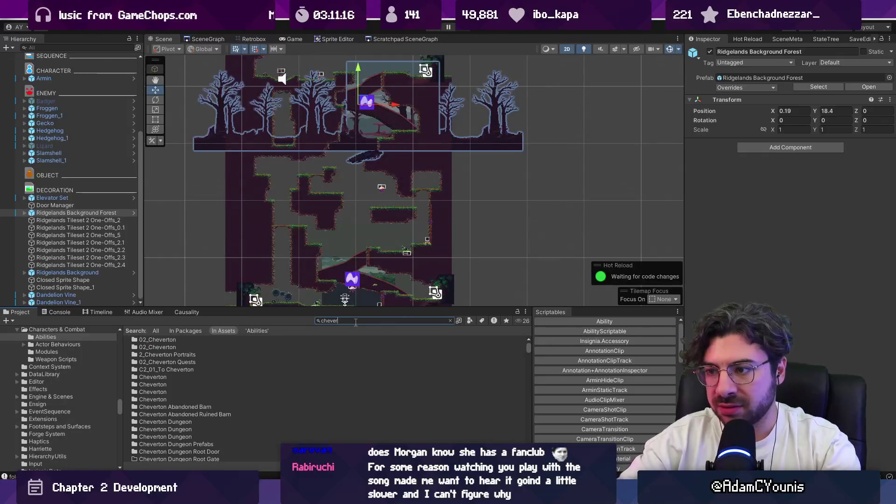
pyautogui.write('res')
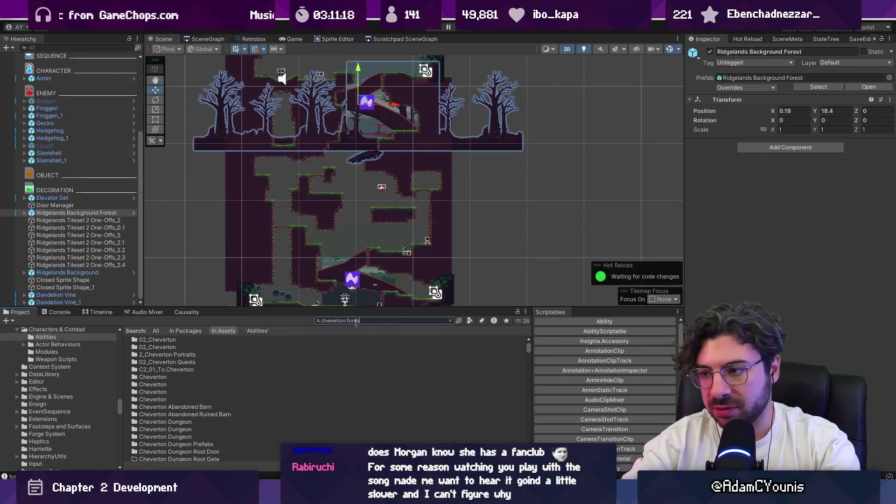
pyautogui.write('t b')
# Drop the Cheverton Forest Background into the level, shorten its dark backing rectangle, and play-test
pyautogui.moveTo(195, 354)
pyautogui.mouseDown()
pyautogui.moveTo(332, 215)
pyautogui.moveTo(363, 226)
pyautogui.mouseUp()
pyautogui.scroll(3, 362, 227)
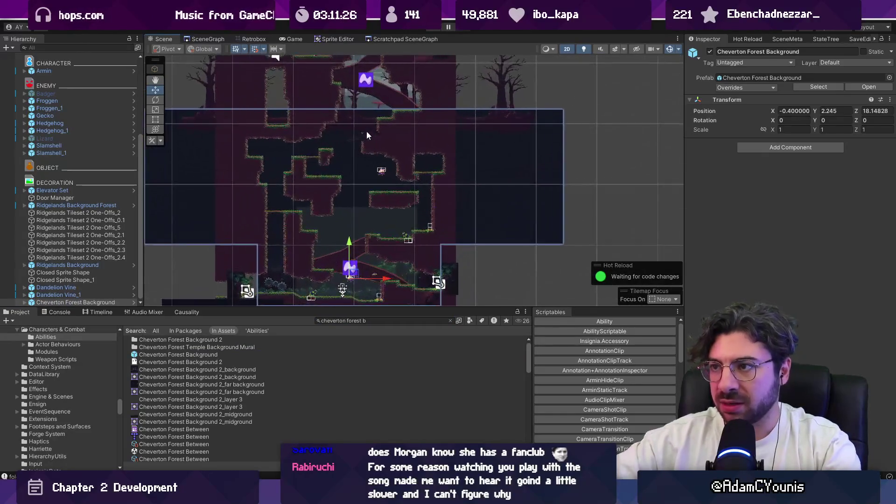
pyautogui.click(377, 225)
pyautogui.press('t')
pyautogui.moveTo(364, 103)
pyautogui.mouseDown()
pyautogui.moveTo(364, 142)
pyautogui.moveTo(361, 114)
pyautogui.mouseUp()
pyautogui.hotkey('ctrl', 'p')
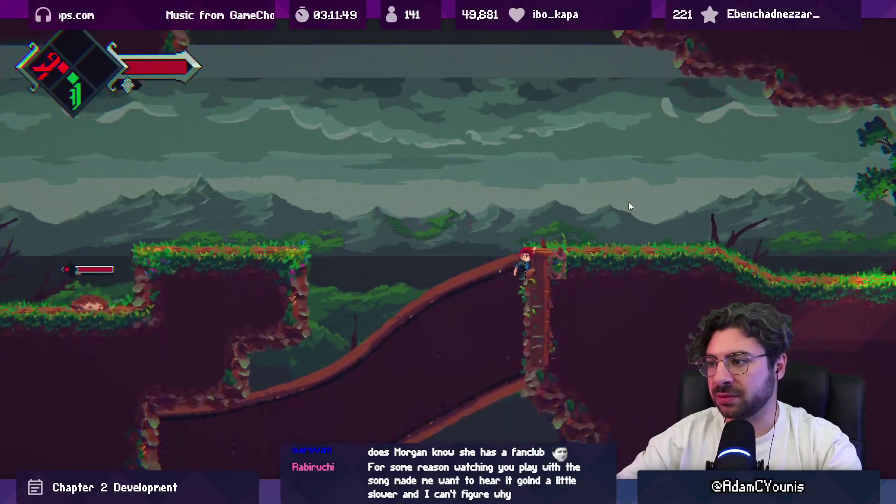
pyautogui.hotkey('shift', 'space')
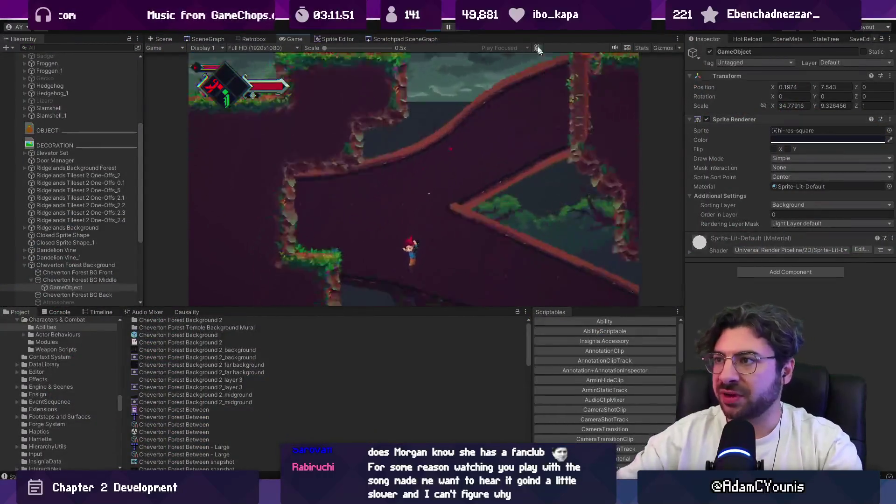
# Stop play mode and orbit the 3D Scene to compare the Ridgelands and Ohrenstead Wilds layer depths
pyautogui.click(438, 27)
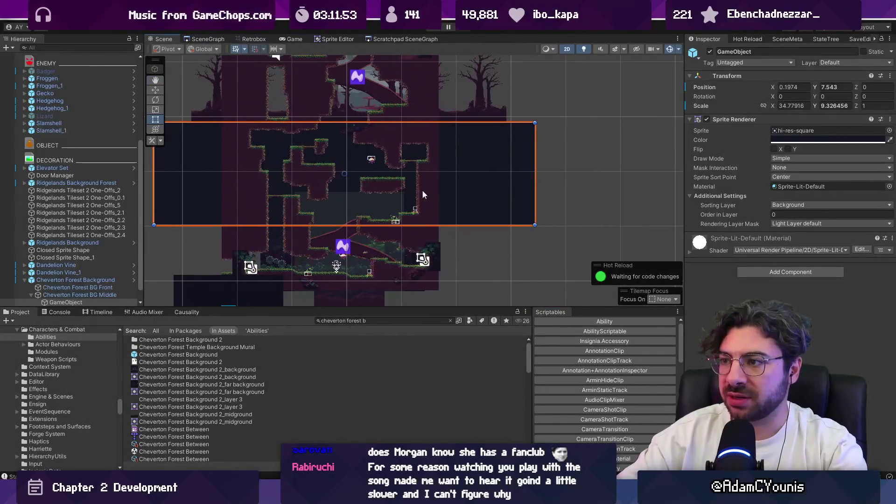
pyautogui.press('2')
pyautogui.moveTo(465, 220)
pyautogui.mouseDown()
pyautogui.moveTo(662, 189)
pyautogui.moveTo(348, 199)
pyautogui.moveTo(315, 192)
pyautogui.moveTo(463, 177)
pyautogui.moveTo(325, 170)
pyautogui.moveTo(257, 156)
pyautogui.moveTo(270, 168)
pyautogui.moveTo(462, 150)
pyautogui.moveTo(394, 152)
pyautogui.mouseUp()
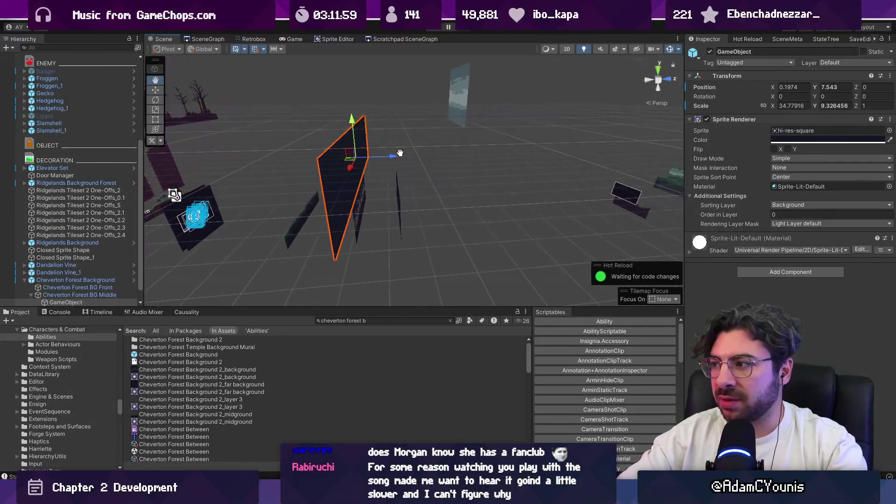
pyautogui.click(620, 198)
pyautogui.moveTo(619, 198); pyautogui.dragTo(452, 213)
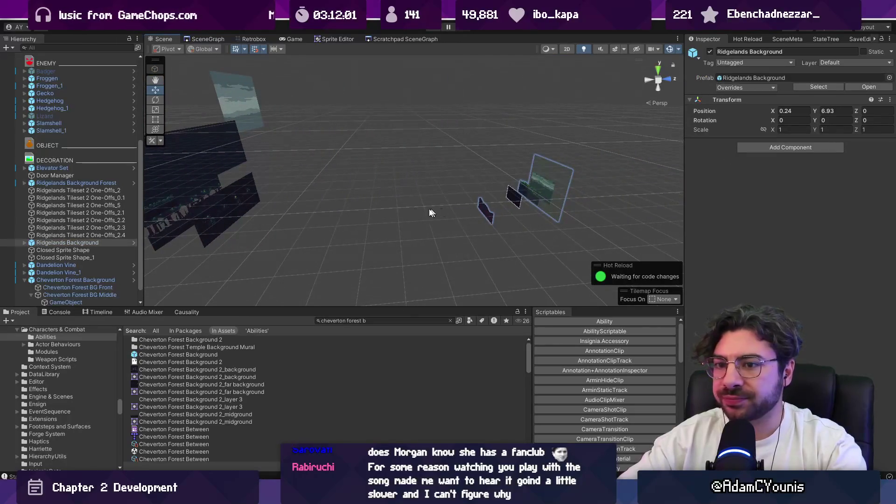
pyautogui.click(39, 243)
pyautogui.click(22, 242)
pyautogui.moveTo(201, 213); pyautogui.dragTo(252, 196)
pyautogui.click(110, 253)
pyautogui.press('f')
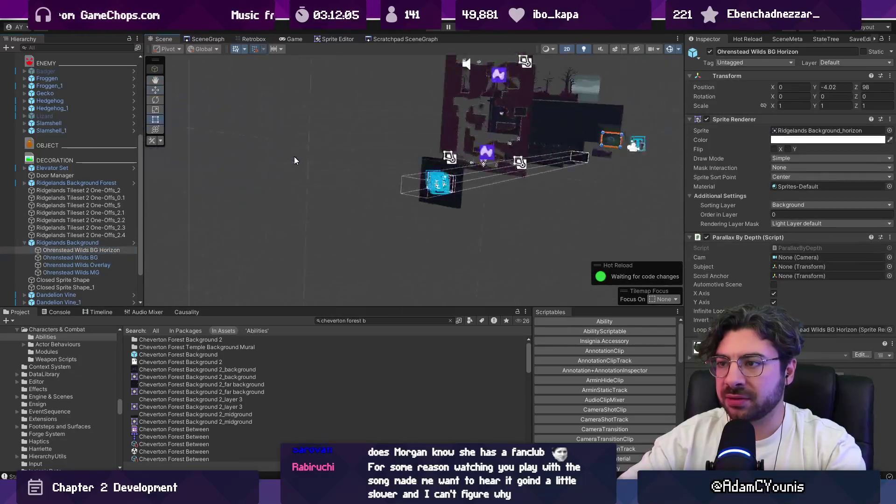
# Return to a flat 2D view with the Rect tool and select the dark background rectangle's sprite
pyautogui.press('2')
pyautogui.press('t')
pyautogui.scroll(-5, 396, 203)
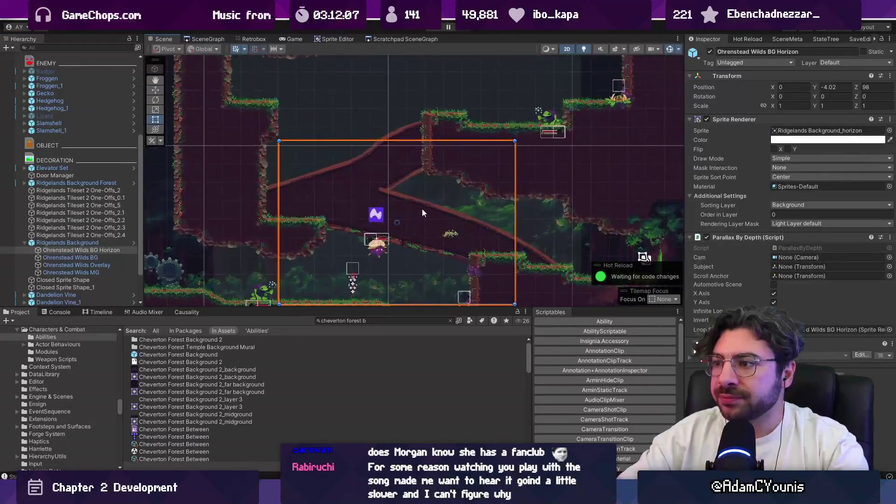
pyautogui.click(505, 190)
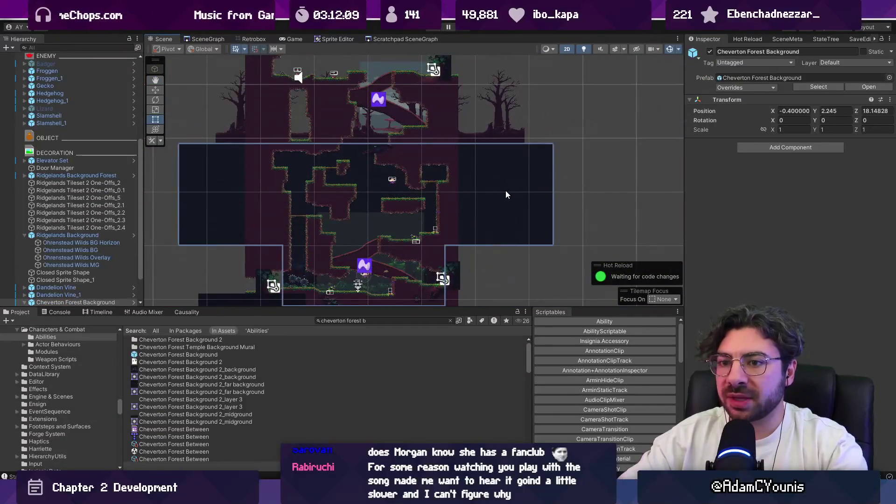
pyautogui.click(503, 193)
# Switch back to 3D and select the Cheverton Forest BG Middle layer
pyautogui.press('2')
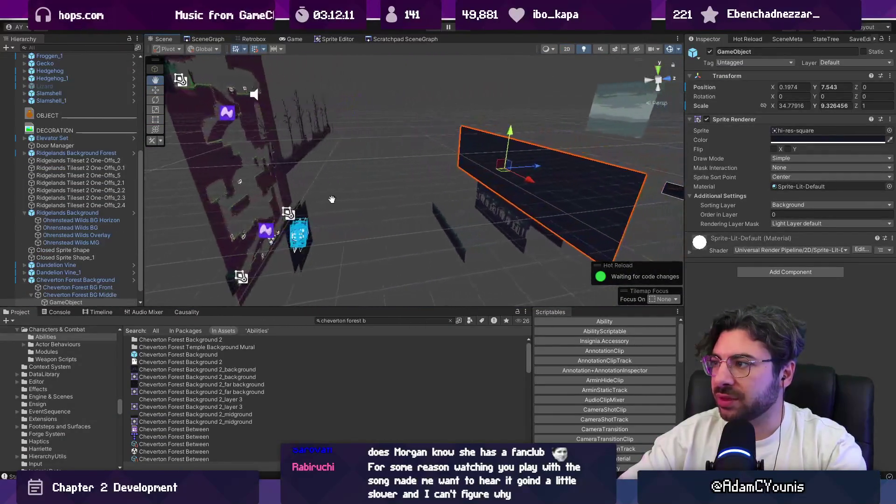
pyautogui.click(85, 281)
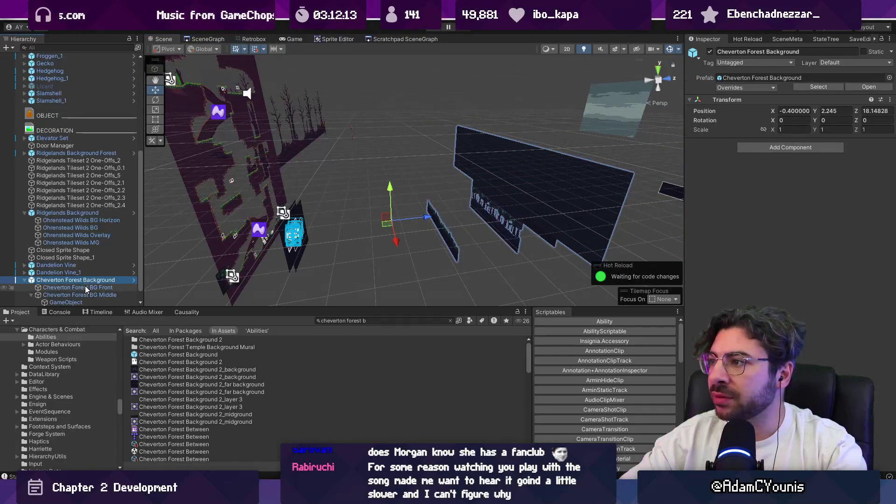
pyautogui.click(87, 296)
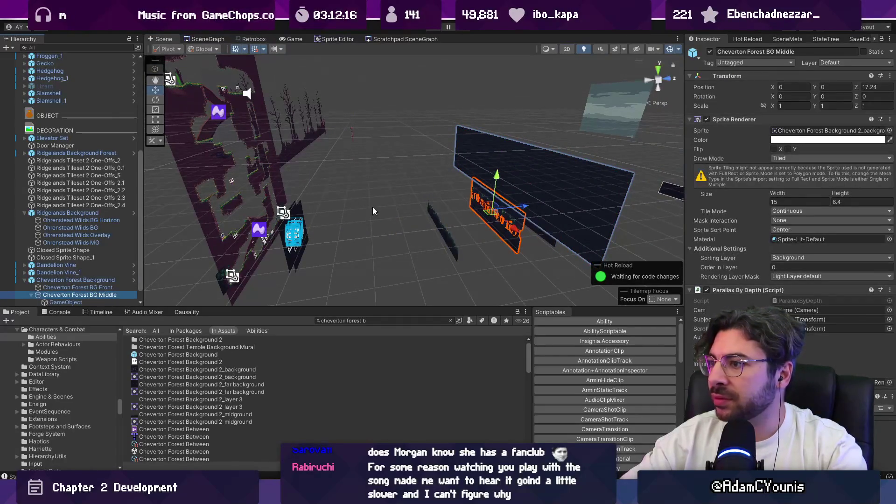
pyautogui.moveTo(371, 207); pyautogui.dragTo(363, 171)
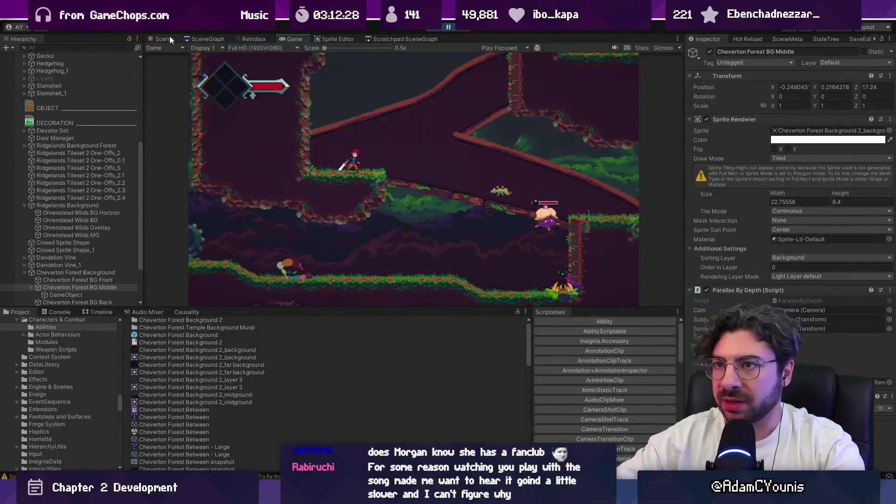
# Frame the Cheverton Forest layers and inspect the Ohrenstead Wilds MG and Overlay layers
pyautogui.click(165, 39)
pyautogui.press('f')
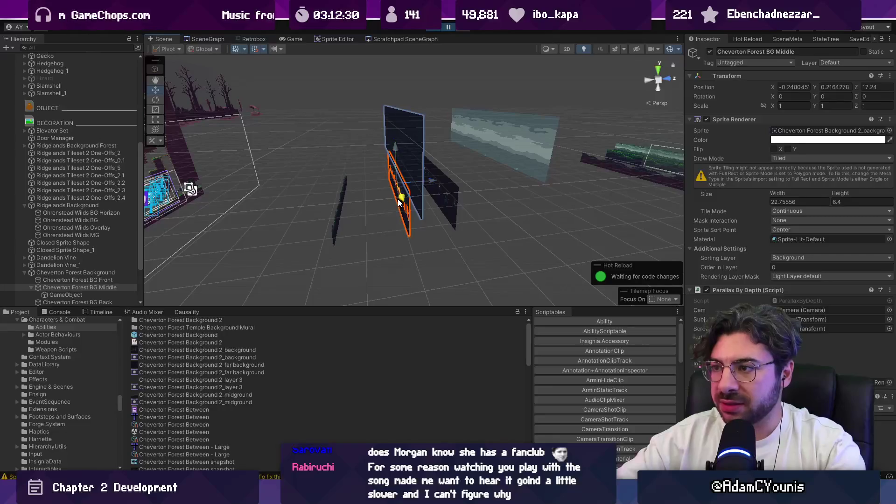
pyautogui.moveTo(408, 213); pyautogui.dragTo(287, 203)
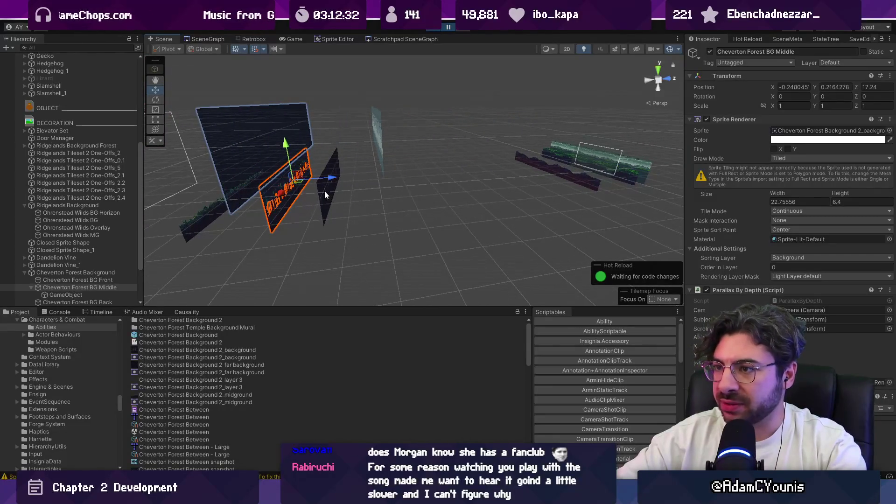
pyautogui.click(590, 181)
pyautogui.press('f')
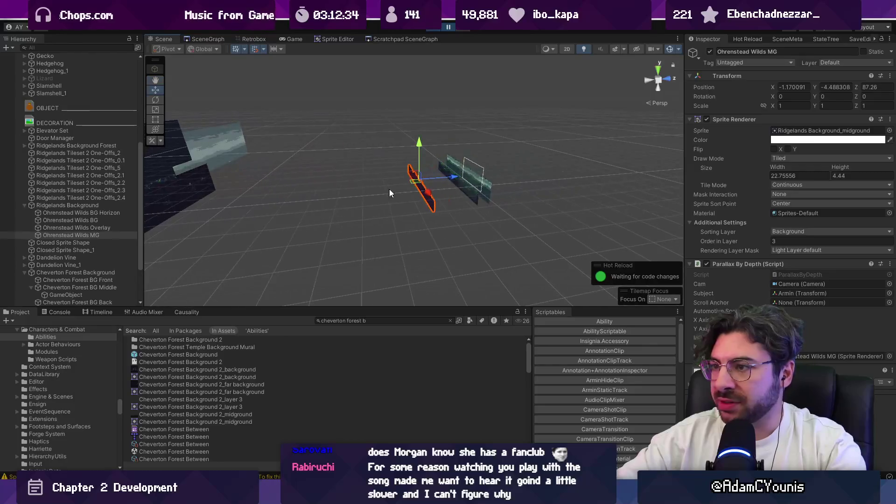
pyautogui.click(463, 184)
pyautogui.scroll(5, 442, 189)
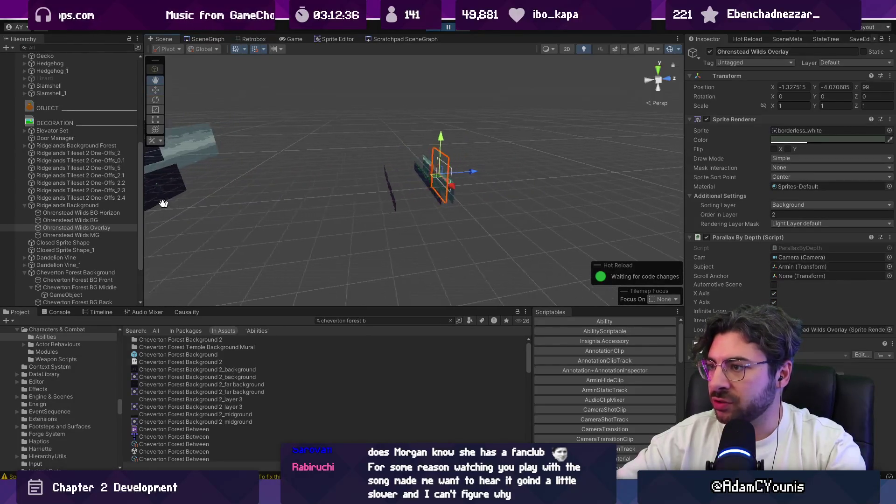
pyautogui.moveTo(440, 204)
pyautogui.mouseDown()
pyautogui.moveTo(396, 154)
pyautogui.moveTo(390, 220)
pyautogui.moveTo(376, 168)
pyautogui.moveTo(311, 176)
pyautogui.moveTo(400, 170)
pyautogui.moveTo(316, 174)
pyautogui.mouseUp()
# Check BG Front's sorting layer options, then leave play mode so edits will persist
pyautogui.click(288, 170)
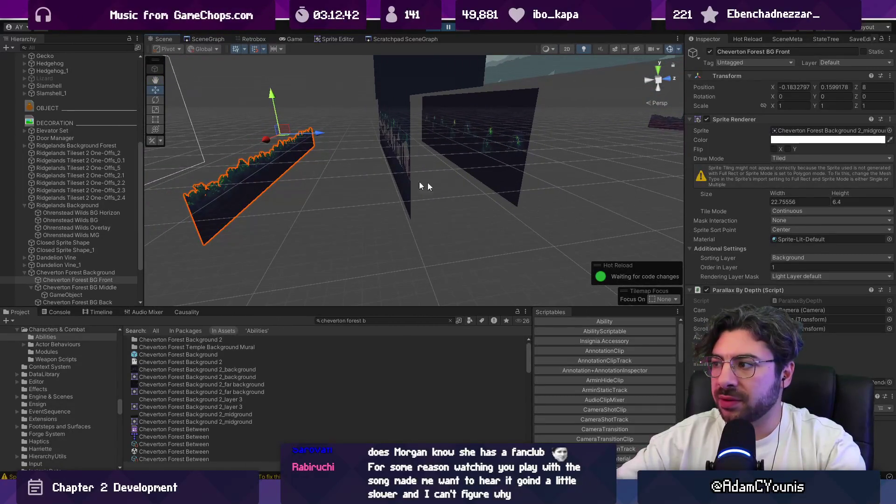
pyautogui.click(779, 258)
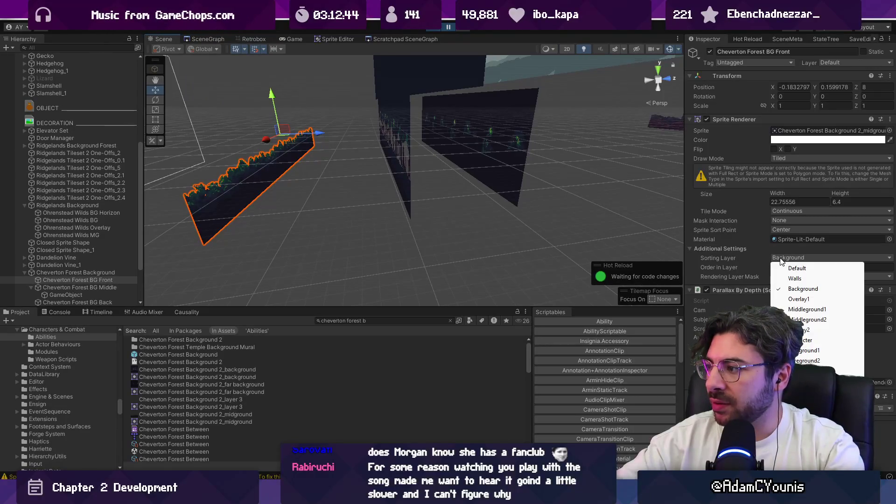
pyautogui.click(352, 177)
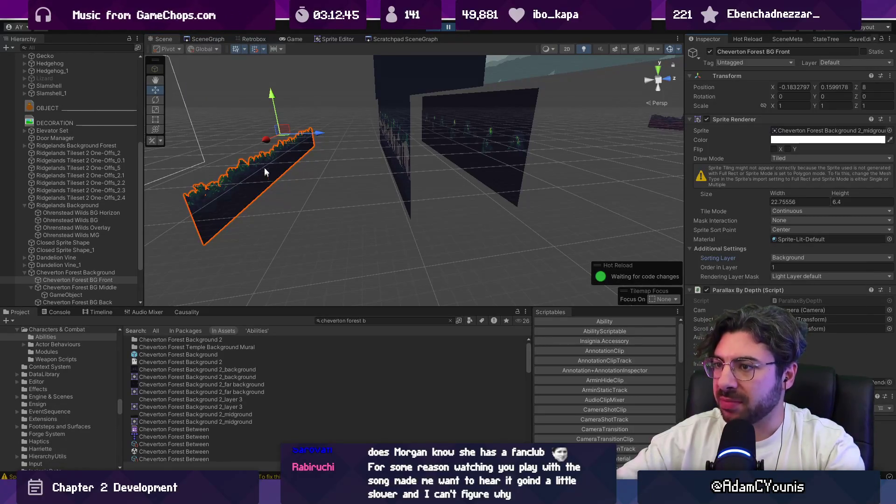
pyautogui.click(395, 171)
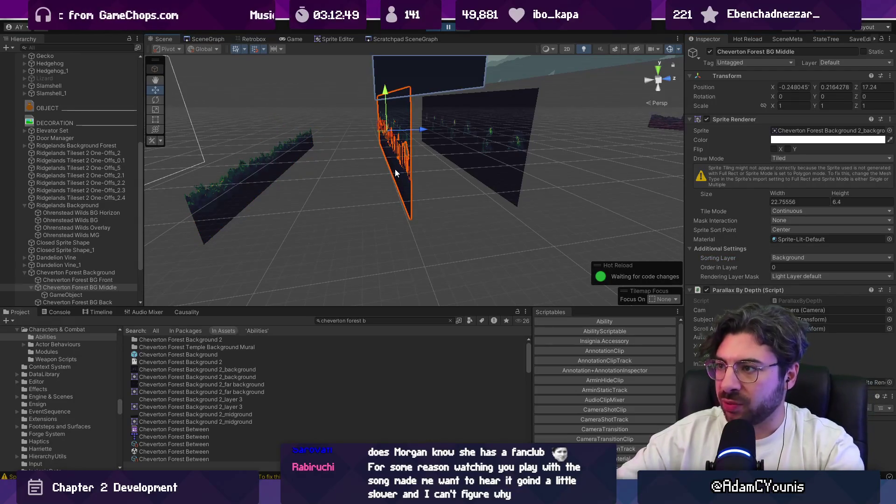
pyautogui.click(432, 29)
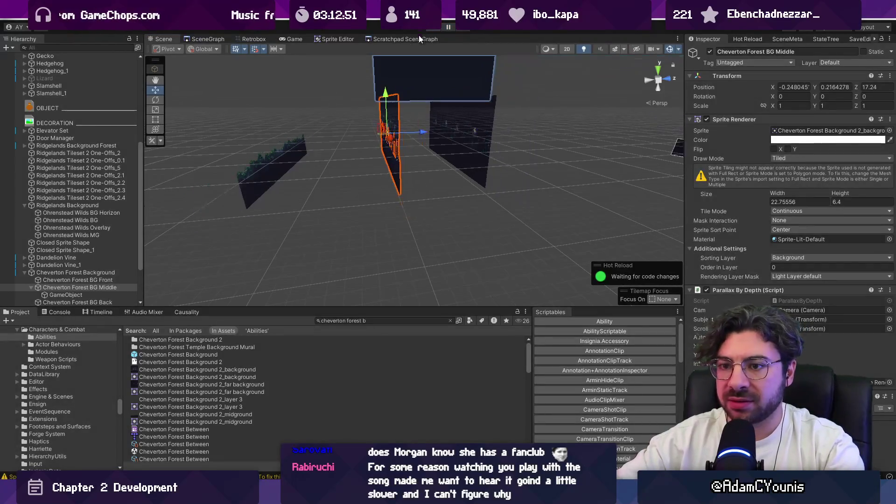
# In the Cheverton Forest Background prefab, put BG Front and BG Middle on the Middleground1 sorting layer
pyautogui.click(133, 280)
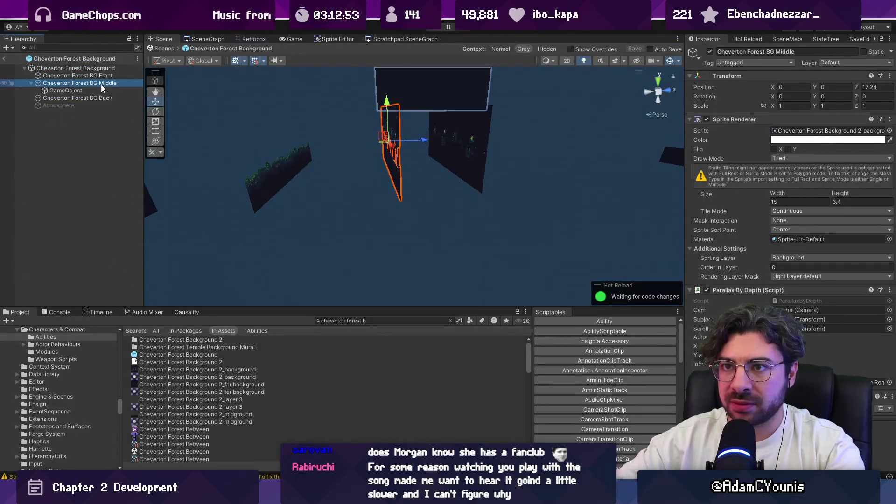
pyautogui.click(280, 173)
pyautogui.press('f')
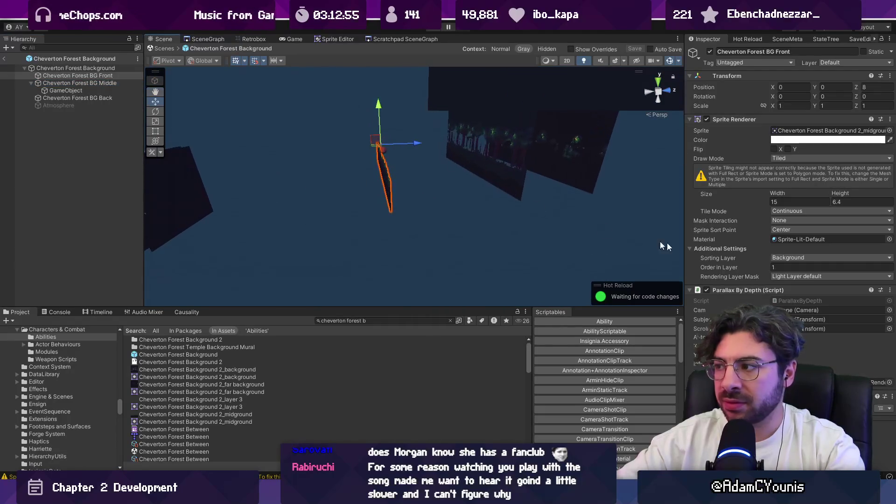
pyautogui.click(812, 258)
pyautogui.click(808, 310)
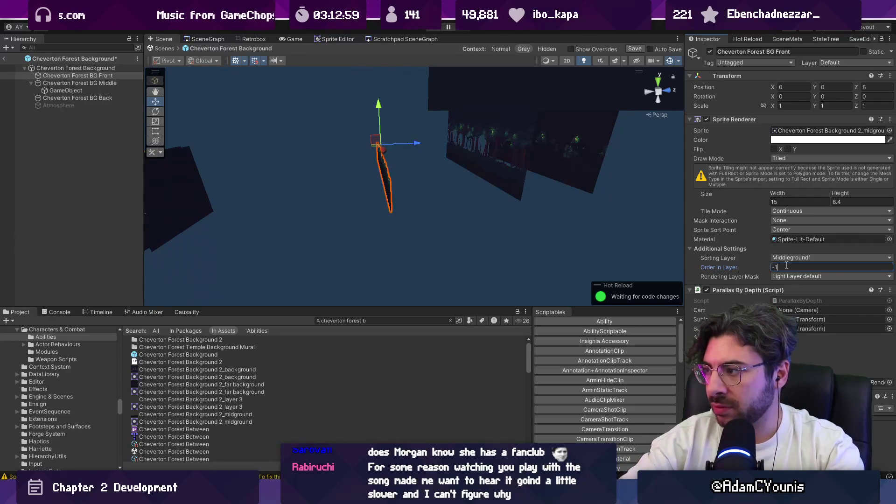
pyautogui.click(504, 191)
pyautogui.click(796, 258)
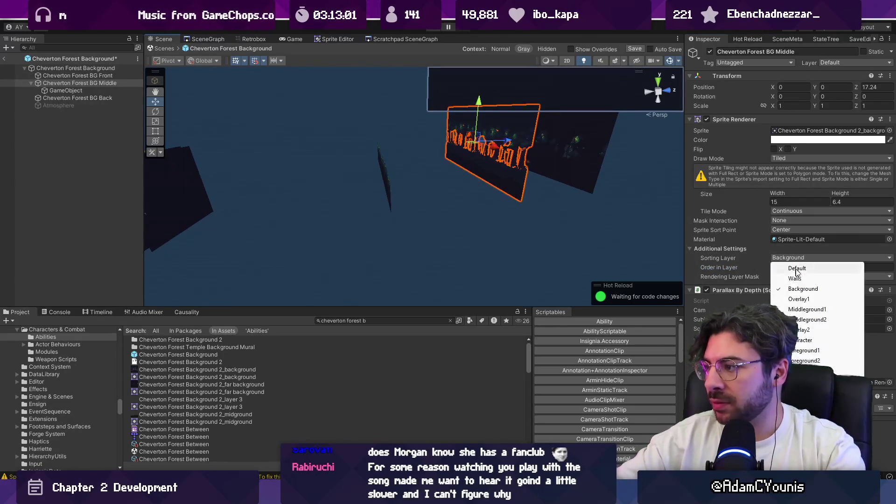
pyautogui.click(800, 310)
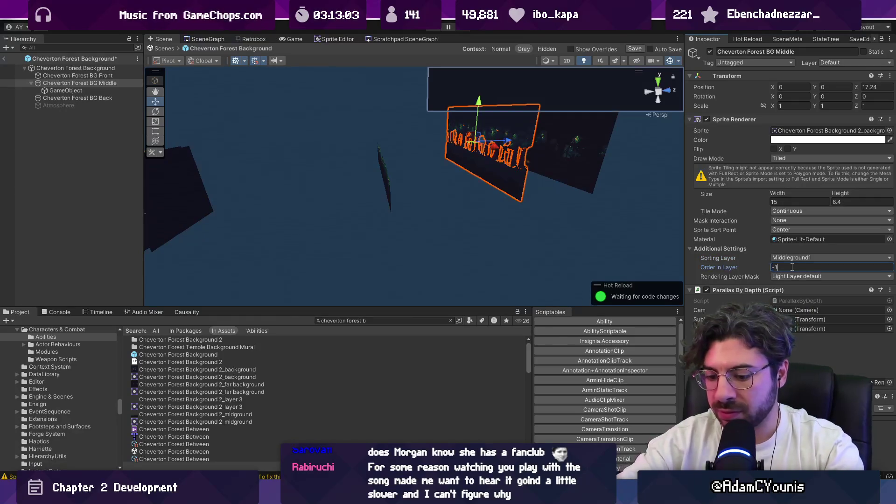
# Move BG Back and the dark backdrop onto Middleground1 with a negative order, then exit the prefab
pyautogui.click(520, 173)
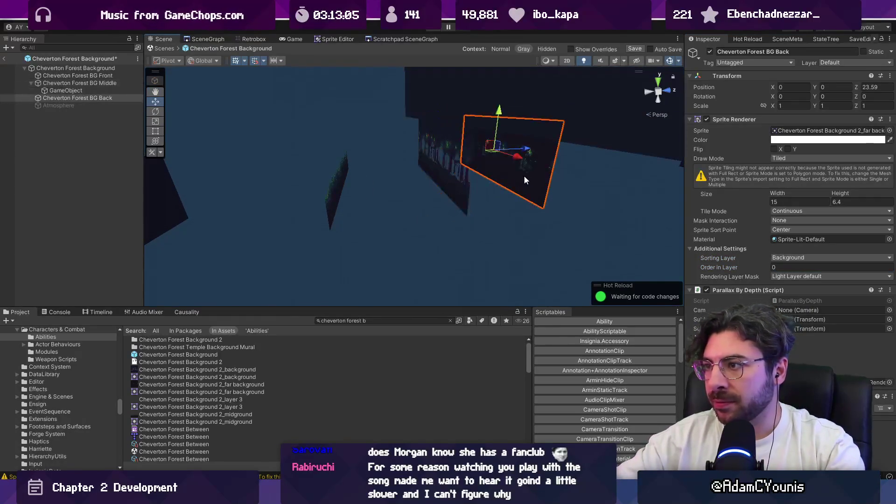
pyautogui.click(805, 258)
pyautogui.click(809, 310)
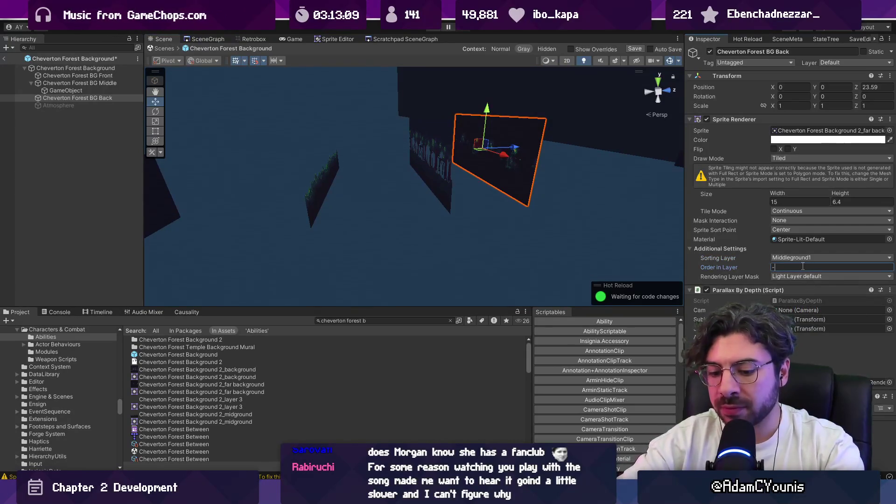
pyautogui.scroll(5, 426, 254)
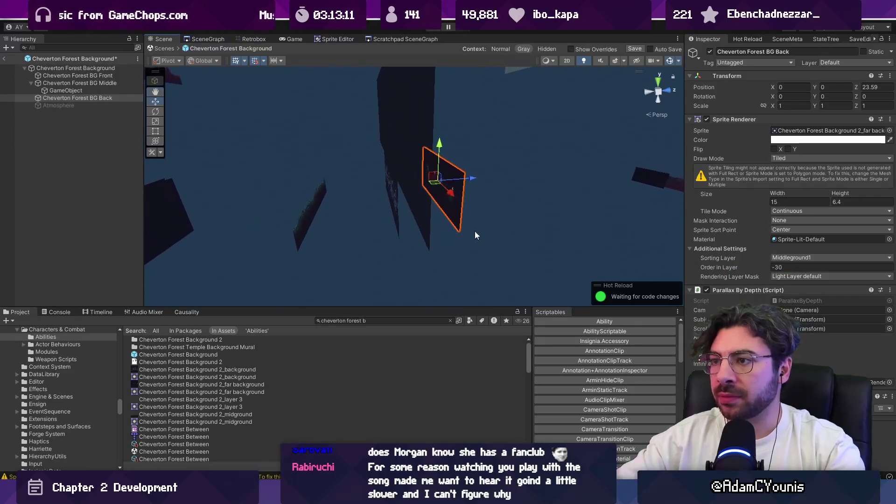
pyautogui.click(423, 170)
pyautogui.click(800, 205)
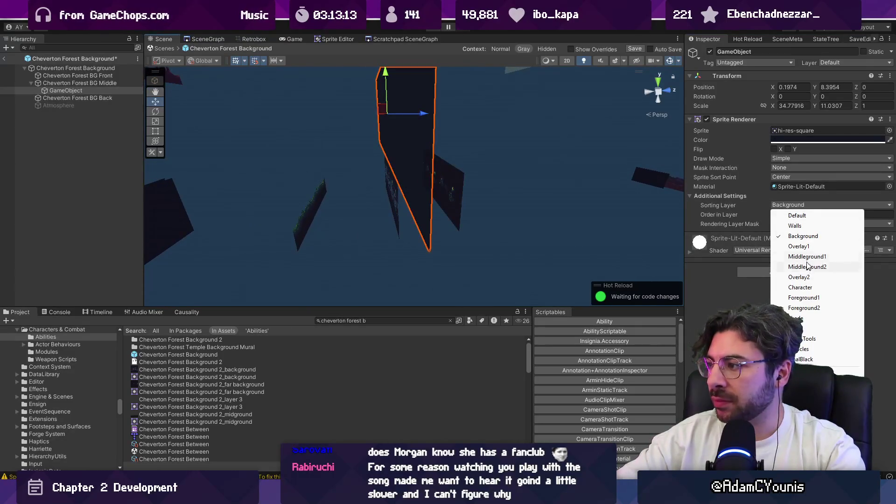
pyautogui.click(808, 258)
pyautogui.click(794, 215)
pyautogui.write('-15')
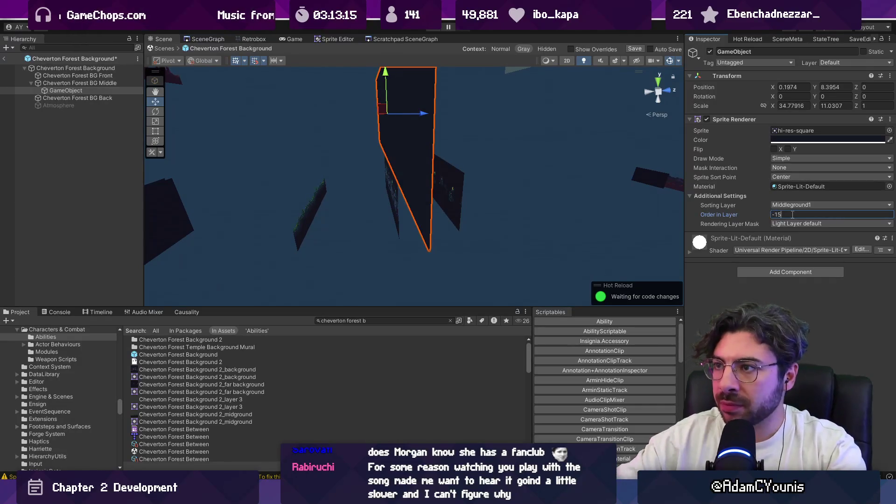
pyautogui.moveTo(560, 205)
pyautogui.mouseDown()
pyautogui.moveTo(427, 200)
pyautogui.moveTo(524, 186)
pyautogui.moveTo(294, 196)
pyautogui.mouseUp()
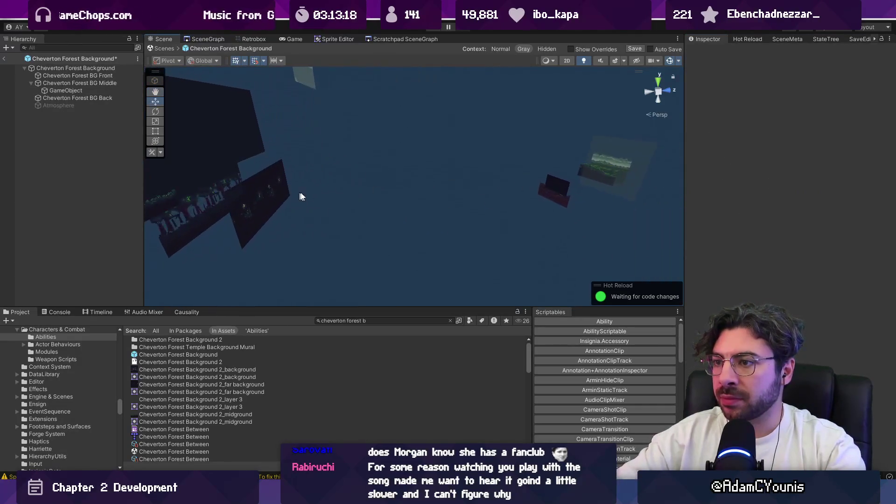
pyautogui.moveTo(375, 196)
pyautogui.mouseDown()
pyautogui.moveTo(324, 156)
pyautogui.moveTo(414, 192)
pyautogui.moveTo(462, 191)
pyautogui.moveTo(452, 172)
pyautogui.moveTo(493, 143)
pyautogui.mouseUp()
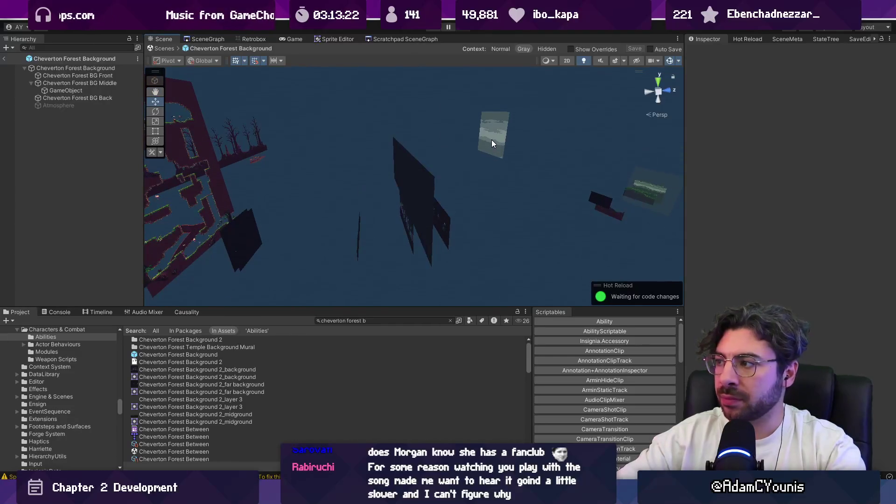
pyautogui.click(164, 49)
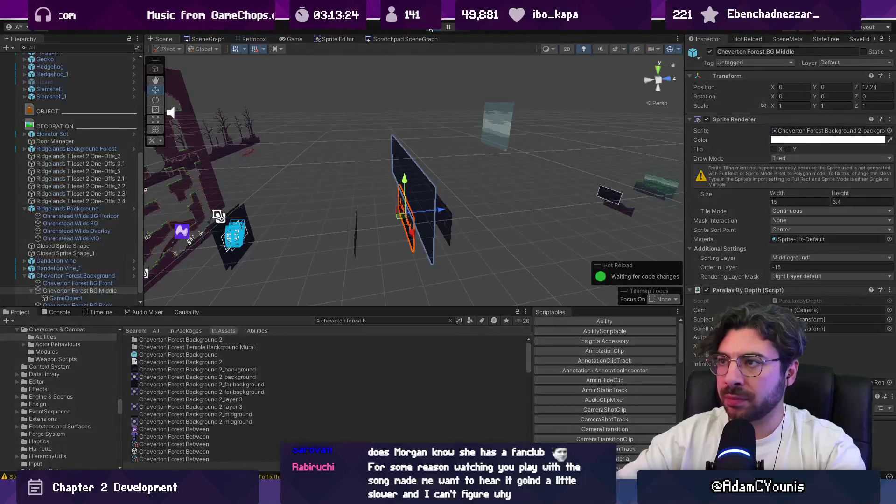
# Play-test the backgrounds, then shorten the dark backdrop quad by lowering its top edge
pyautogui.click(430, 29)
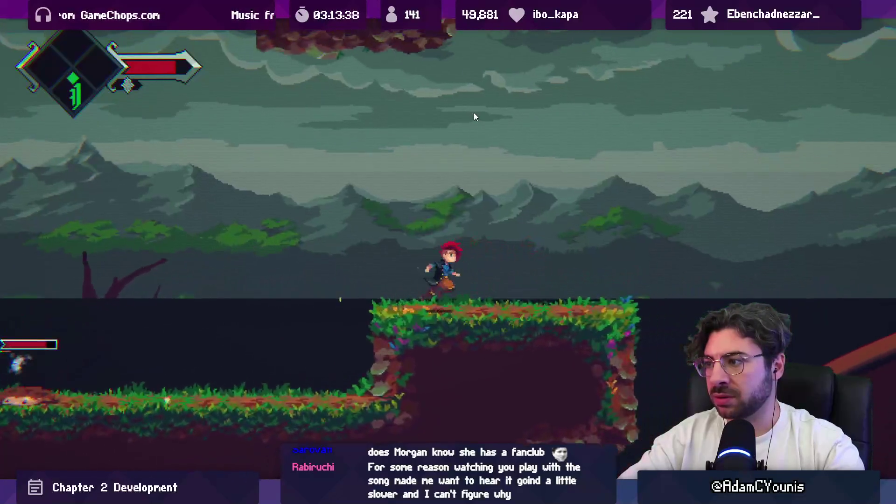
pyautogui.hotkey('shift', 'space')
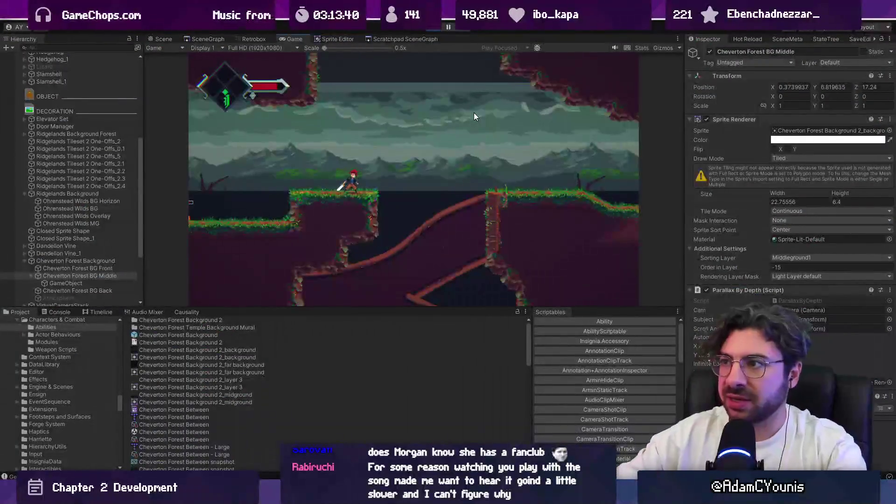
pyautogui.click(432, 27)
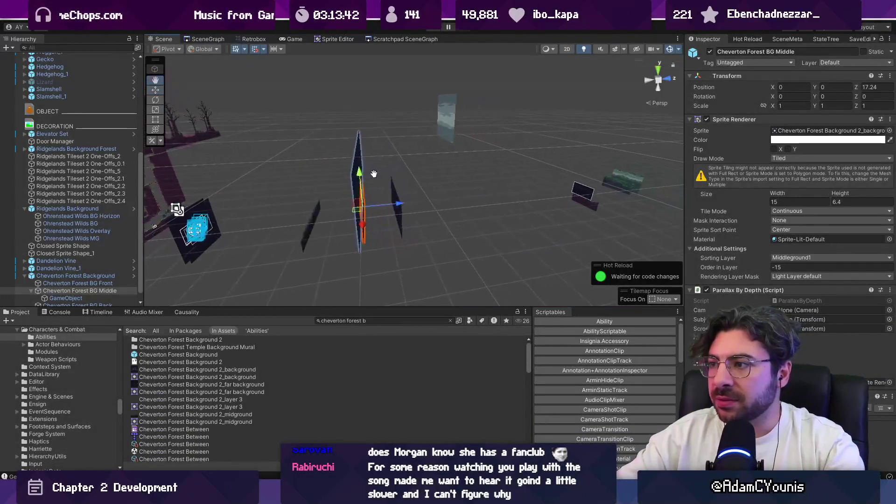
pyautogui.moveTo(323, 142); pyautogui.dragTo(257, 139)
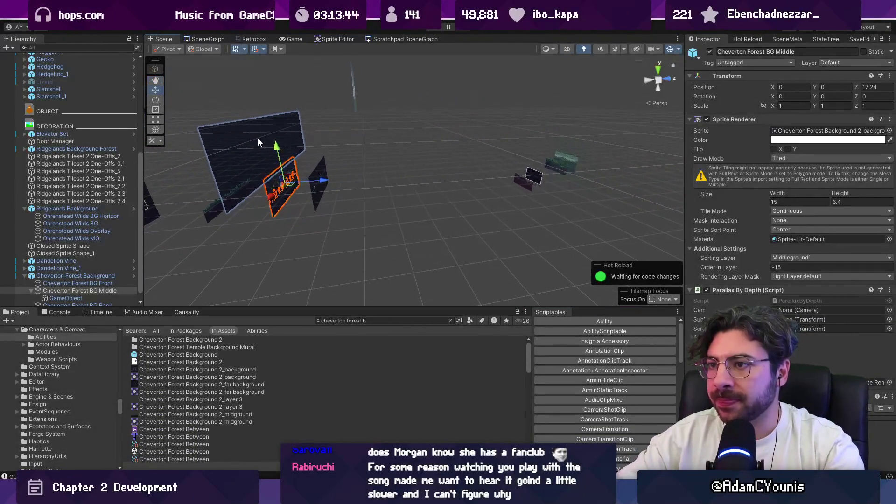
pyautogui.click(258, 138)
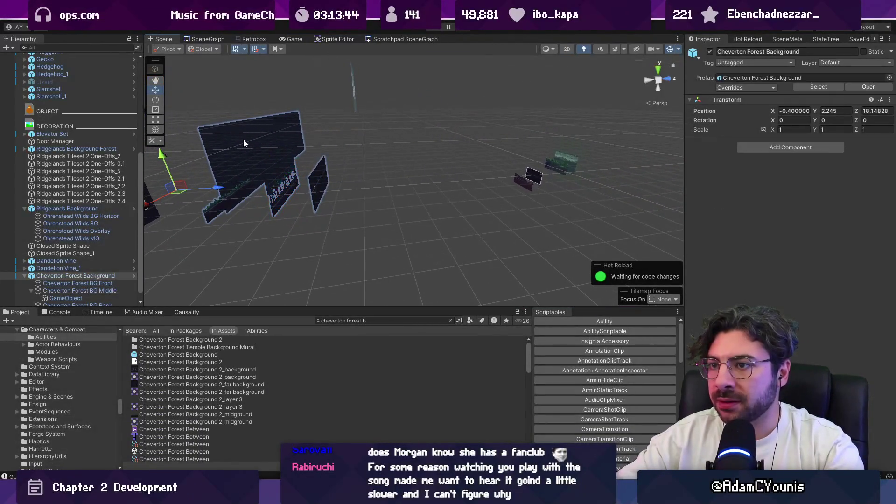
pyautogui.click(243, 143)
pyautogui.press('2')
pyautogui.press('t')
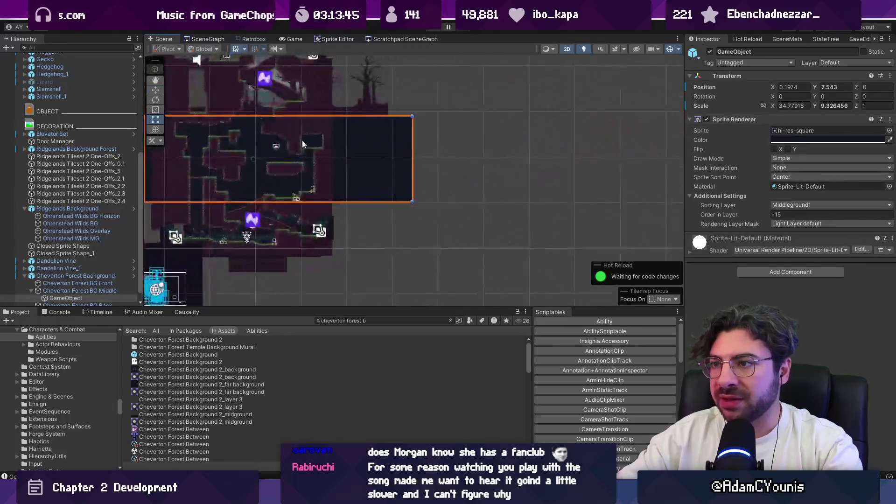
pyautogui.moveTo(369, 141); pyautogui.dragTo(367, 168)
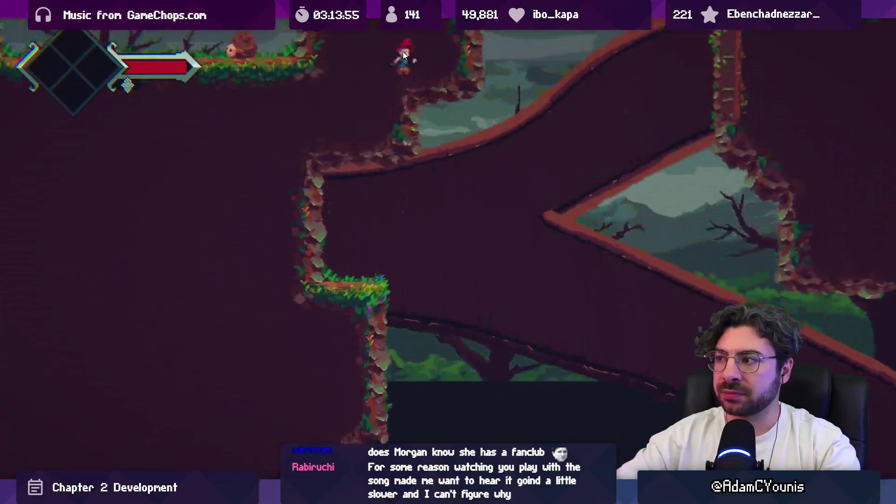
# Disable the dark backdrop quad and replay the game to check the change
pyautogui.hotkey('ctrl', 'p')
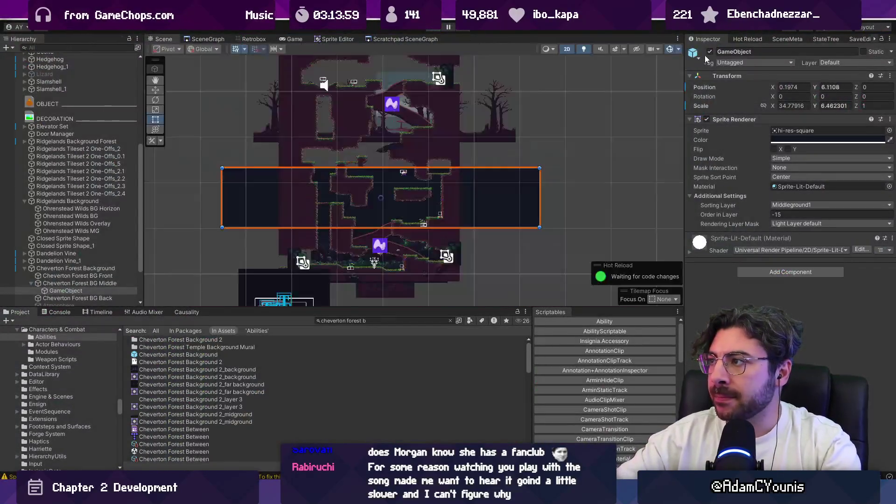
pyautogui.click(709, 52)
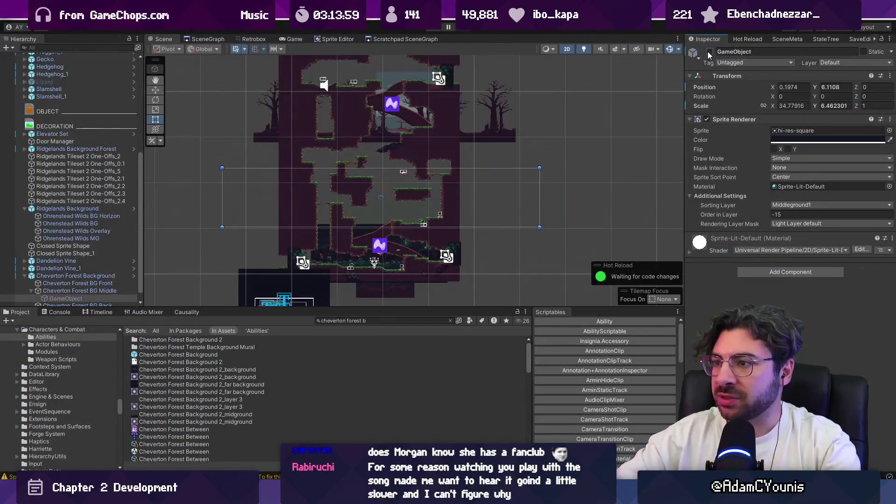
pyautogui.click(434, 29)
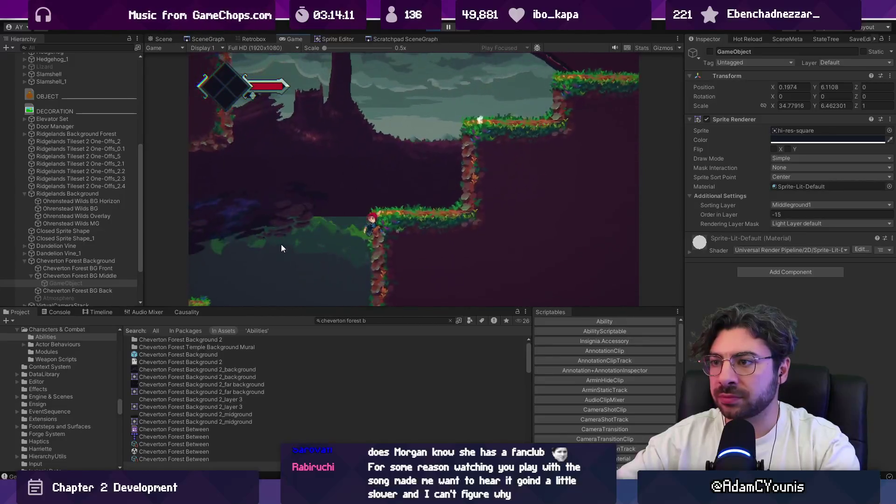
pyautogui.hotkey('ctrl', 'shift', 'F7')
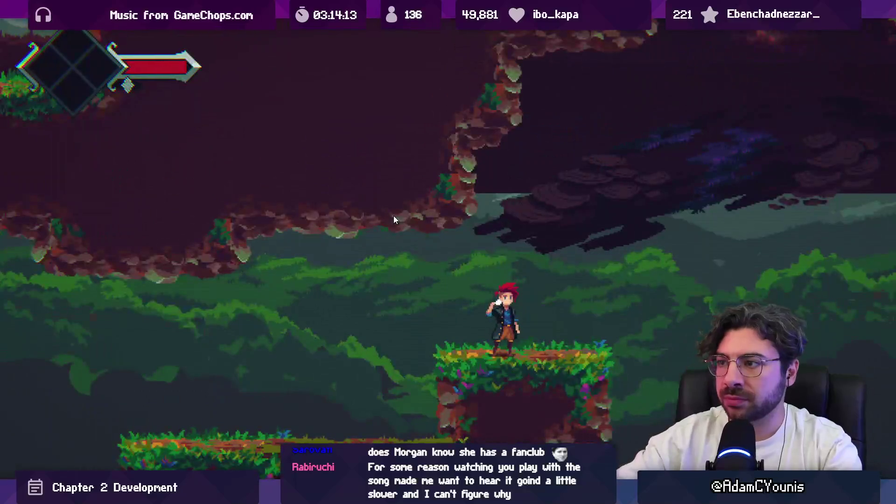
pyautogui.hotkey('ctrl', 'shift', 'F7')
pyautogui.click(434, 28)
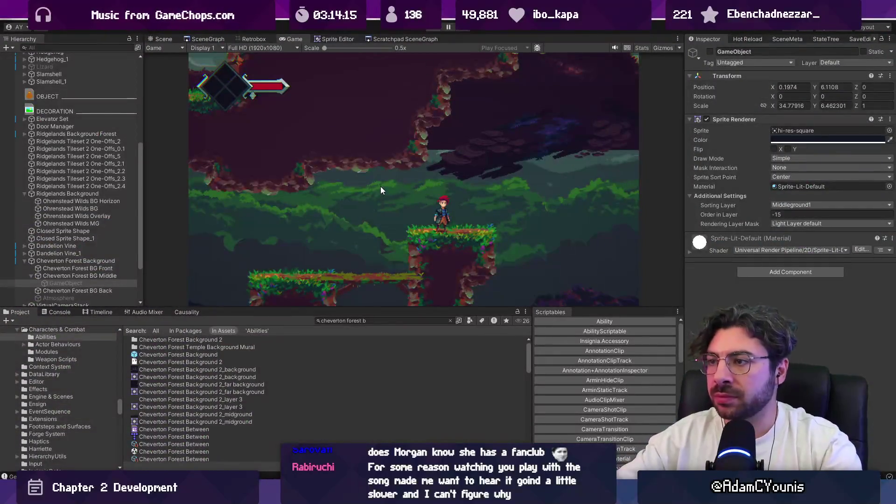
# Open the Ridgelands Background Forest prefab for editing
pyautogui.click(395, 155)
pyautogui.scroll(3, 326, 161)
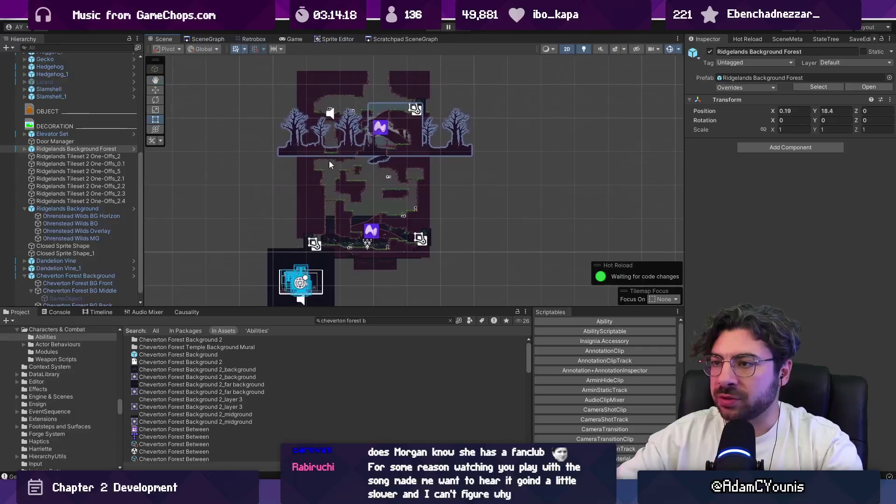
pyautogui.click(134, 149)
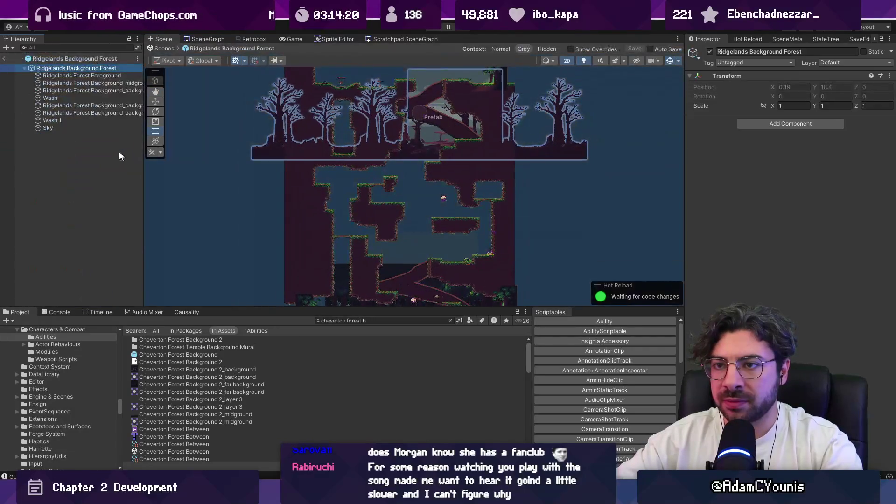
# Duplicate the midground trees under the midground object, switch its sprite to Square, and move it down
pyautogui.click(256, 158)
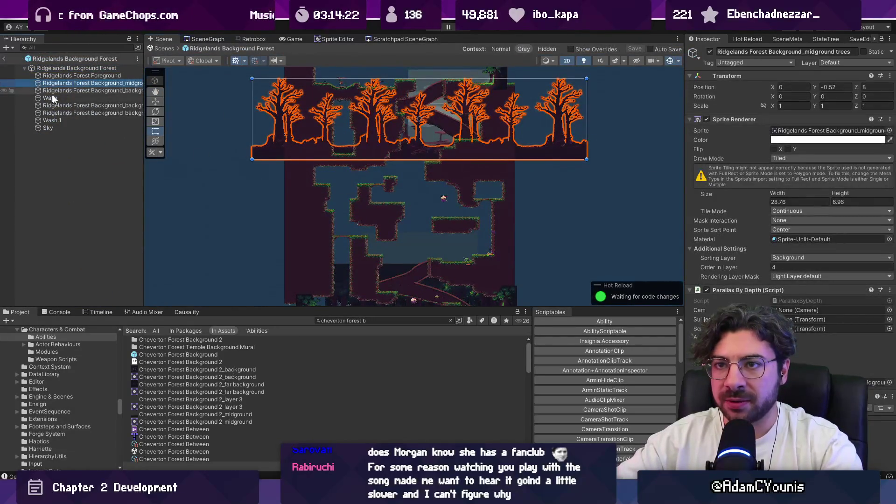
pyautogui.hotkey('ctrl', 'd')
pyautogui.moveTo(61, 88); pyautogui.dragTo(60, 83)
pyautogui.click(889, 131)
pyautogui.write('squa')
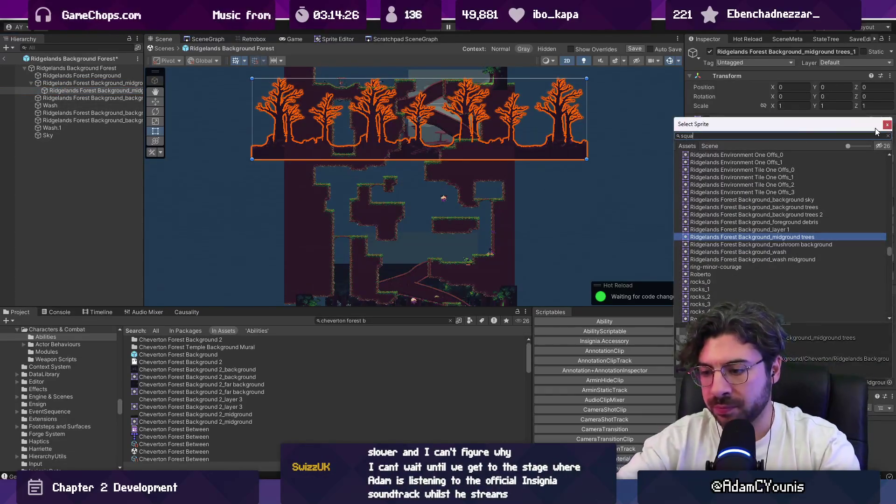
pyautogui.write('re')
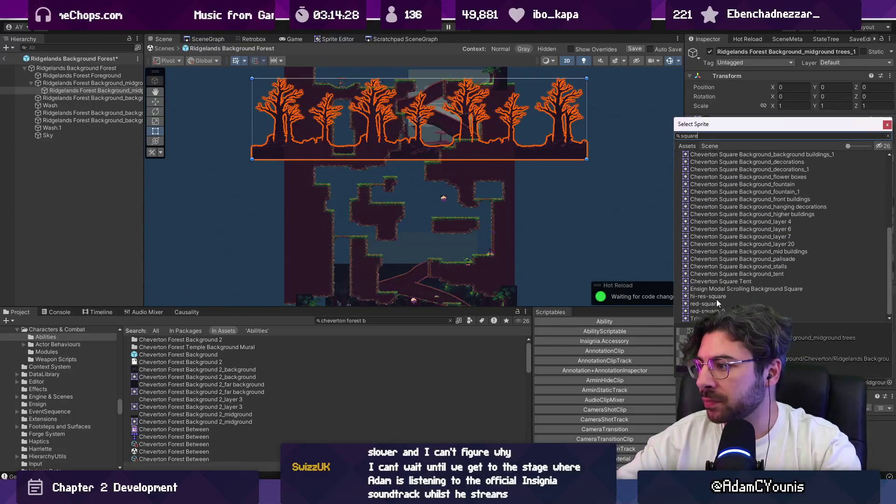
pyautogui.scroll(-2, 742, 252)
pyautogui.click(704, 296)
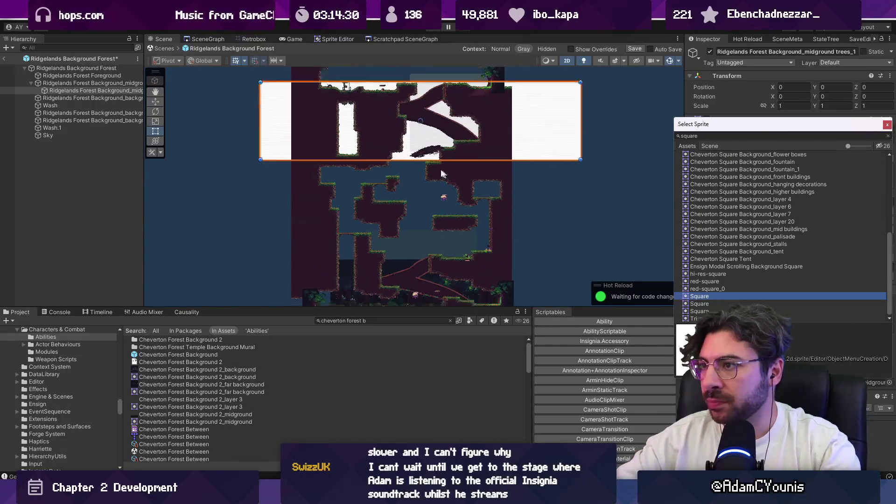
pyautogui.scroll(-2, 446, 169)
pyautogui.press('e')
pyautogui.press('w')
pyautogui.moveTo(387, 111)
pyautogui.mouseDown()
pyautogui.moveTo(390, 200)
pyautogui.moveTo(391, 173)
pyautogui.mouseUp()
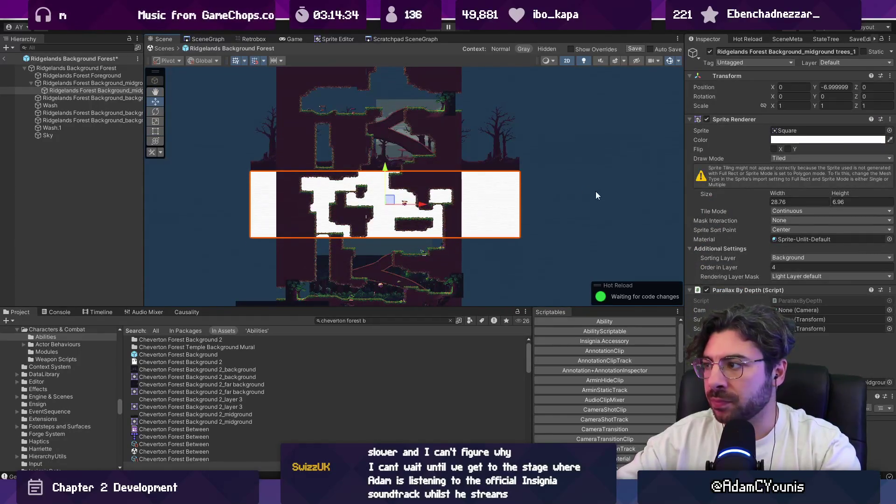
# Colour the square with the level's sampled dark purple and set its Y position to -6.91
pyautogui.click(789, 139)
pyautogui.click(793, 149)
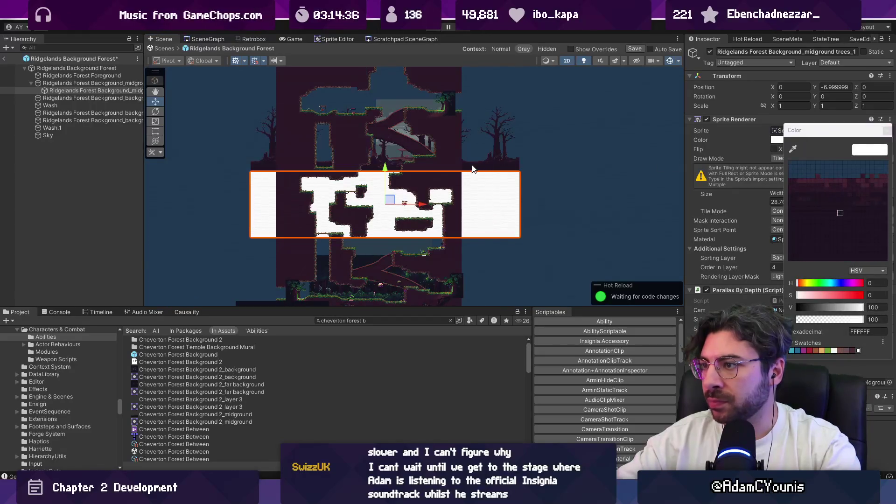
pyautogui.click(448, 163)
pyautogui.scroll(3, 531, 188)
pyautogui.scroll(3, 538, 154)
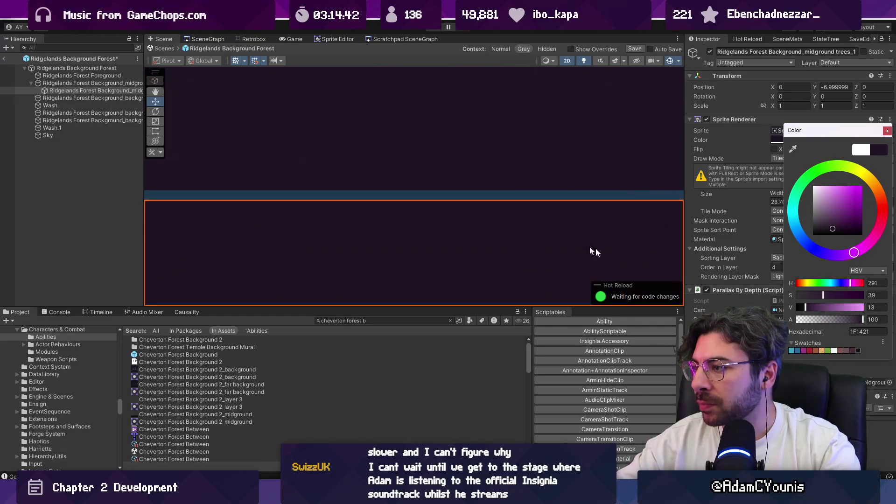
pyautogui.moveTo(814, 91); pyautogui.dragTo(819, 89)
pyautogui.scroll(-2, 492, 133)
pyautogui.scroll(-5, 492, 132)
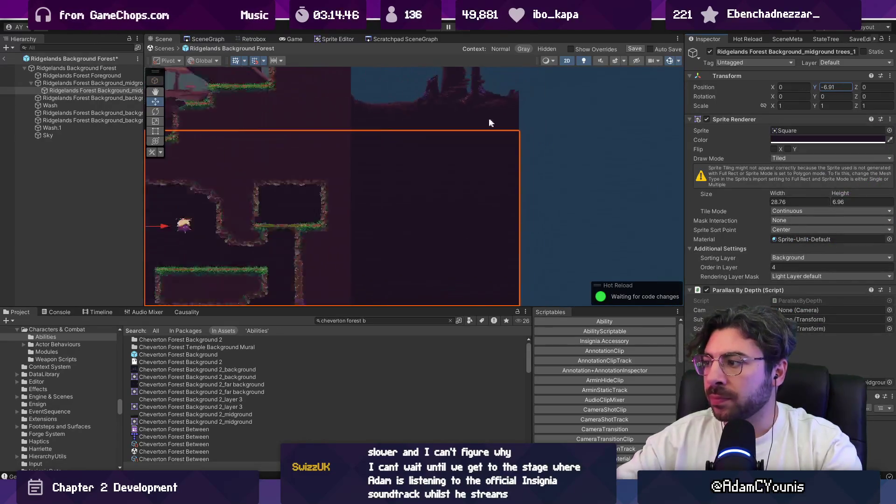
# Remove Parallax By Depth from the copy, name it Square, and return to the scene to play
pyautogui.rightClick(785, 290)
pyautogui.click(803, 311)
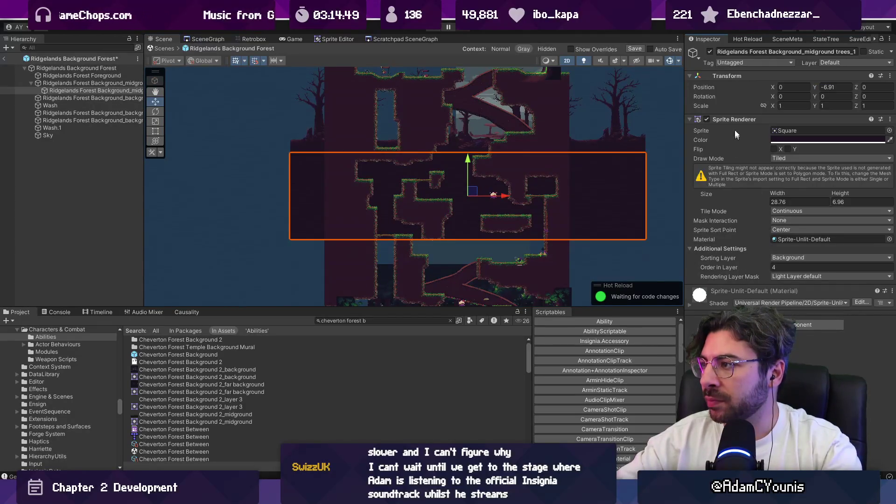
pyautogui.click(749, 52)
pyautogui.write('Square')
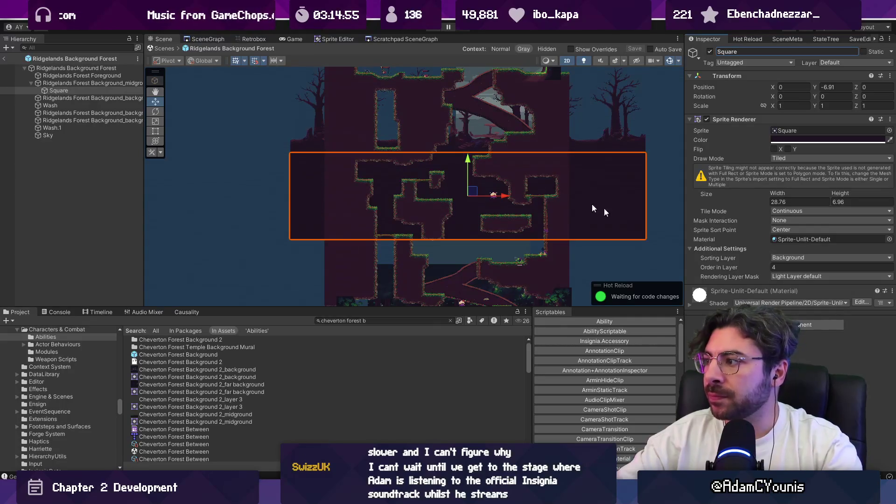
pyautogui.click(111, 89)
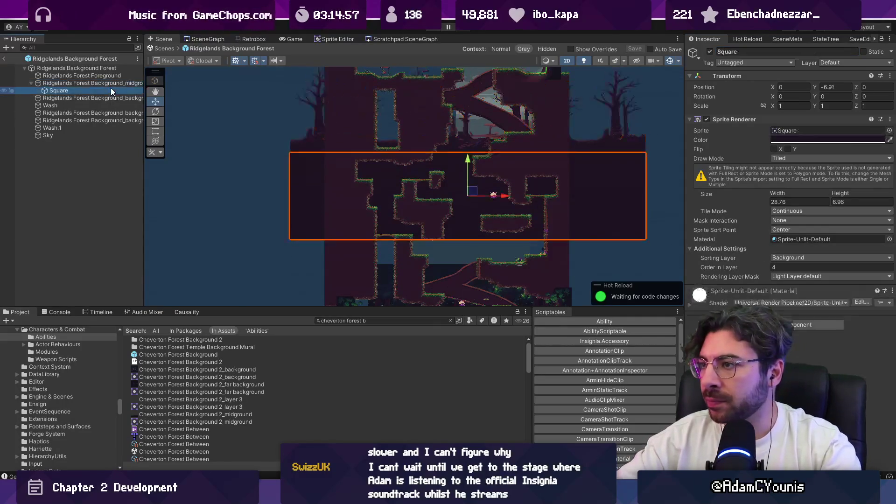
pyautogui.click(173, 49)
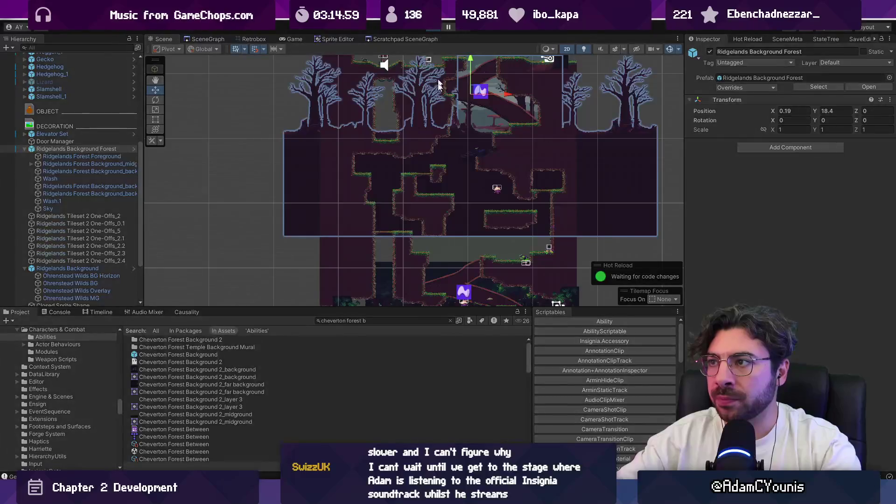
pyautogui.hotkey('ctrl', 'p')
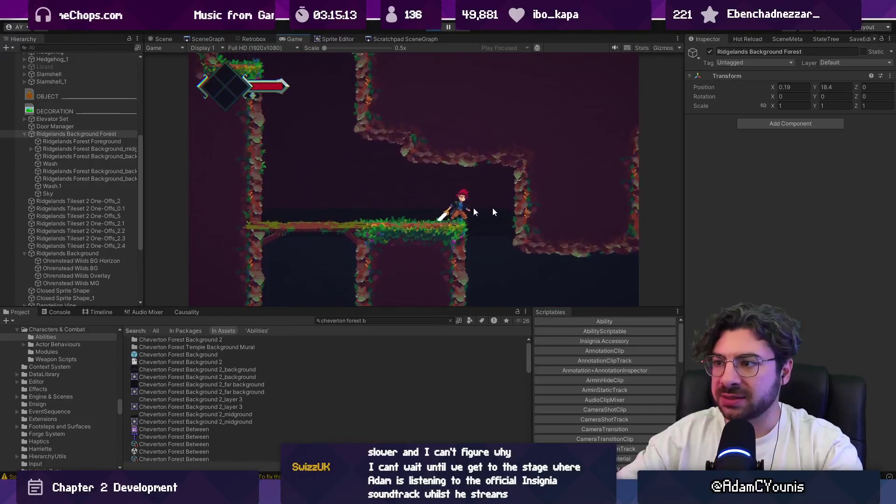
# Stop the playtest, search the Project for 'near forest', and select the Near Background Forest object
pyautogui.hotkey('ctrl', 'p')
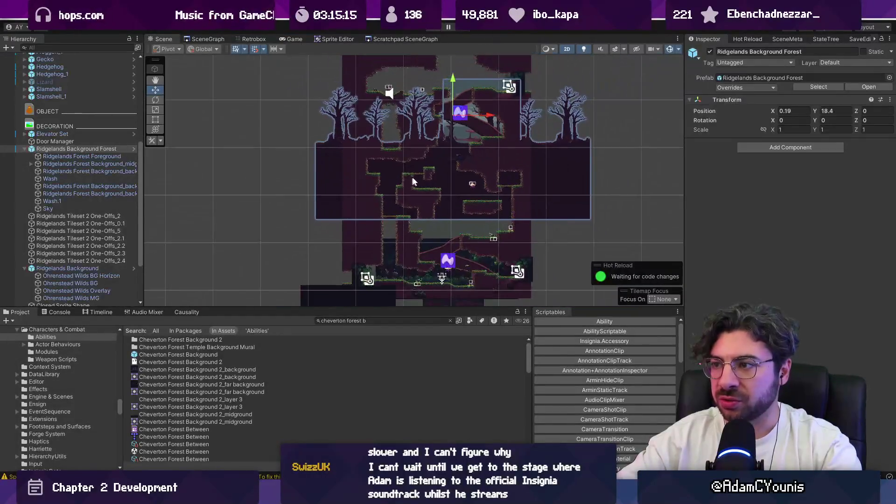
pyautogui.scroll(3, 400, 193)
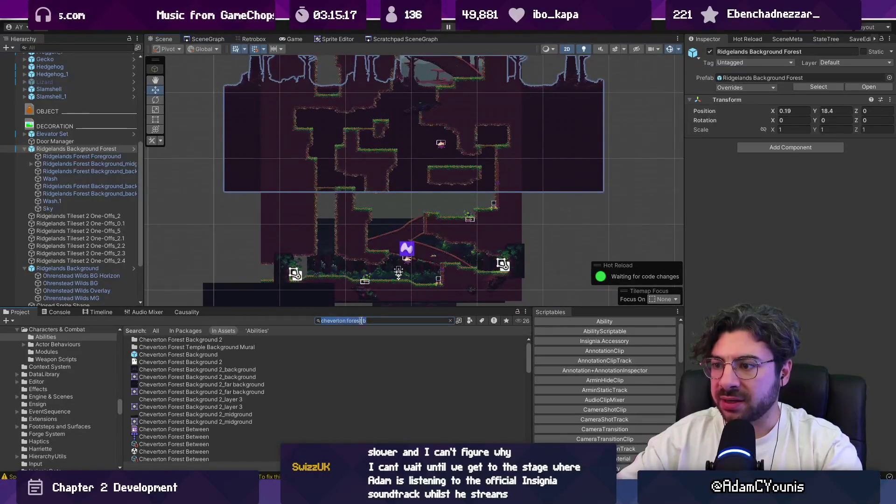
pyautogui.write('near ')
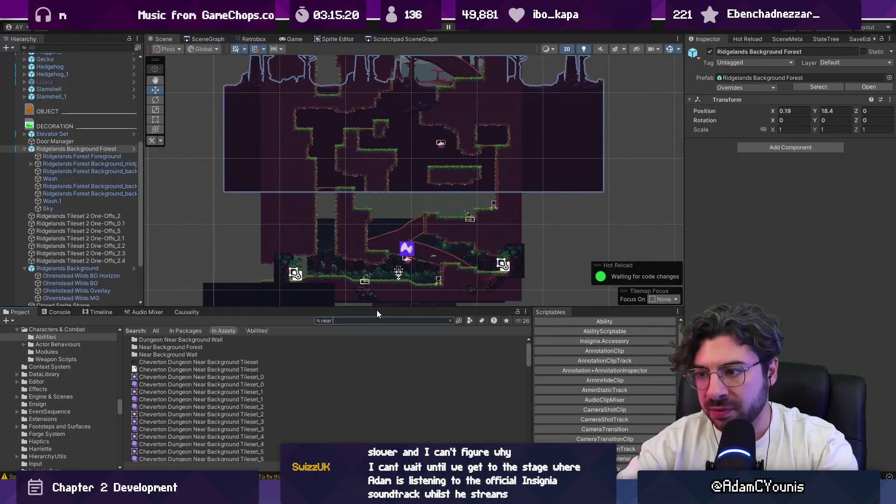
pyautogui.write('forest')
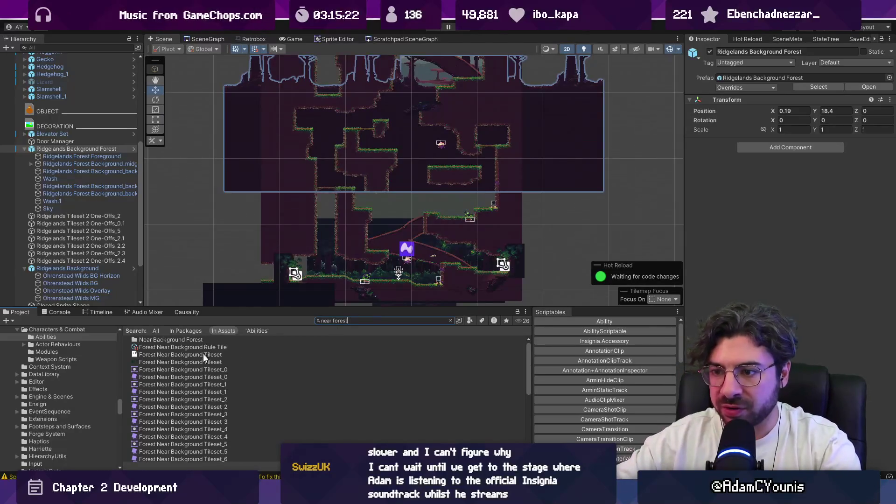
pyautogui.scroll(-5, 205, 359)
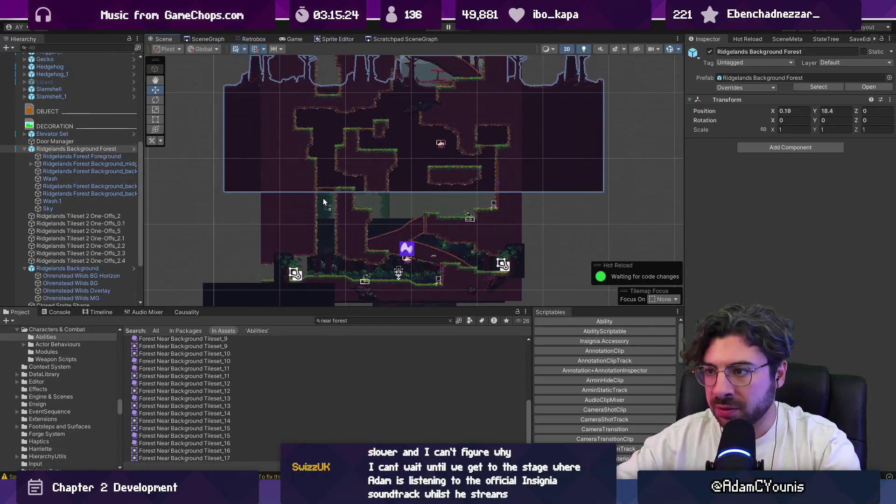
pyautogui.click(324, 199)
pyautogui.scroll(2, 349, 210)
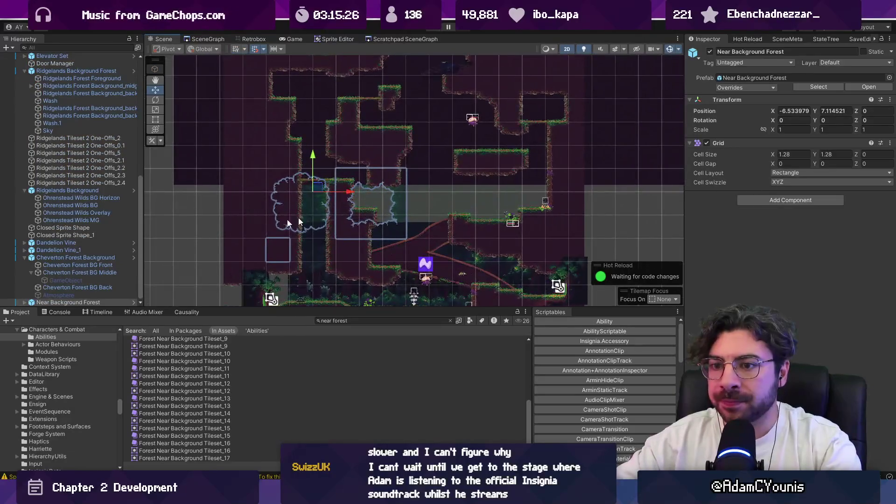
# Select Near Background Forest's Layer1 tilemap and put it on the Middleground1 sorting layer at order -12
pyautogui.click(22, 301)
pyautogui.press('t')
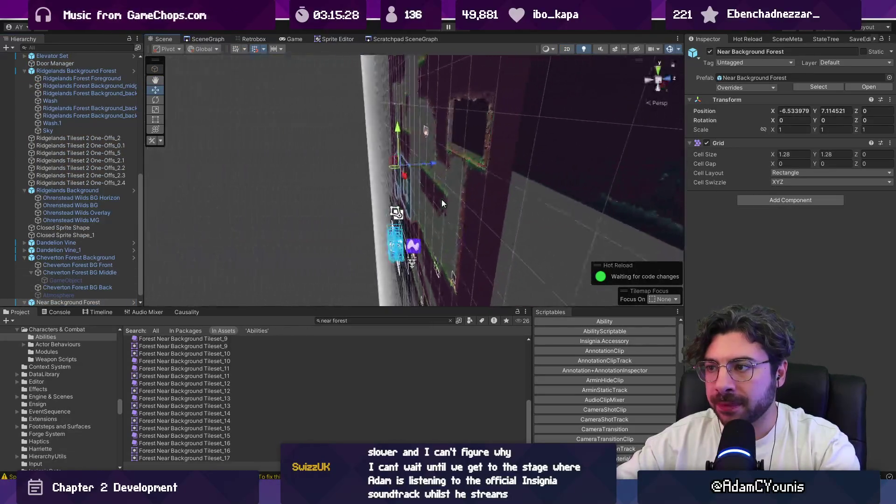
pyautogui.scroll(-1, 28, 301)
pyautogui.click(38, 302)
pyautogui.click(807, 285)
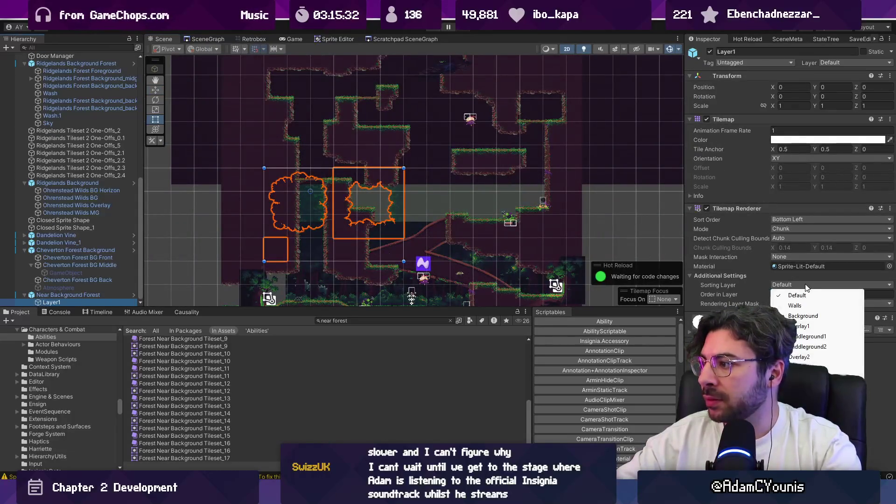
pyautogui.click(814, 336)
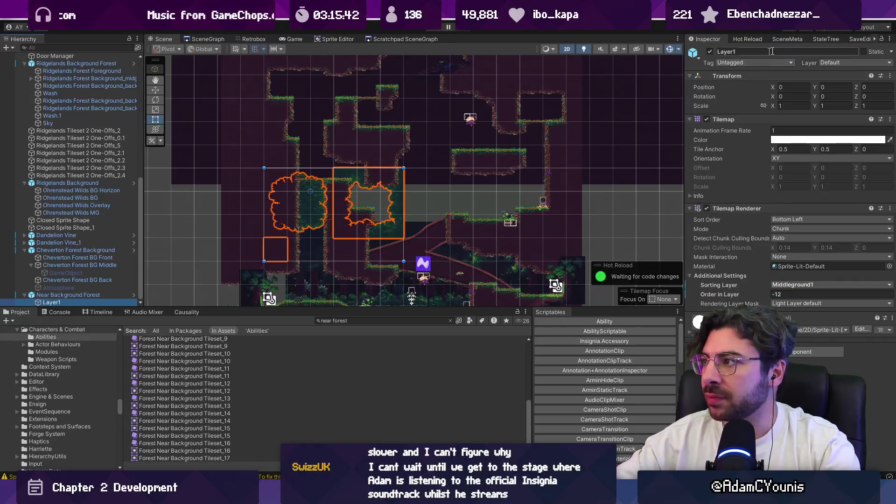
pyautogui.scroll(-2, 872, 39)
pyautogui.click(872, 39)
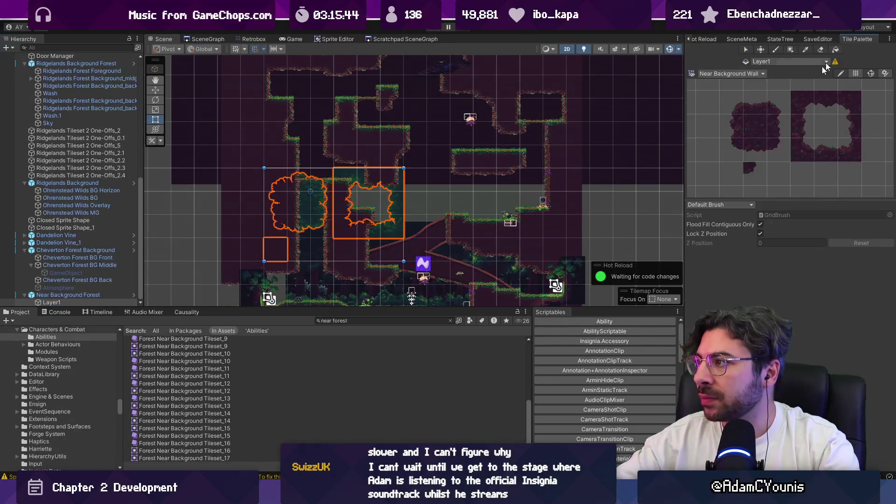
# Using the Near Background Forest palette, paint forest tiles across the level's middle and a right-edge column
pyautogui.click(746, 74)
pyautogui.click(744, 88)
pyautogui.click(731, 174)
pyautogui.moveTo(229, 180)
pyautogui.mouseDown()
pyautogui.moveTo(397, 248)
pyautogui.moveTo(536, 205)
pyautogui.moveTo(322, 164)
pyautogui.mouseUp()
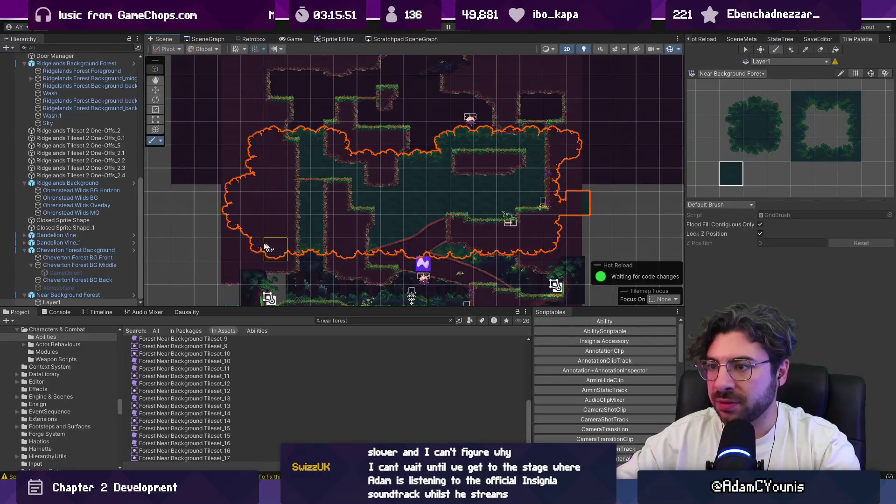
pyautogui.moveTo(417, 205); pyautogui.dragTo(356, 148)
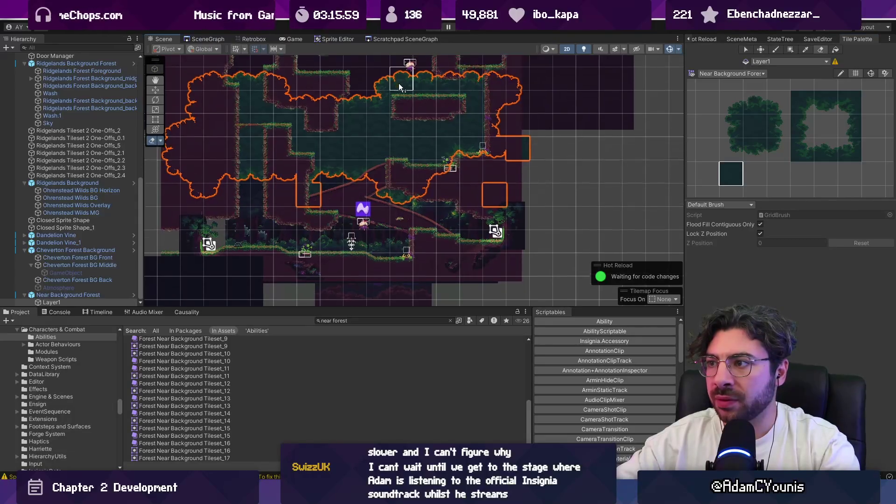
pyautogui.moveTo(398, 81); pyautogui.dragTo(400, 186)
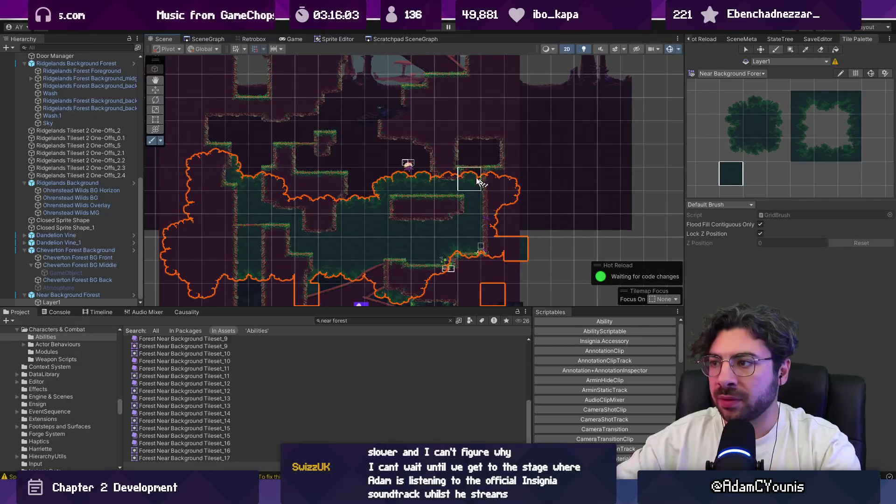
pyautogui.moveTo(530, 234); pyautogui.dragTo(529, 187)
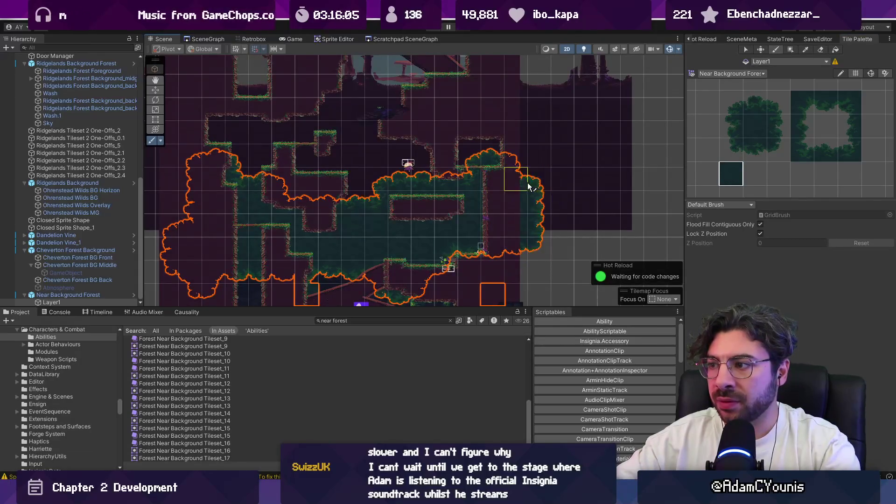
pyautogui.moveTo(531, 237); pyautogui.dragTo(542, 202)
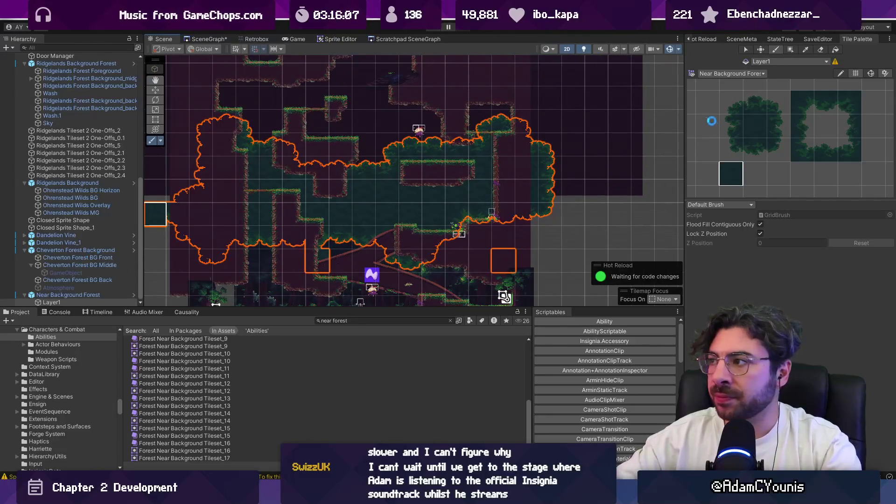
# Darken the painted Layer1 tilemap's tint colour, then start a playtest of the level
pyautogui.click(705, 37)
pyautogui.click(734, 38)
pyautogui.click(688, 39)
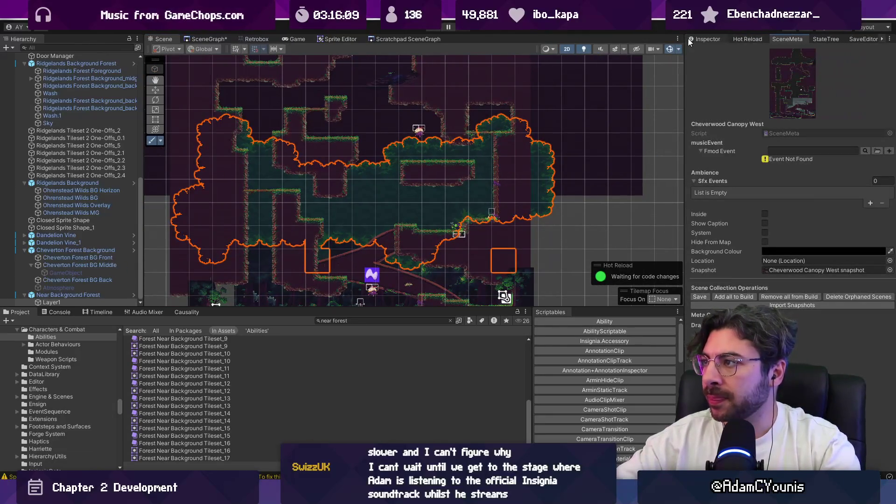
pyautogui.click(704, 39)
pyautogui.click(777, 140)
pyautogui.moveTo(814, 203); pyautogui.dragTo(820, 189)
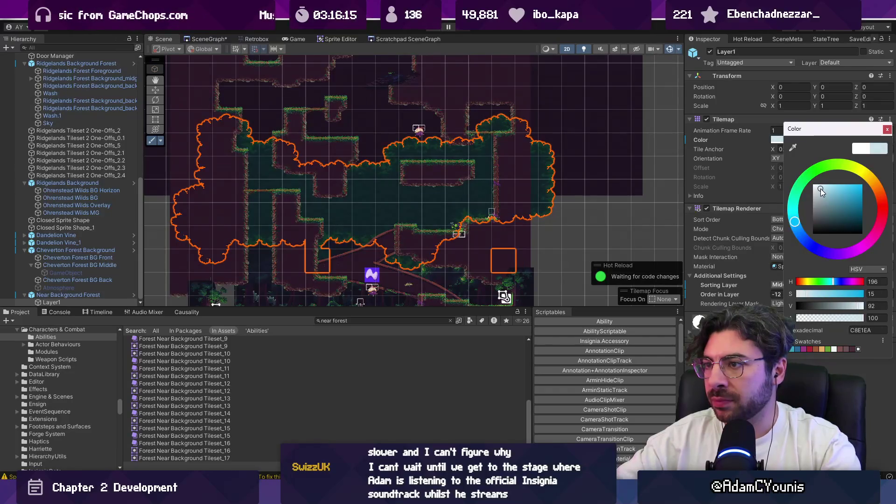
pyautogui.scroll(-3, 446, 166)
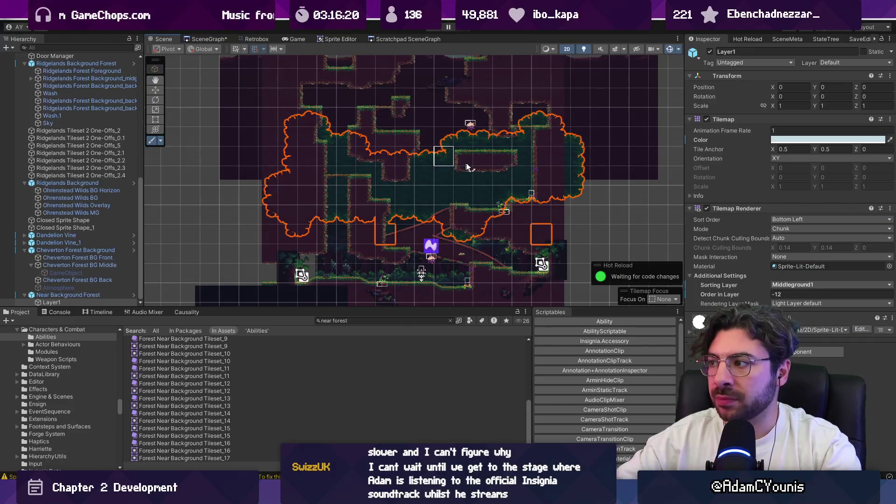
pyautogui.click(857, 40)
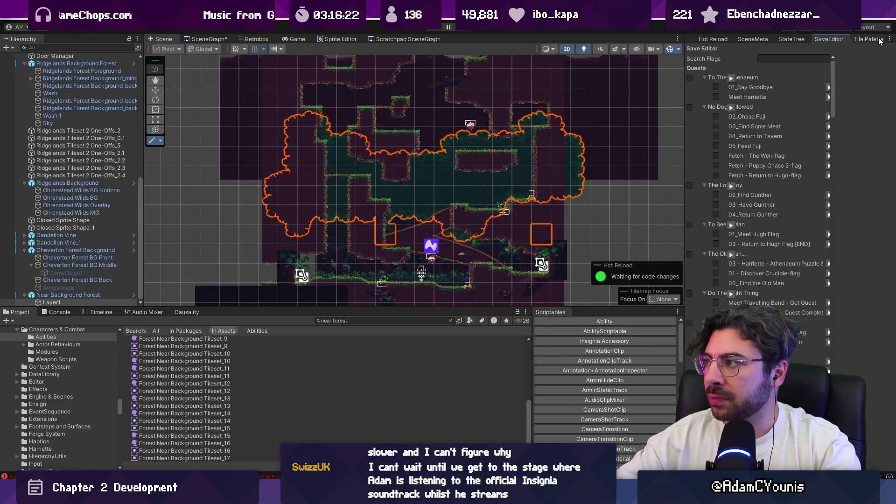
pyautogui.click(878, 40)
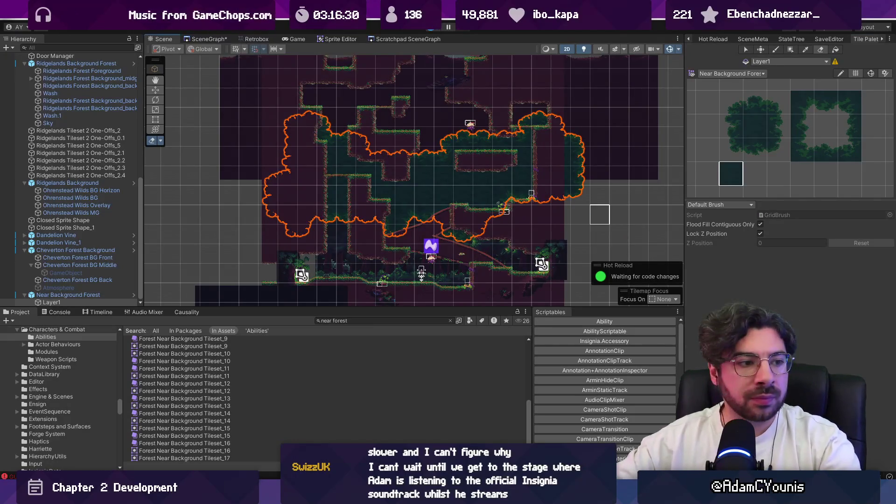
pyautogui.click(452, 29)
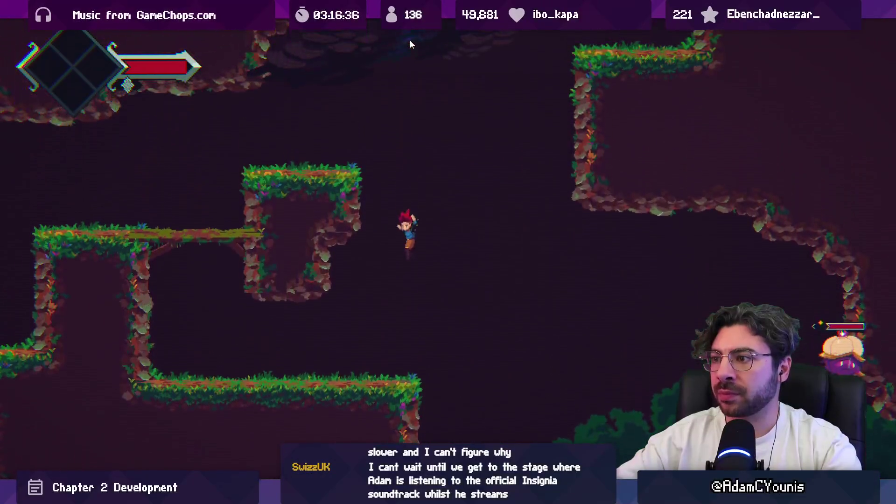
# Stop the playtest, select Near Background Forest in the Hierarchy, and start adding a component to it
pyautogui.hotkey('ctrl', 'p')
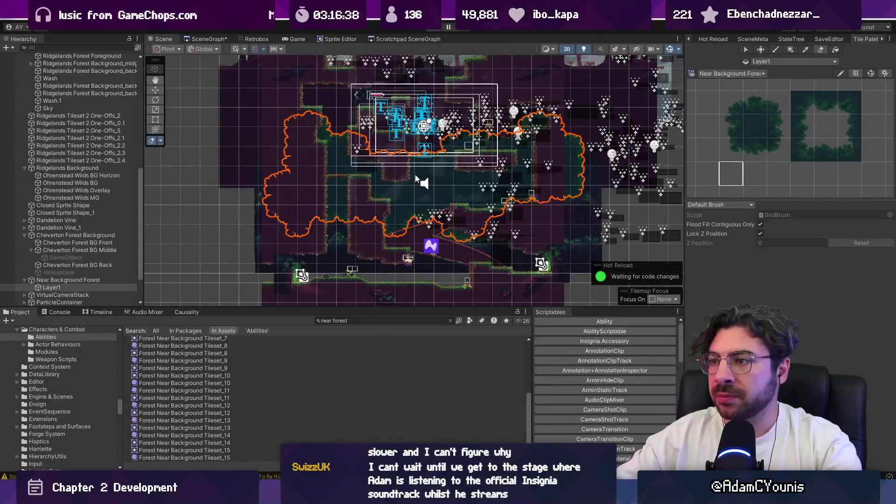
pyautogui.click(700, 40)
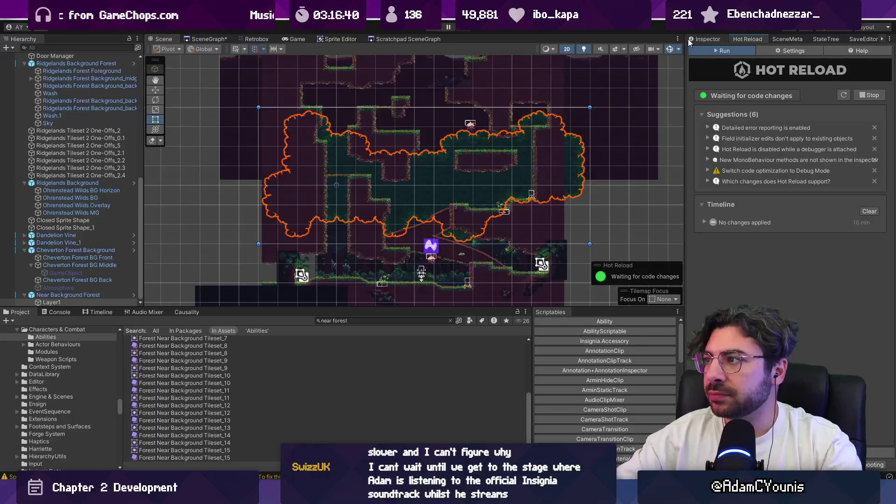
pyautogui.click(699, 41)
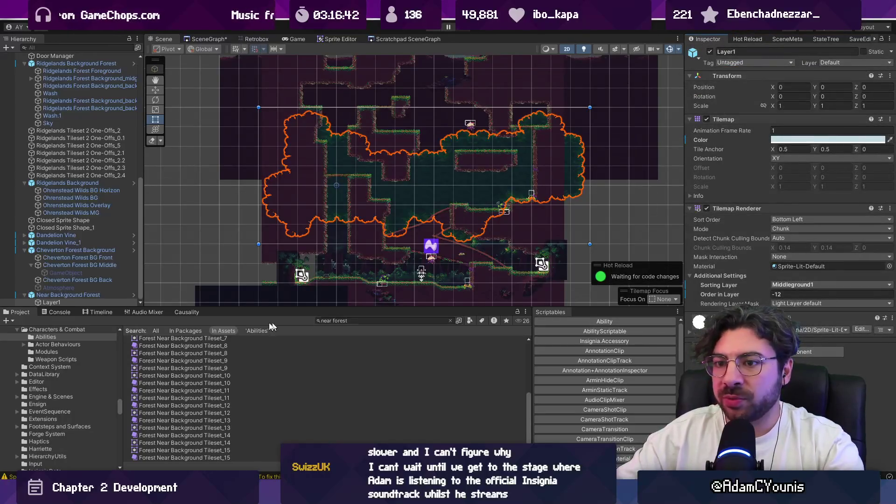
pyautogui.click(83, 296)
pyautogui.click(88, 300)
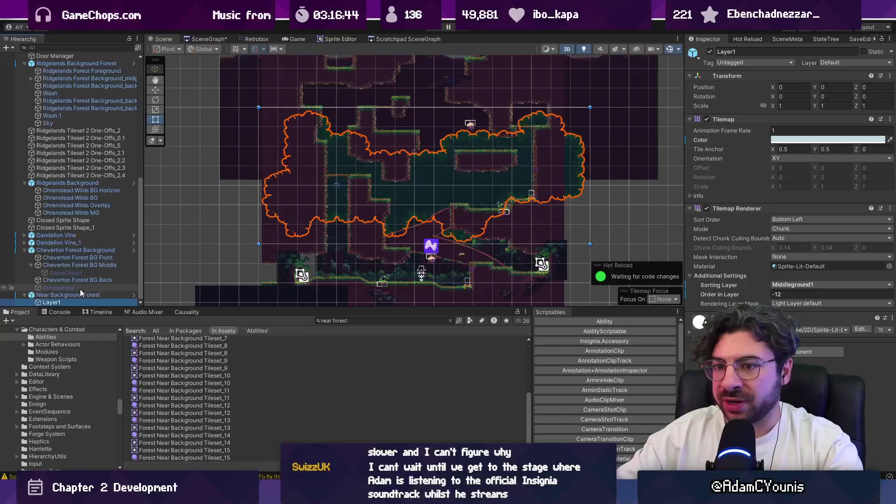
pyautogui.click(36, 294)
pyautogui.click(26, 294)
pyautogui.click(769, 197)
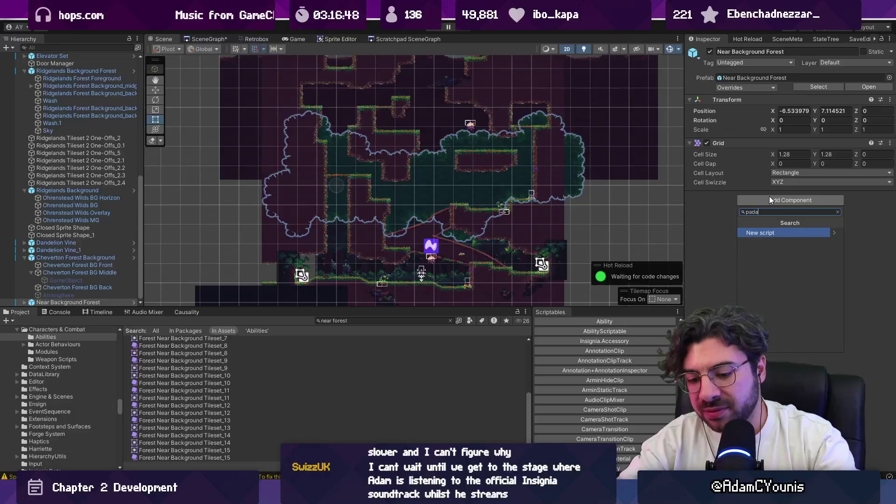
# Add a Parallax By Depth component to Near Background Forest
pyautogui.write('parallax')
pyautogui.press('Down')
pyautogui.press('Return')
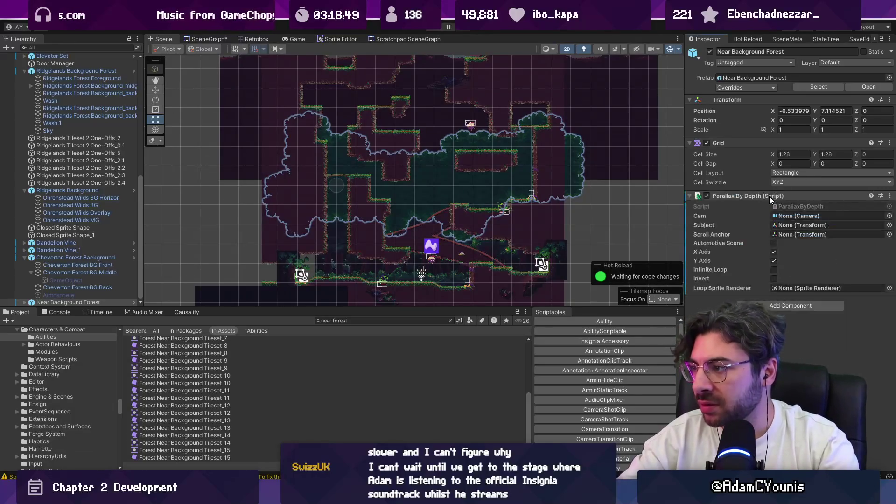
# Switch the Scene view to 3D and orbit around Near Background Forest to see the layers in depth
pyautogui.press('2')
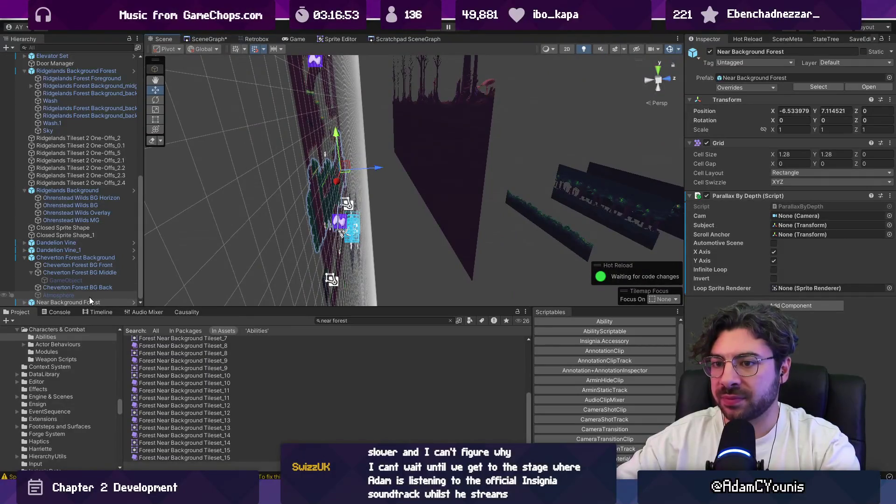
pyautogui.click(116, 302)
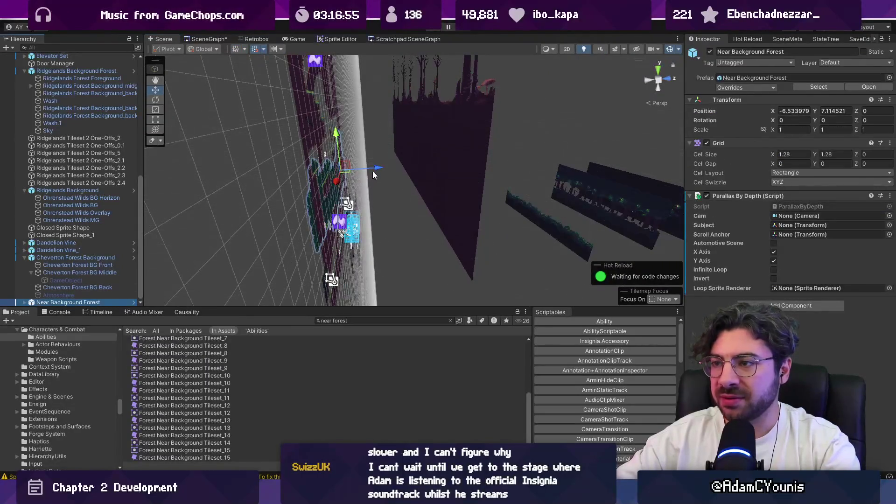
pyautogui.moveTo(234, 55)
pyautogui.mouseDown()
pyautogui.moveTo(254, 55)
pyautogui.moveTo(394, 148)
pyautogui.moveTo(390, 155)
pyautogui.mouseUp()
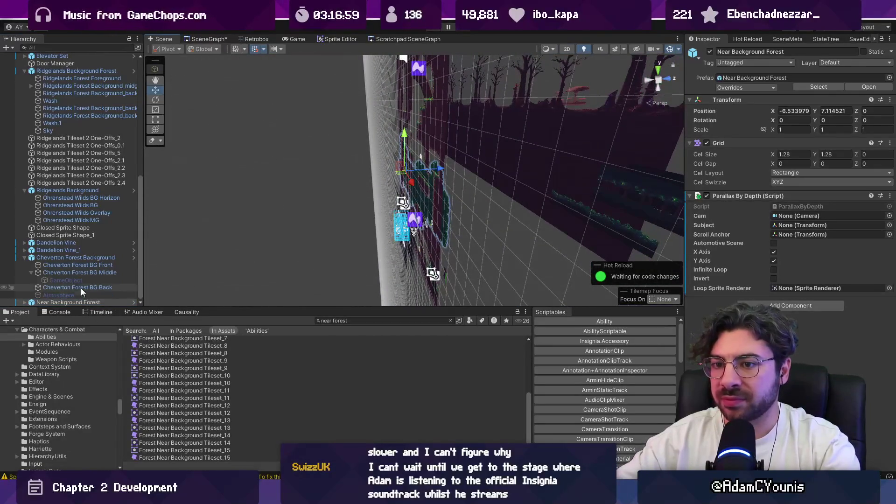
pyautogui.click(25, 258)
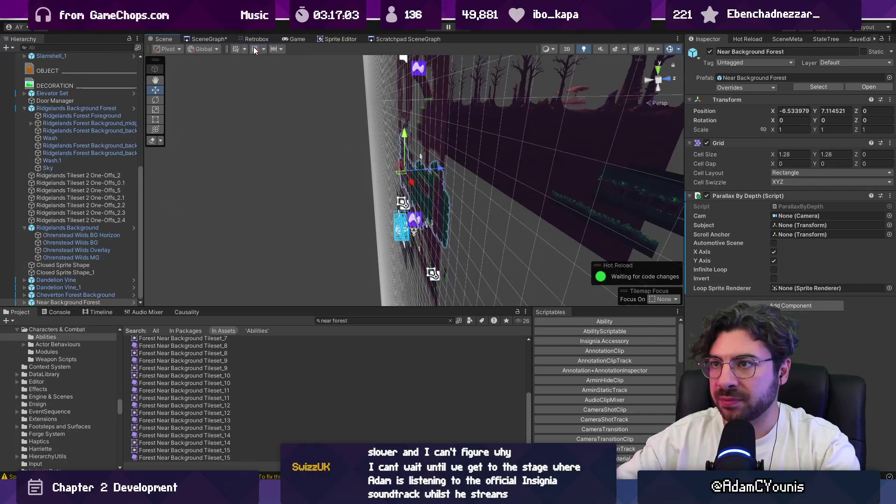
pyautogui.moveTo(491, 177); pyautogui.dragTo(501, 187)
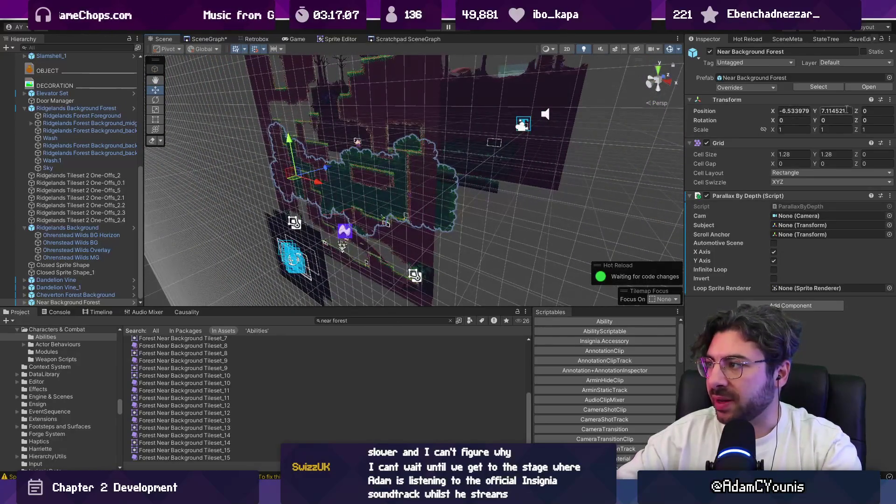
# Push Near Background Forest back in depth, trying Z 13.35 before settling on Z 4.22
pyautogui.moveTo(857, 113); pyautogui.dragTo(868, 113)
pyautogui.moveTo(354, 177)
pyautogui.mouseDown()
pyautogui.moveTo(298, 177)
pyautogui.moveTo(353, 158)
pyautogui.moveTo(304, 181)
pyautogui.mouseUp()
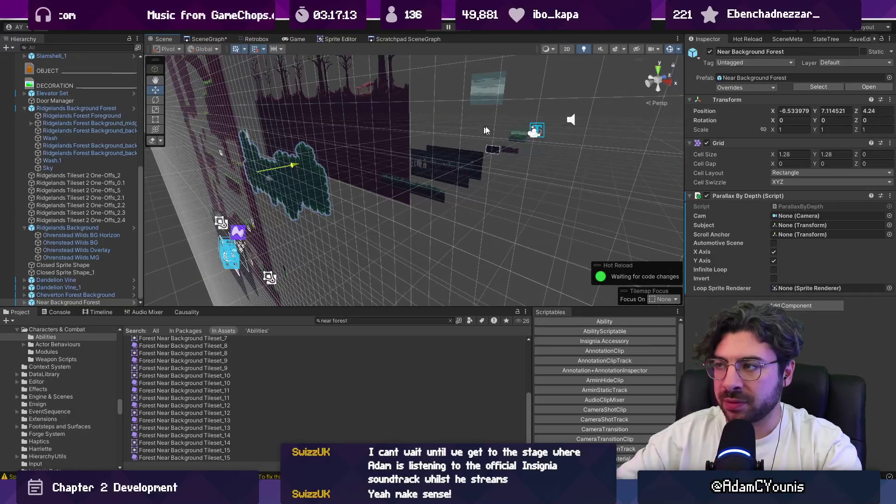
pyautogui.moveTo(857, 113); pyautogui.dragTo(881, 113)
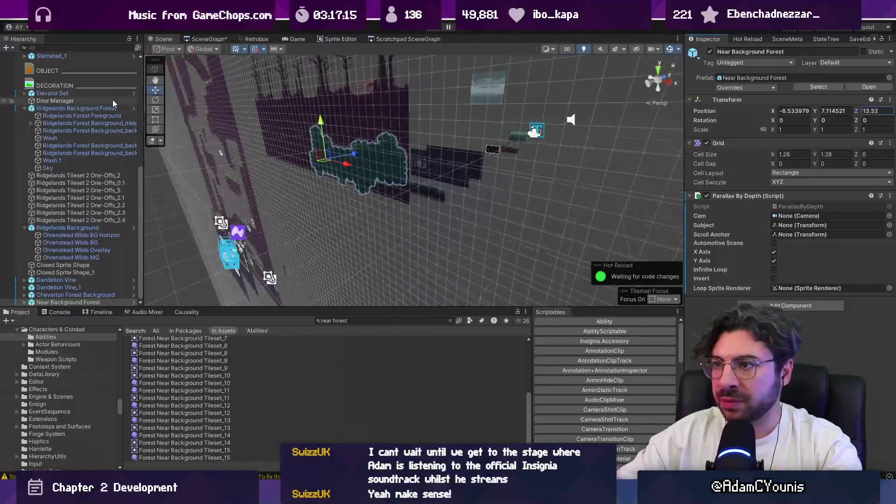
pyautogui.moveTo(283, 162); pyautogui.dragTo(391, 168)
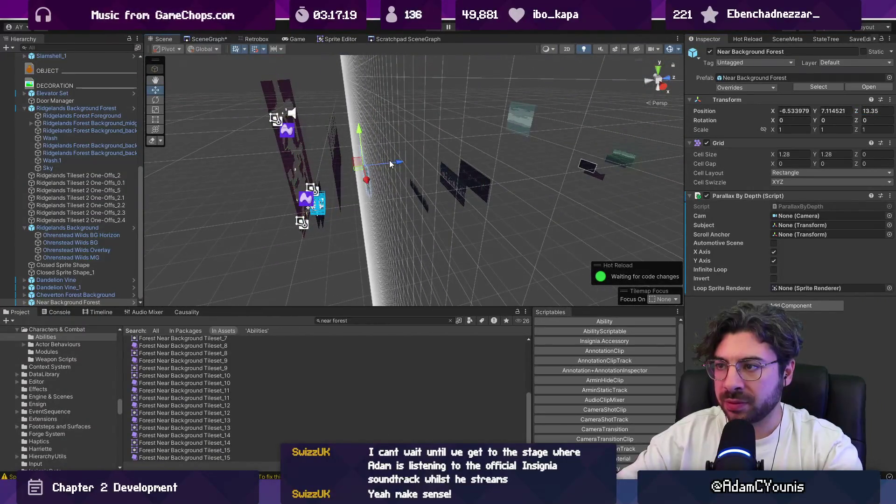
pyautogui.moveTo(856, 111); pyautogui.dragTo(750, 132)
pyautogui.moveTo(388, 154); pyautogui.dragTo(458, 152)
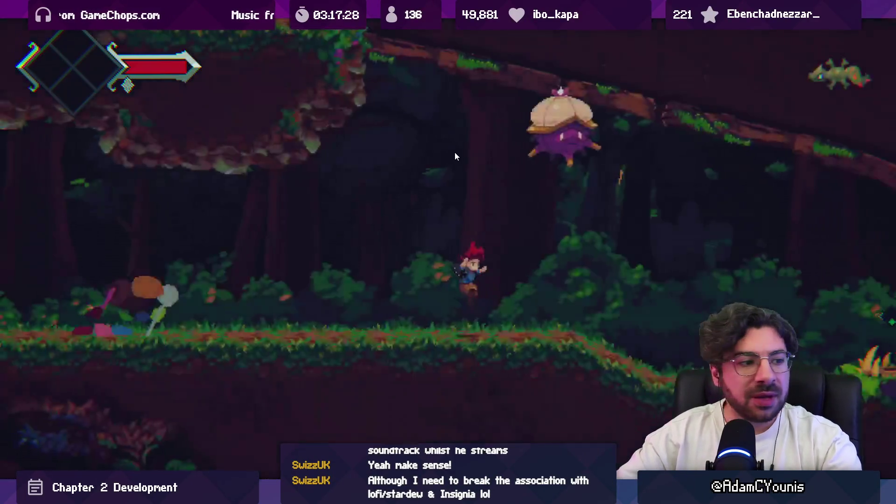
# Playtest by running and climbing through the forest rooms, then stop the game
pyautogui.press('Right')
pyautogui.press('Left')
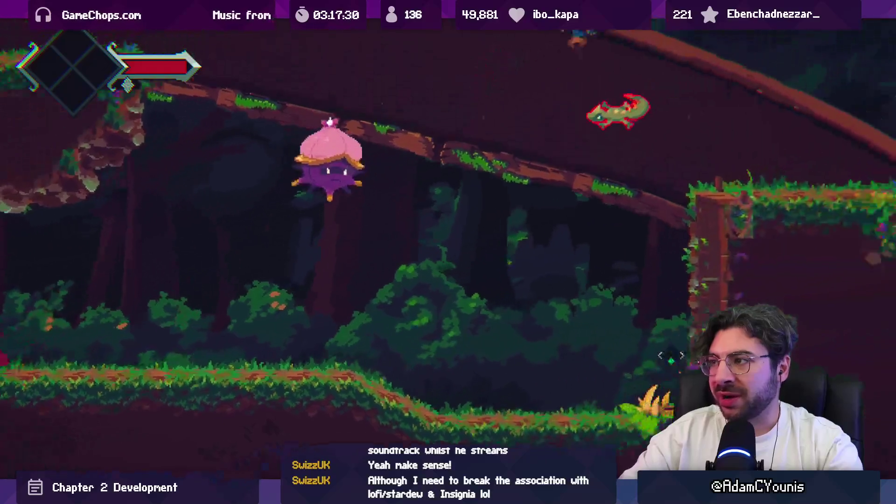
pyautogui.press('Right')
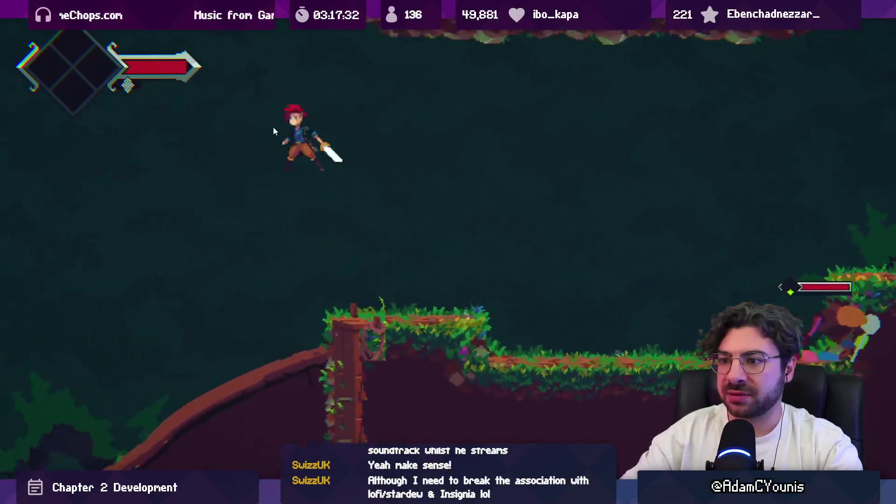
pyautogui.press('Up')
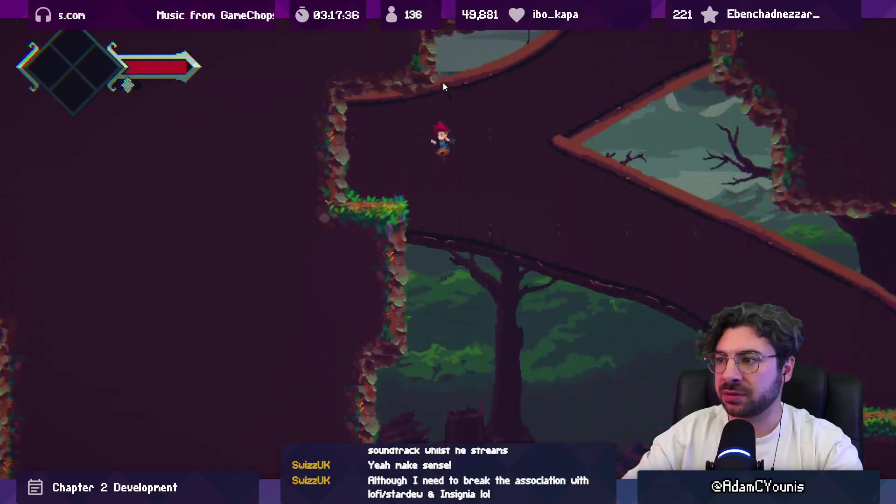
pyautogui.hotkey('ctrl', 'p')
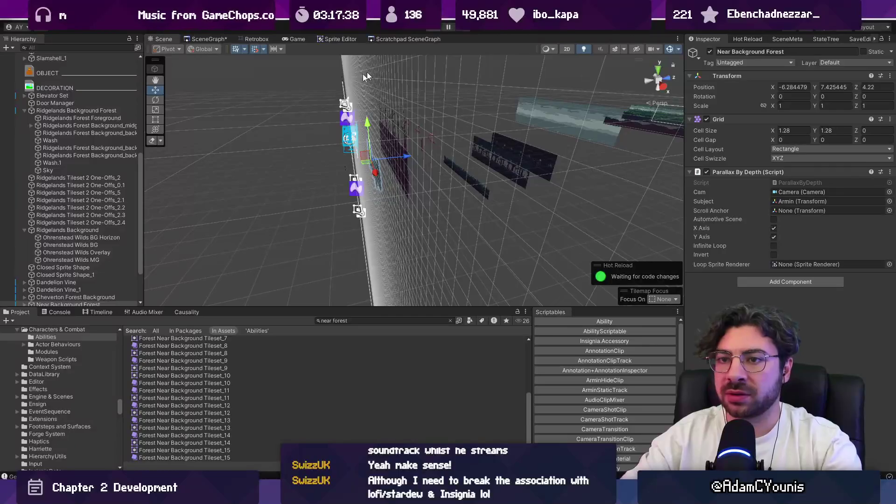
# Collapse the Ridgelands groups, frame Ridgelands Background, and return to the 2D view with the Move tool
pyautogui.click(25, 120)
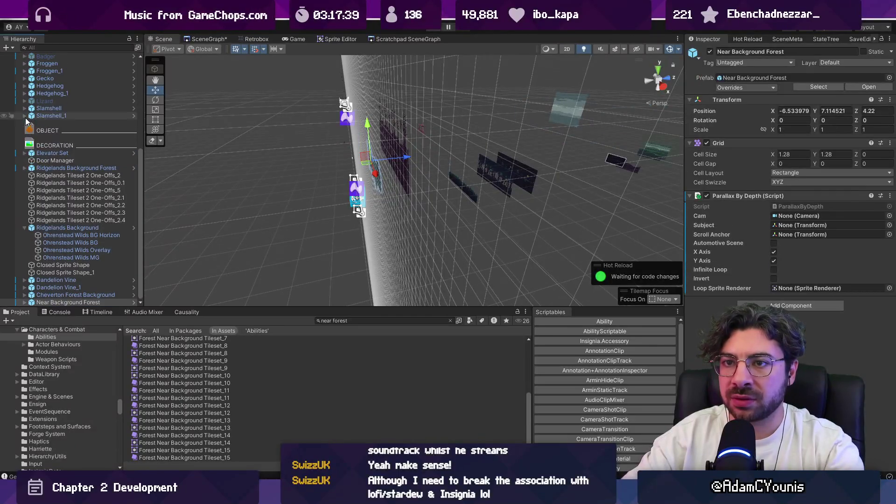
pyautogui.click(25, 227)
pyautogui.doubleClick(67, 257)
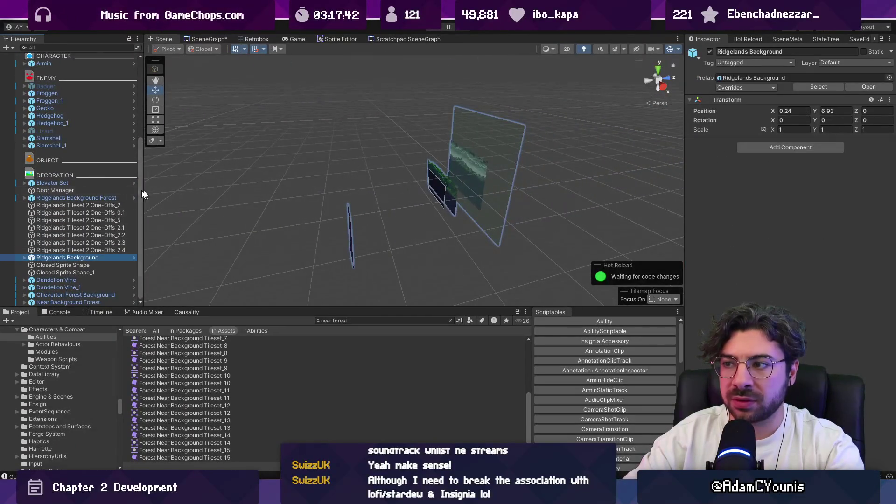
pyautogui.press('2')
pyautogui.press('t')
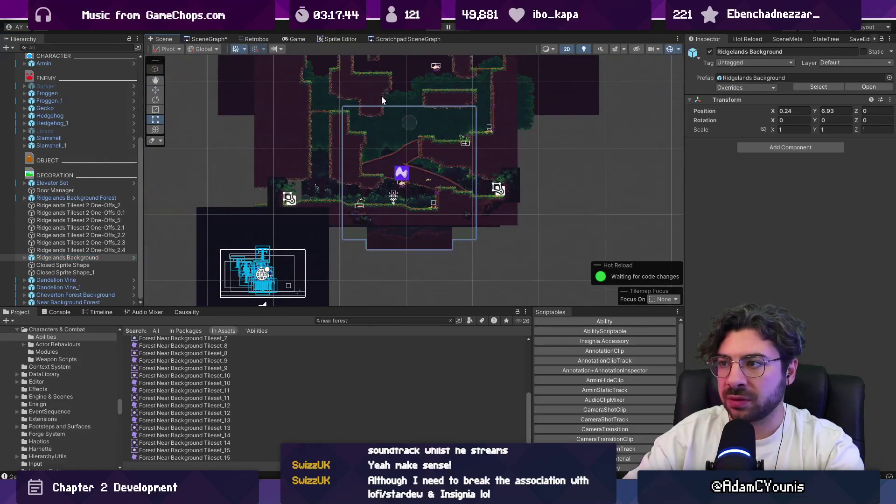
pyautogui.press('w')
# Drag Ridgelands Background Forest down to Y 15.165 and start another playtest
pyautogui.moveTo(383, 97); pyautogui.dragTo(319, 228)
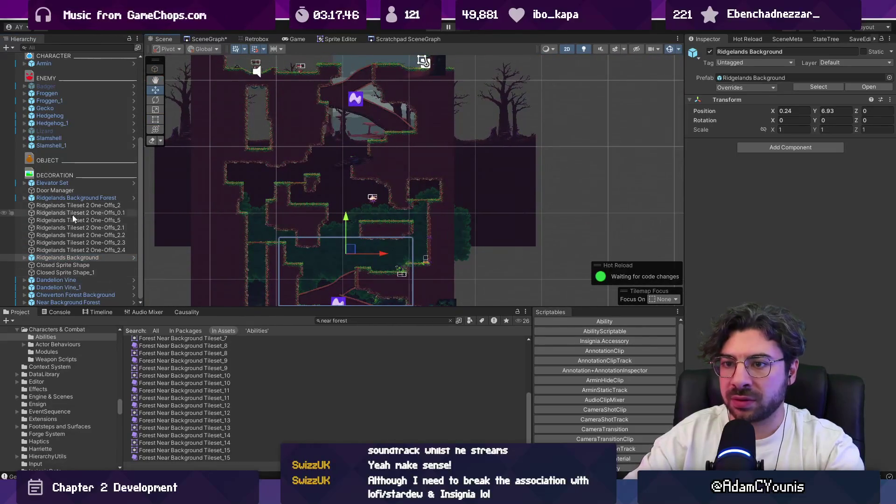
pyautogui.click(85, 199)
pyautogui.moveTo(345, 68); pyautogui.dragTo(354, 113)
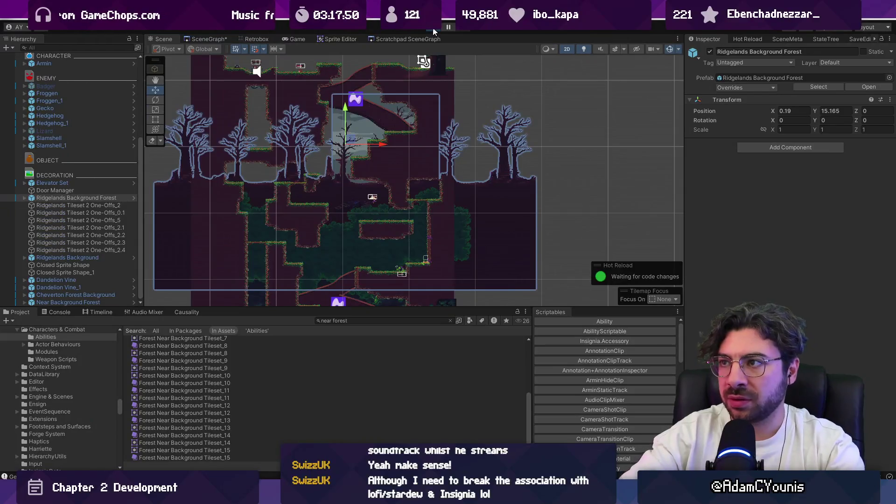
pyautogui.click(433, 32)
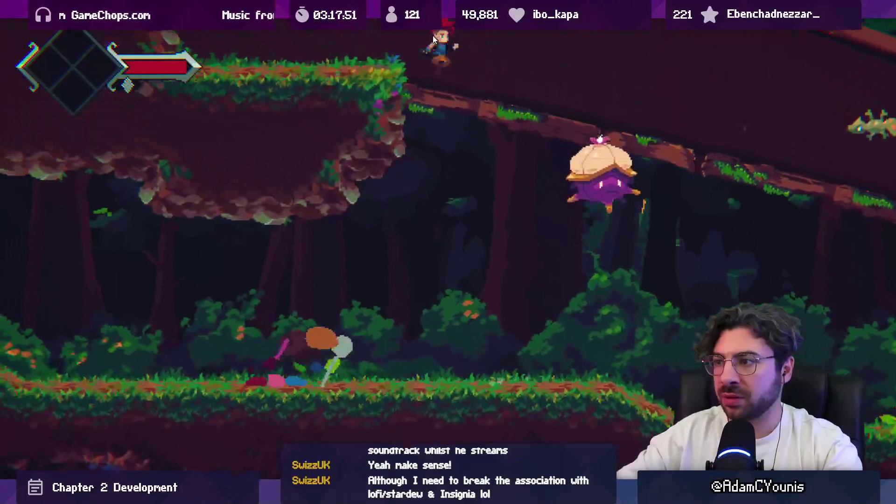
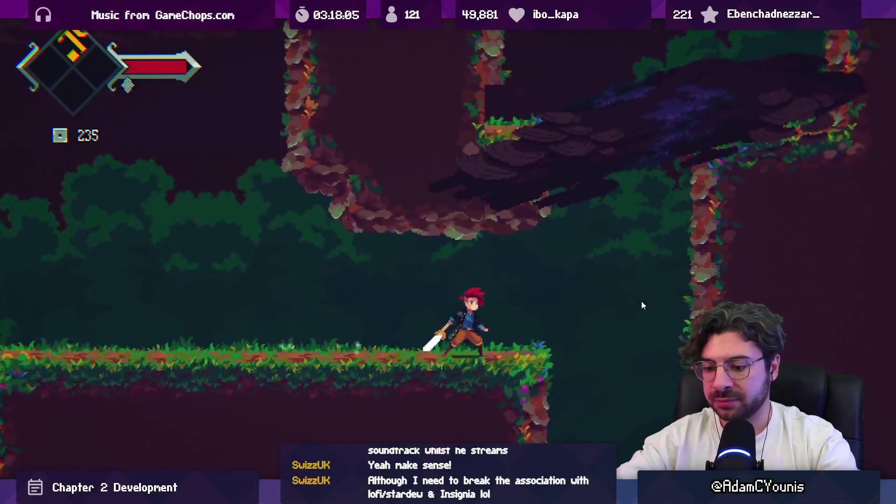
# Stop the playtest, select Ridgelands Forest Foreground, and replay the forest room
pyautogui.hotkey('shift', 'space')
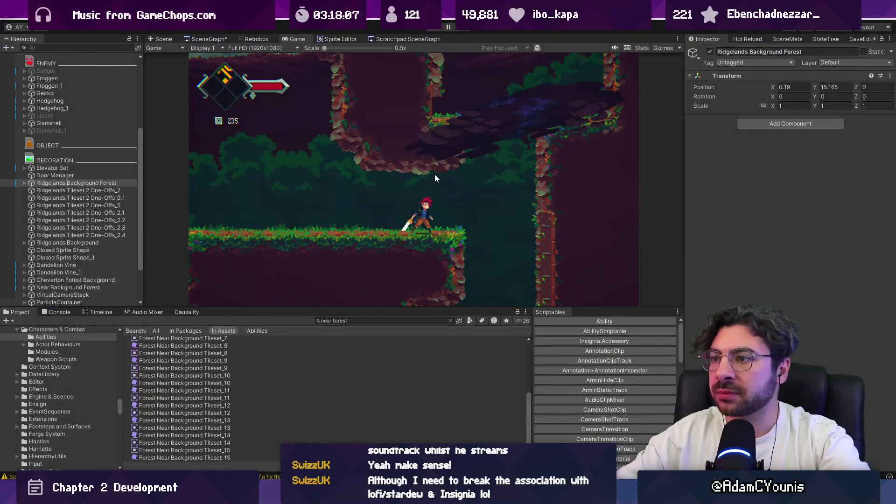
pyautogui.hotkey('ctrl', 'p')
pyautogui.click(371, 107)
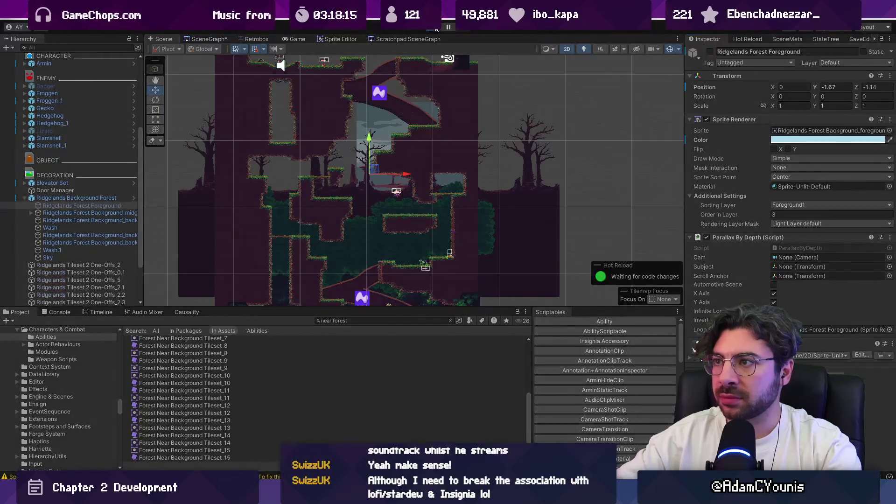
pyautogui.click(435, 28)
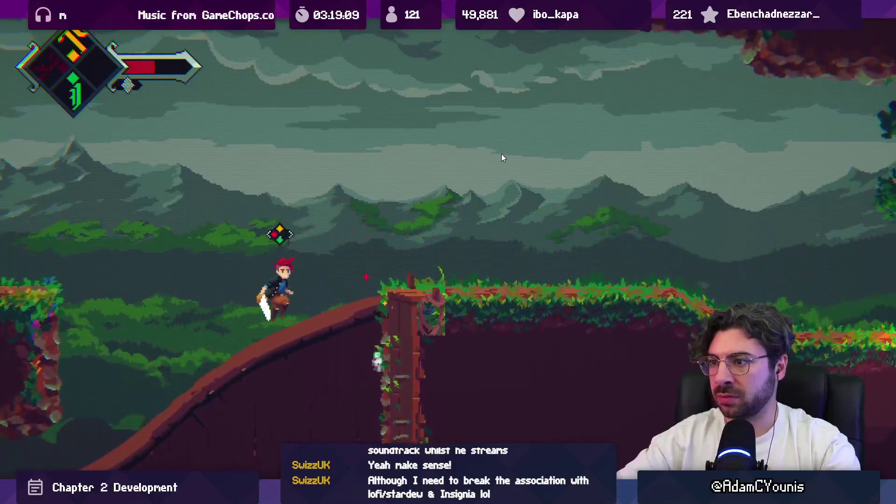
# Stop play and move Near Background Forest up beside Ridgelands Background Forest in the Hierarchy
pyautogui.hotkey('shift', 'space')
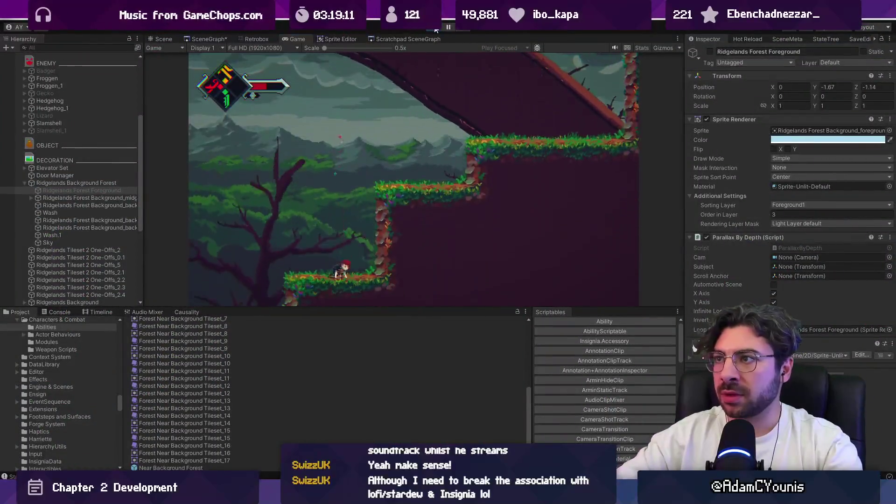
pyautogui.hotkey('ctrl', 'p')
pyautogui.click(399, 149)
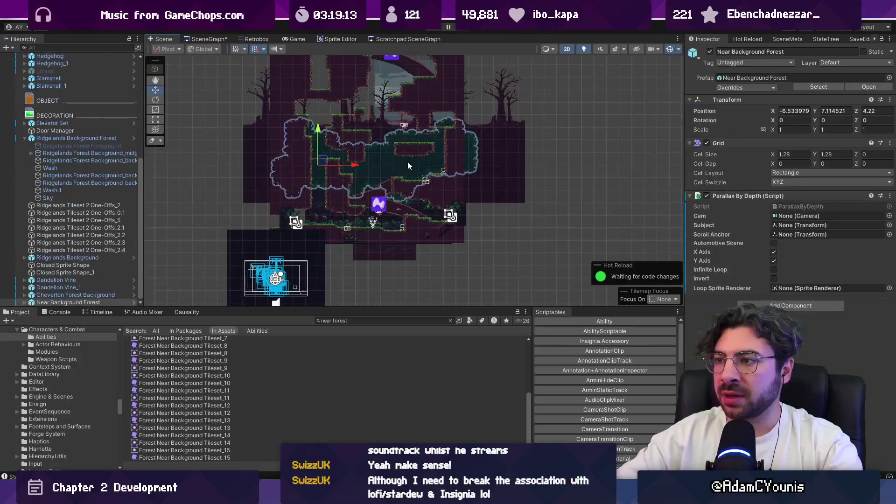
pyautogui.click(22, 138)
pyautogui.keyDown('ctrl'); pyautogui.click(68, 197); pyautogui.keyUp('ctrl')
pyautogui.press('f')
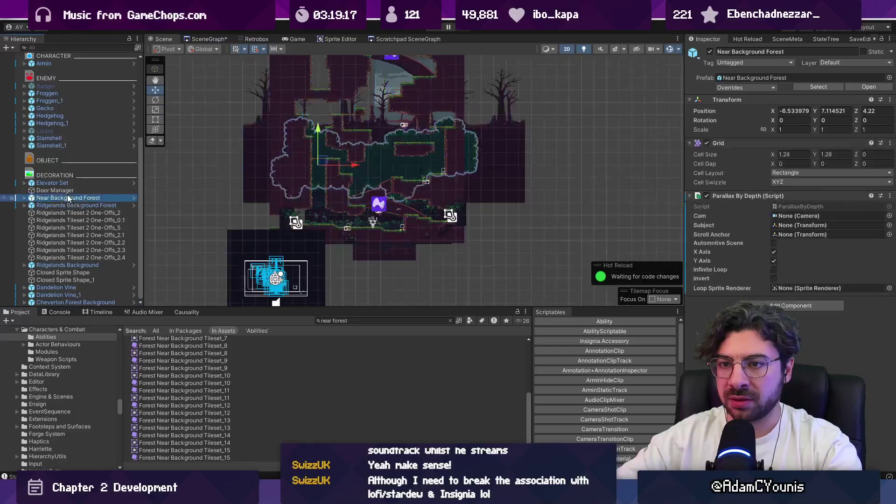
# Select the dark GameObject under Cheverton Forest BG Middle and playtest the room again
pyautogui.moveTo(376, 144); pyautogui.dragTo(377, 111)
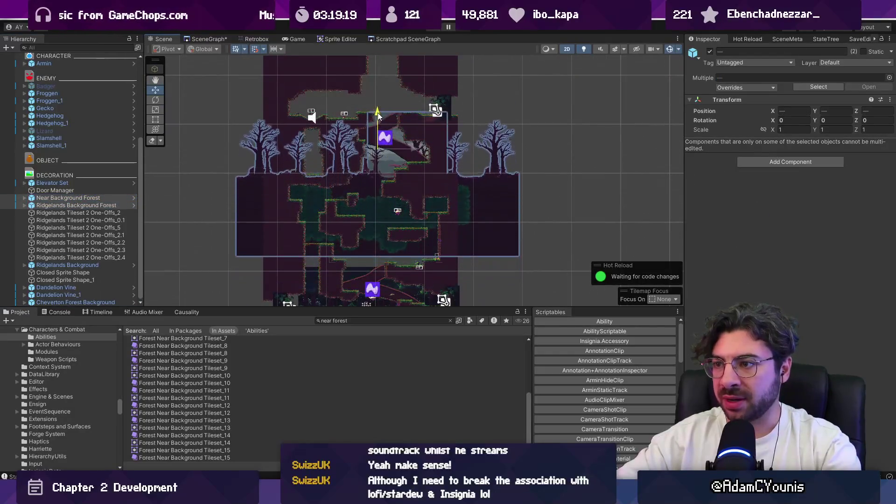
pyautogui.moveTo(355, 280); pyautogui.dragTo(348, 220)
pyautogui.click(348, 219)
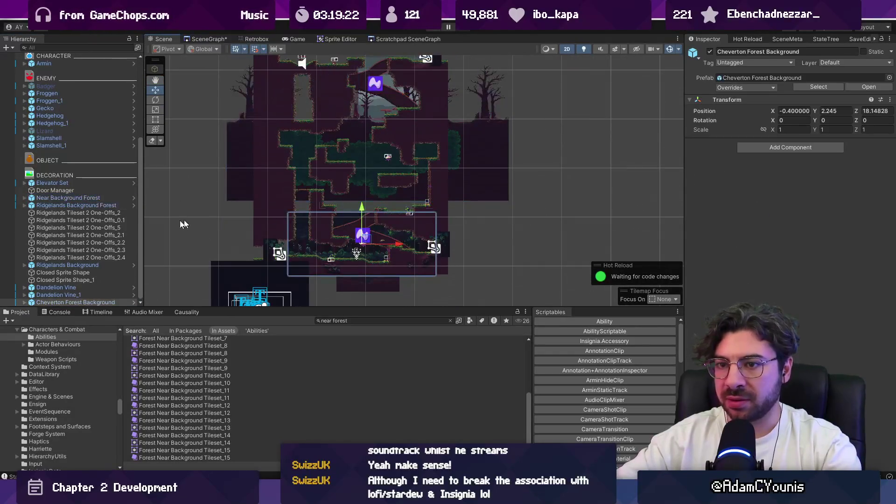
pyautogui.click(25, 302)
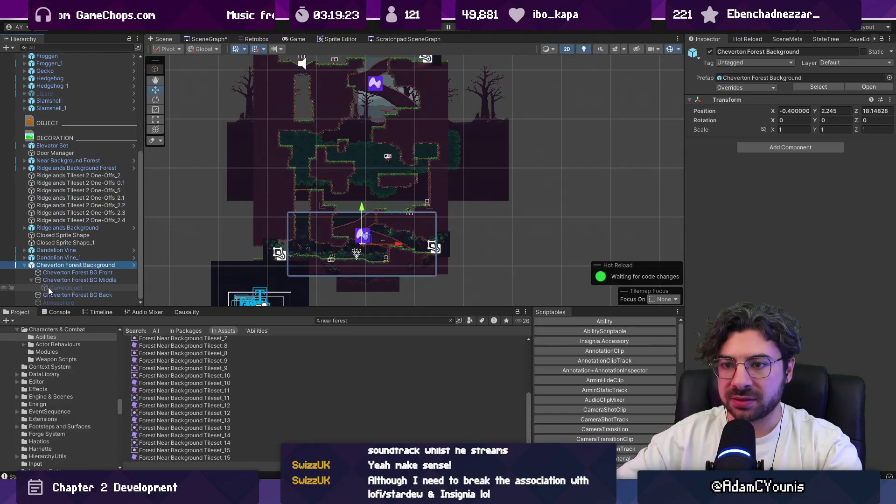
pyautogui.click(80, 289)
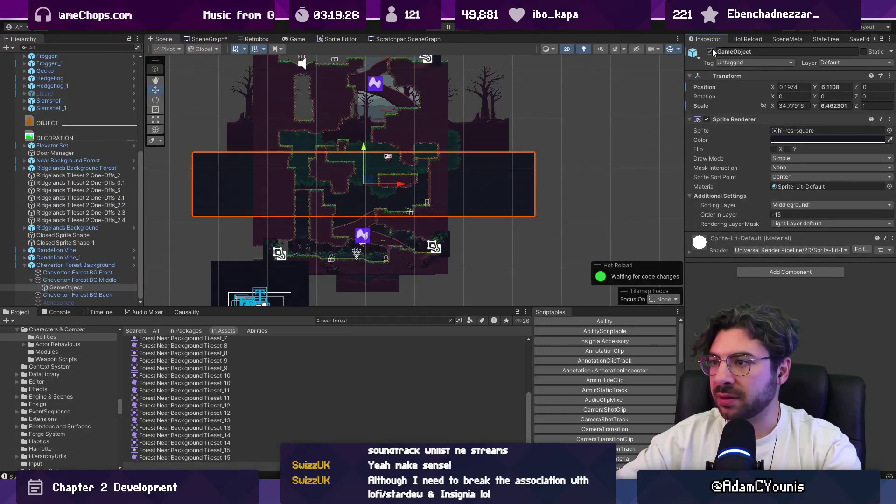
pyautogui.click(429, 29)
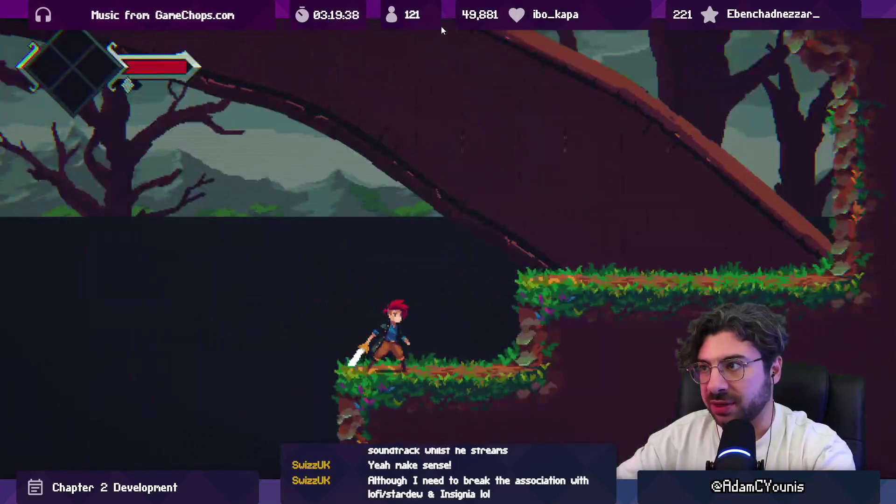
# Lower the dark rectangle's top edge to Scale Y about 4.27 and check it in play
pyautogui.click(450, 23)
pyautogui.hotkey('ctrl', '1')
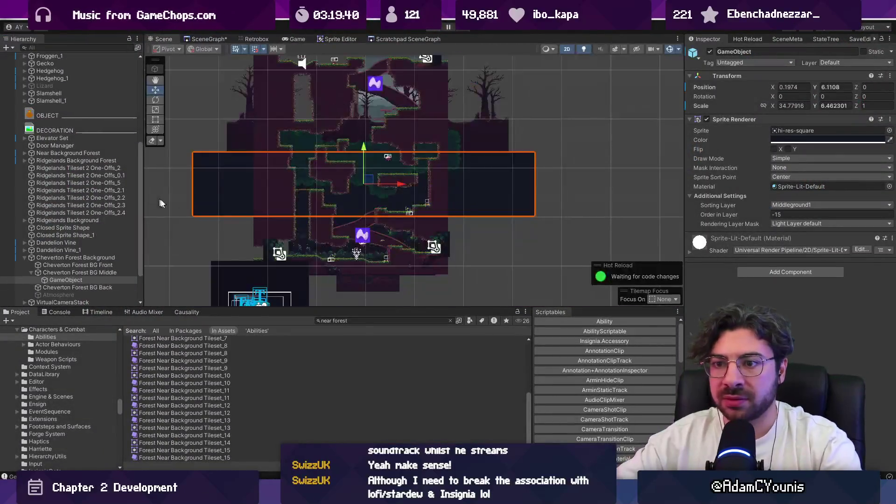
pyautogui.moveTo(349, 151); pyautogui.dragTo(350, 184)
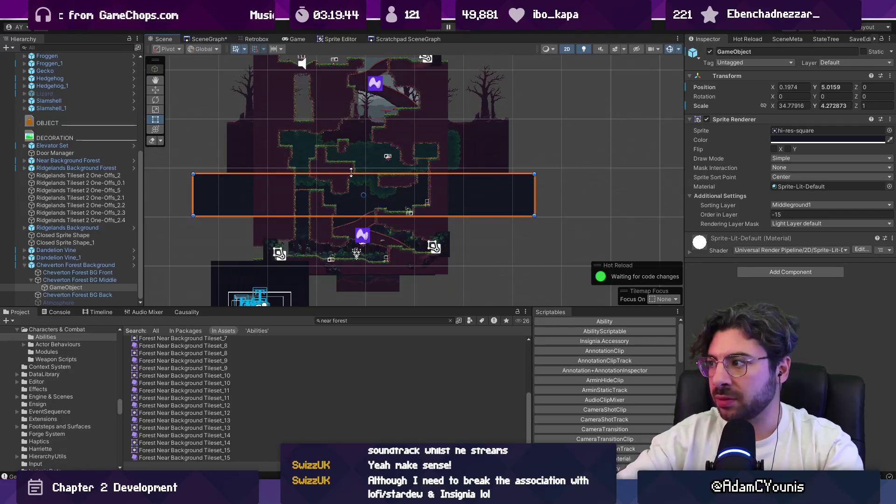
pyautogui.hotkey('ctrl', '2')
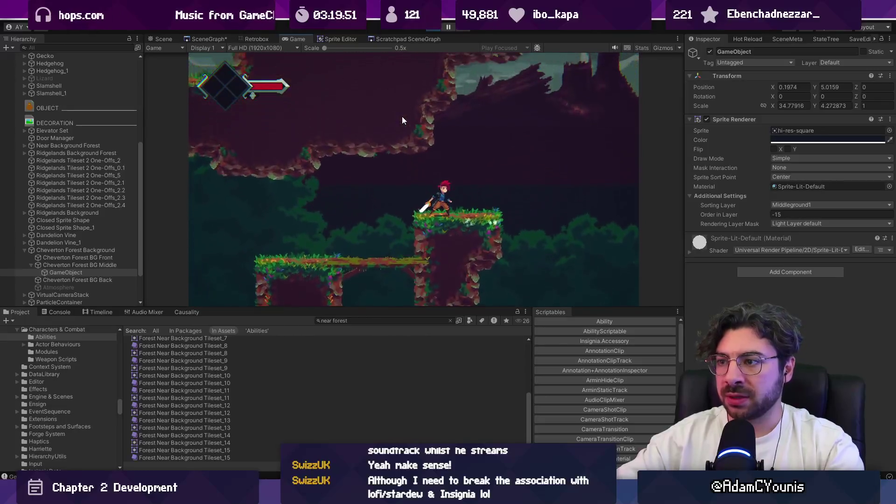
pyautogui.hotkey('shift', 'space')
pyautogui.hotkey('shift', 'space')
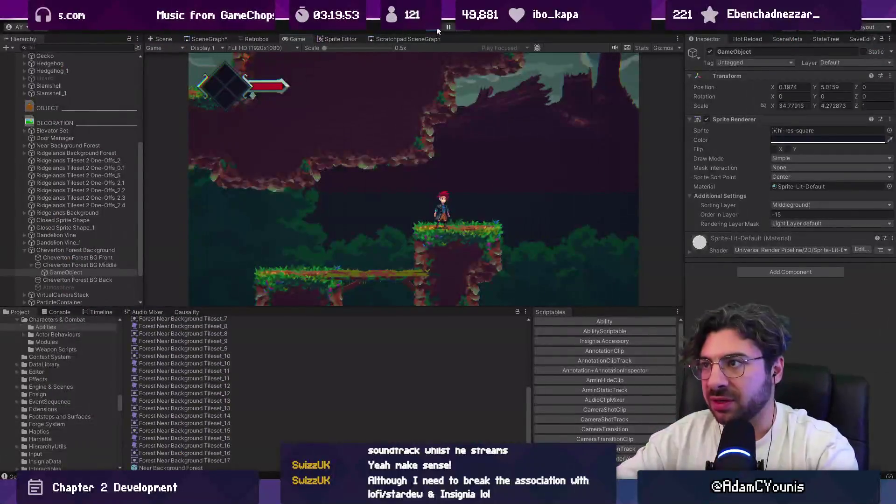
pyautogui.hotkey('ctrl', 'p')
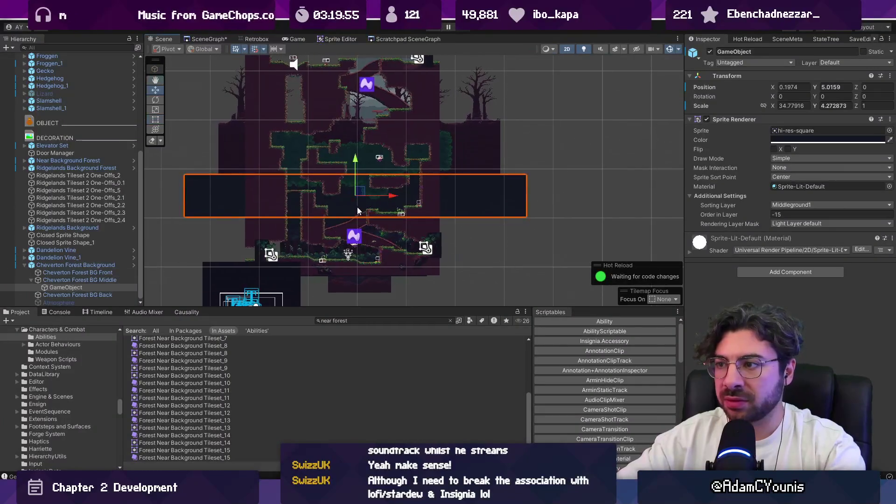
# Switch the Scene view to 3D and orbit to inspect the background layers' depth
pyautogui.press('2')
pyautogui.press('f')
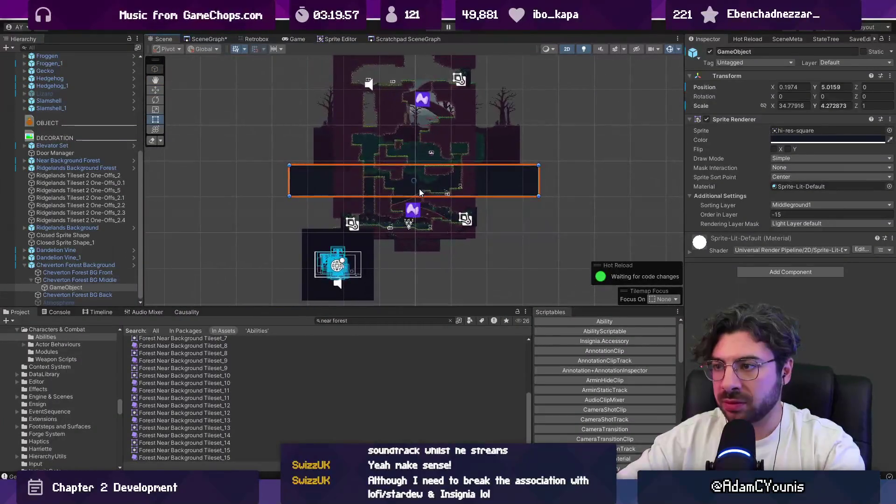
pyautogui.moveTo(416, 213)
pyautogui.mouseDown()
pyautogui.moveTo(482, 171)
pyautogui.moveTo(498, 200)
pyautogui.moveTo(356, 150)
pyautogui.mouseUp()
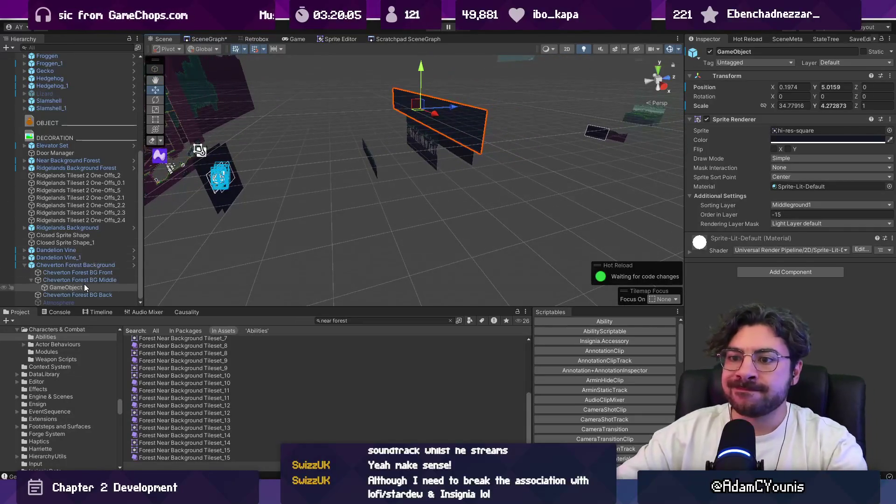
# Deactivate the dark GameObject under Cheverton Forest BG Middle and return the Scene view to 2D
pyautogui.moveTo(280, 196)
pyautogui.mouseDown()
pyautogui.moveTo(361, 209)
pyautogui.moveTo(368, 226)
pyautogui.moveTo(348, 240)
pyautogui.moveTo(314, 233)
pyautogui.moveTo(336, 230)
pyautogui.moveTo(294, 202)
pyautogui.moveTo(267, 201)
pyautogui.mouseUp()
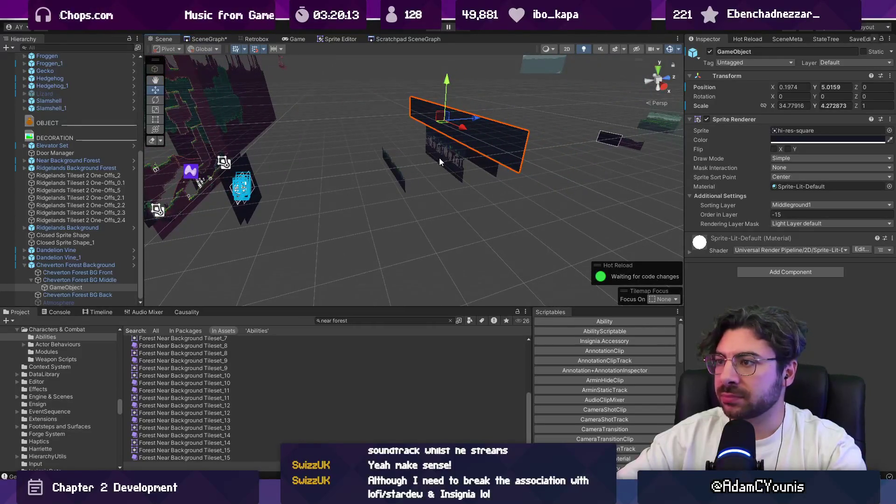
pyautogui.click(81, 266)
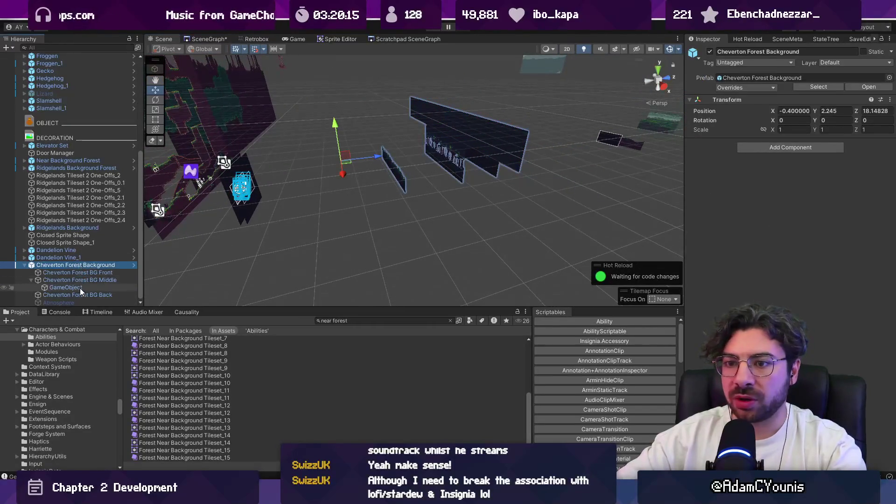
pyautogui.click(78, 280)
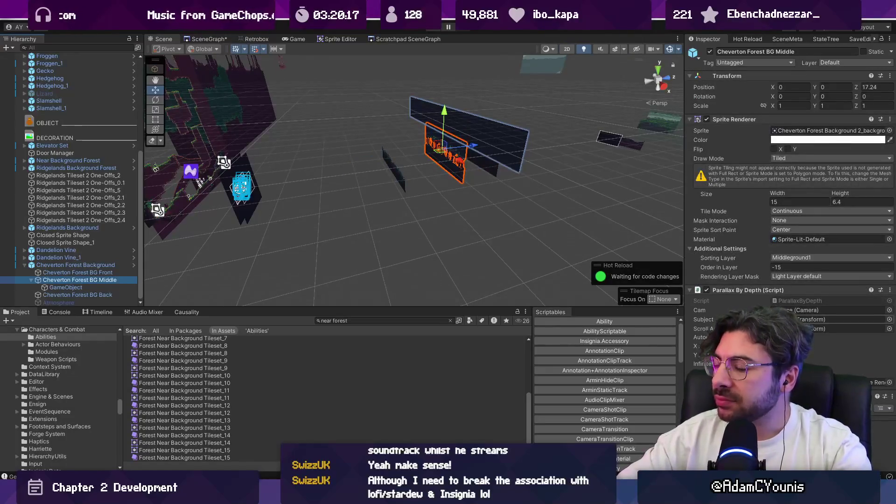
pyautogui.moveTo(588, 224)
pyautogui.mouseDown()
pyautogui.moveTo(548, 192)
pyautogui.moveTo(450, 215)
pyautogui.moveTo(528, 191)
pyautogui.moveTo(558, 171)
pyautogui.moveTo(476, 175)
pyautogui.moveTo(530, 161)
pyautogui.moveTo(574, 163)
pyautogui.moveTo(479, 181)
pyautogui.moveTo(409, 209)
pyautogui.mouseUp()
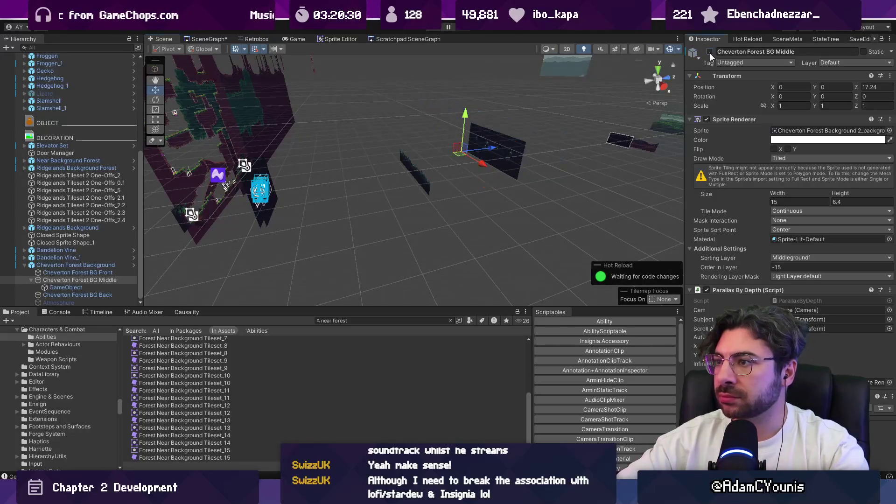
pyautogui.click(135, 286)
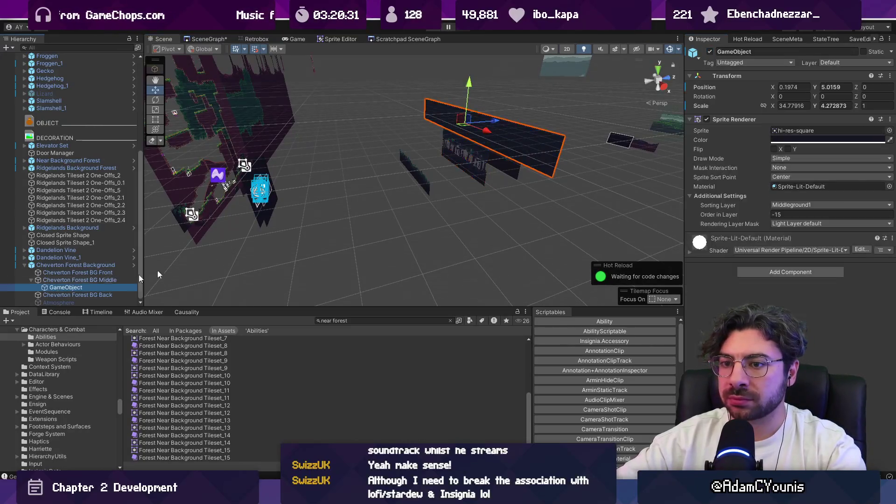
pyautogui.click(709, 51)
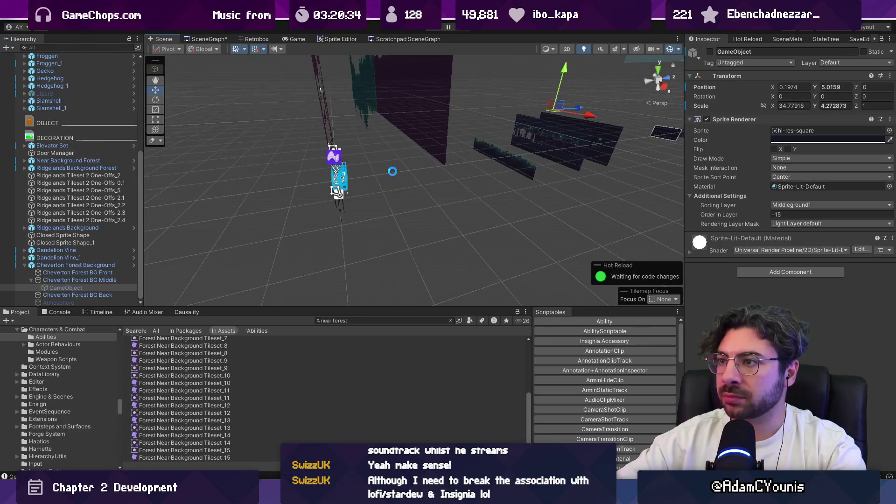
pyautogui.press('2')
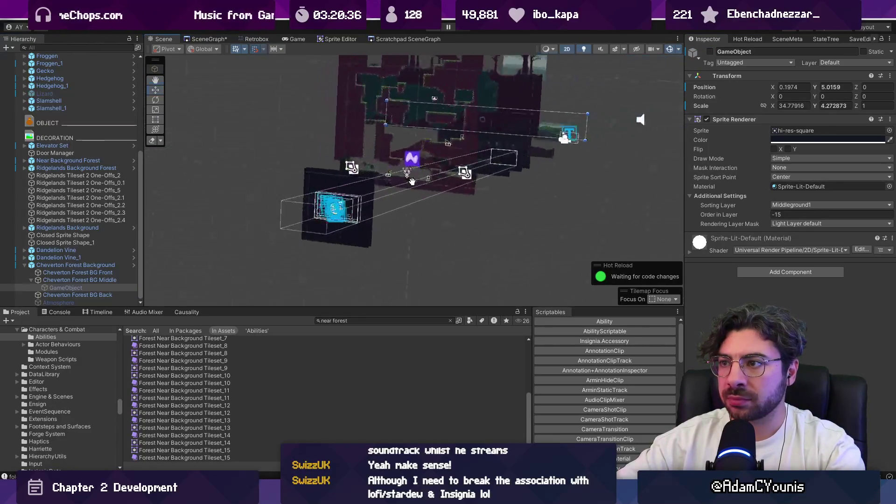
pyautogui.moveTo(410, 181)
pyautogui.mouseDown()
pyautogui.moveTo(472, 229)
pyautogui.moveTo(522, 224)
pyautogui.mouseUp()
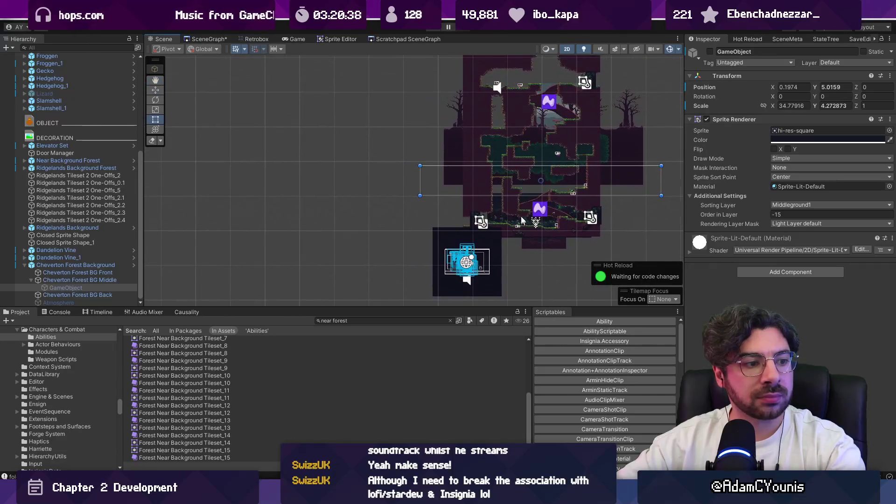
# Select and frame the Near Background Forest tilemap, then bring up the Tile Palette
pyautogui.scroll(4, 547, 186)
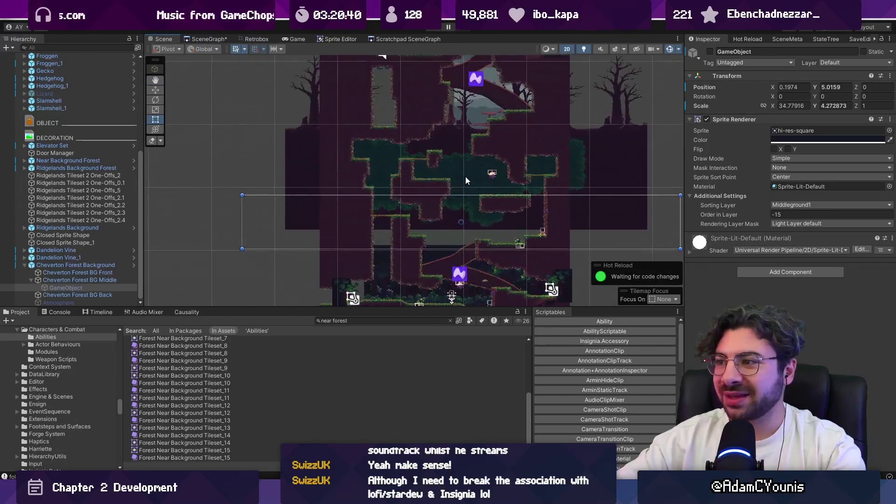
pyautogui.click(478, 188)
pyautogui.press('f')
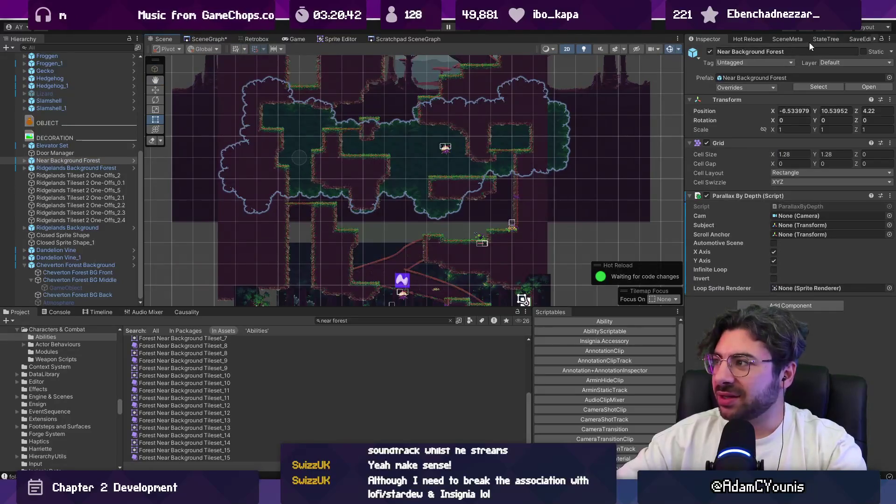
pyautogui.click(795, 39)
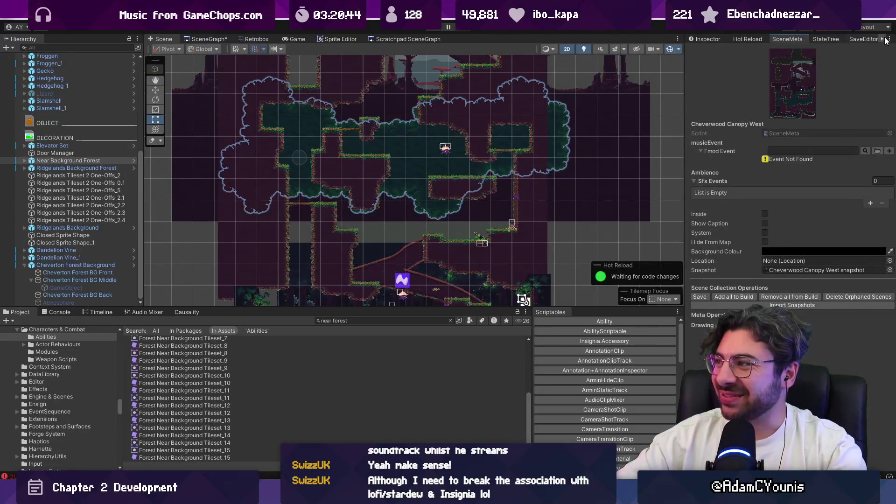
pyautogui.click(865, 39)
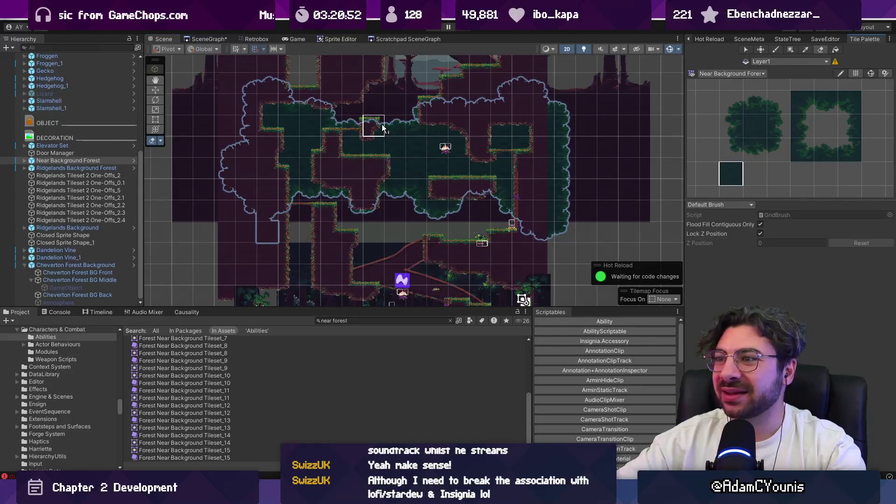
pyautogui.moveTo(425, 102); pyautogui.dragTo(412, 126)
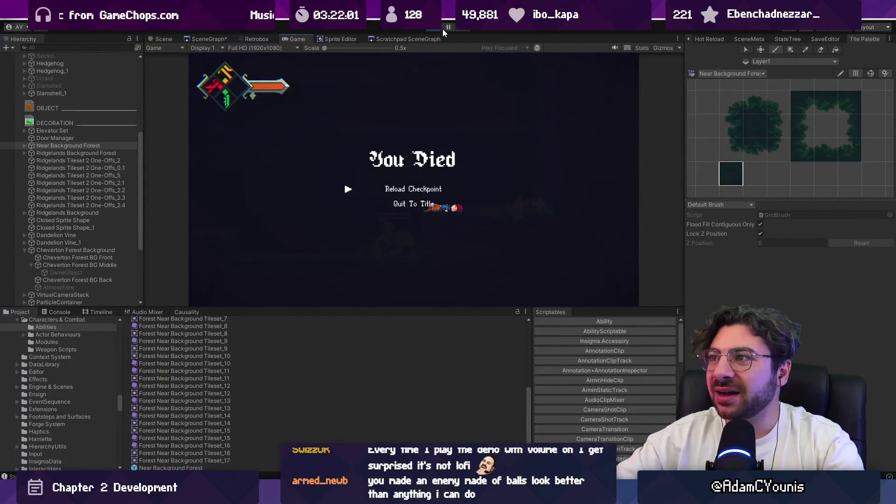
# Stop play, select Ridgelands Background Forest, and expand its child layers
pyautogui.click(445, 30)
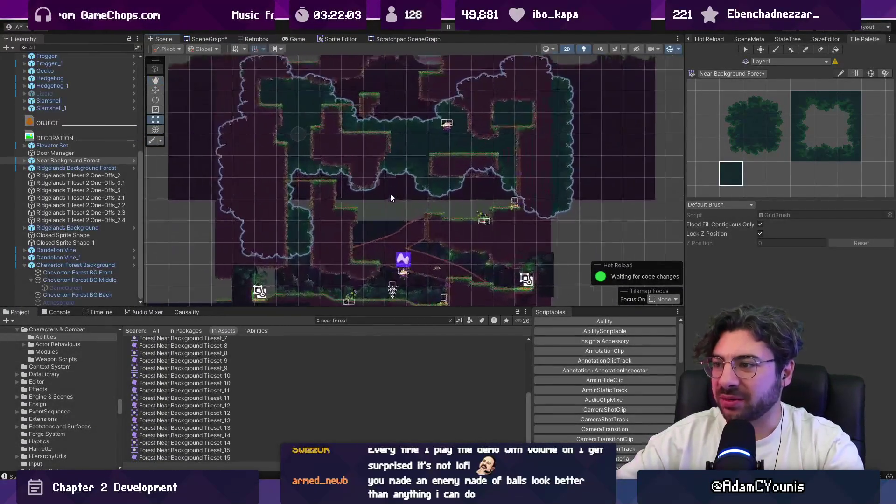
pyautogui.click(404, 174)
pyautogui.moveTo(397, 177)
pyautogui.mouseDown()
pyautogui.moveTo(390, 245)
pyautogui.moveTo(388, 231)
pyautogui.mouseUp()
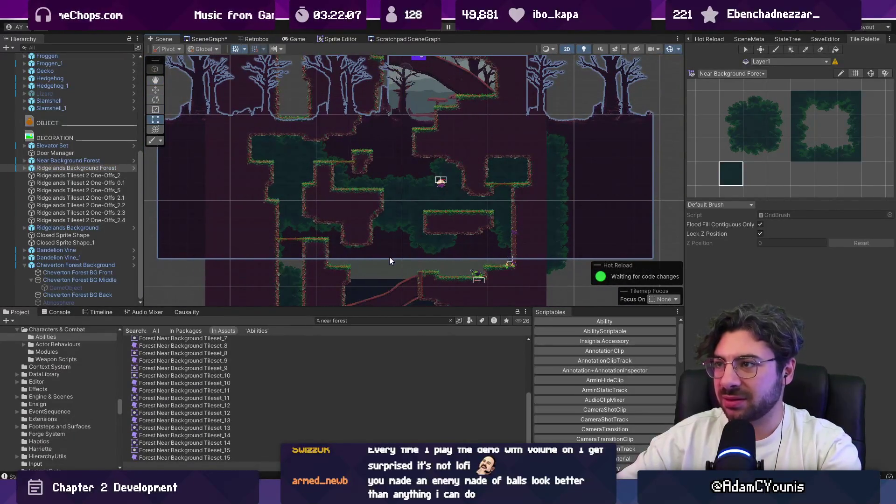
pyautogui.click(695, 40)
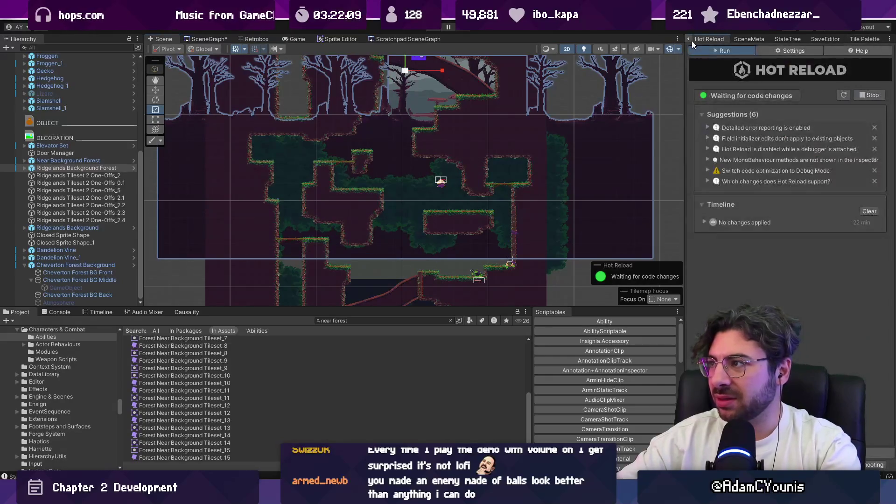
pyautogui.click(690, 41)
pyautogui.moveTo(552, 183); pyautogui.dragTo(532, 189)
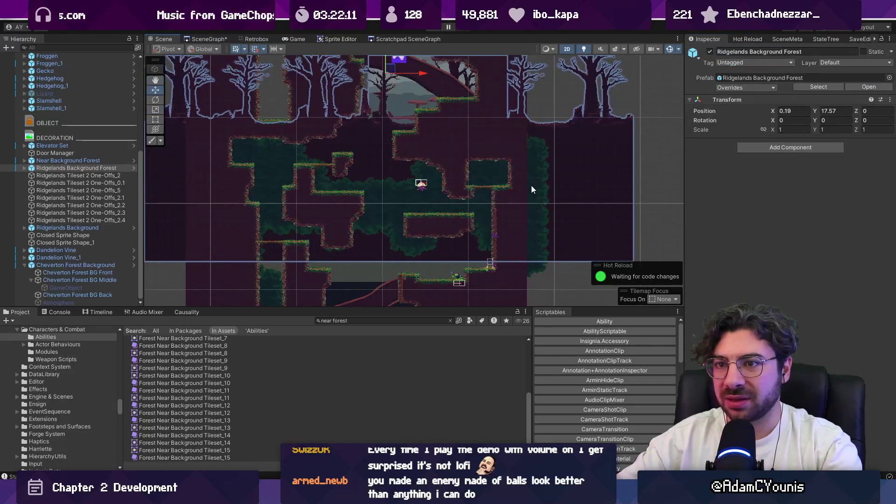
pyautogui.click(60, 169)
pyautogui.press('Right')
# Shorten the prefab's Square backdrop to height 4.679 and return to the full scene
pyautogui.press('2')
pyautogui.click(586, 189)
pyautogui.moveTo(515, 169); pyautogui.dragTo(489, 142)
pyautogui.click(135, 168)
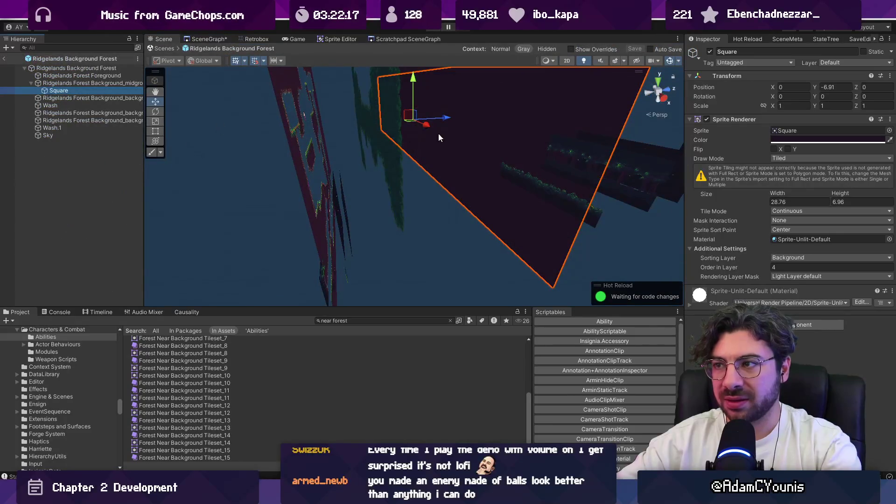
pyautogui.moveTo(436, 179); pyautogui.dragTo(438, 152)
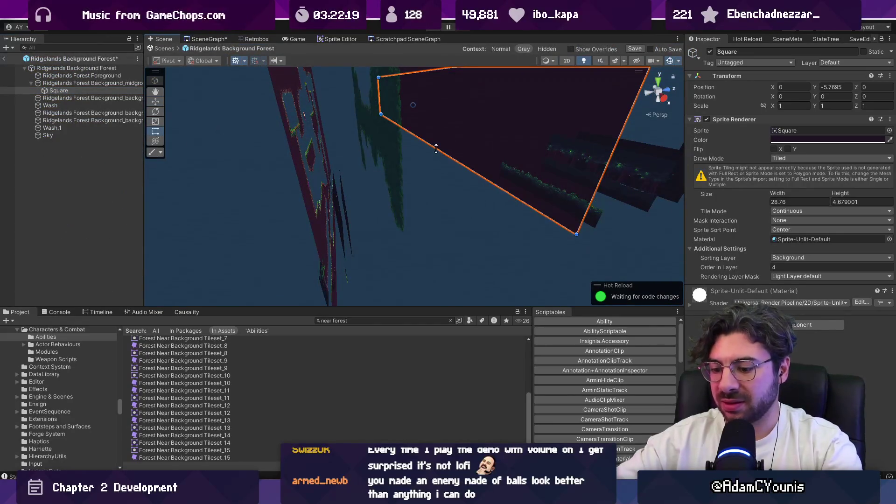
pyautogui.click(166, 48)
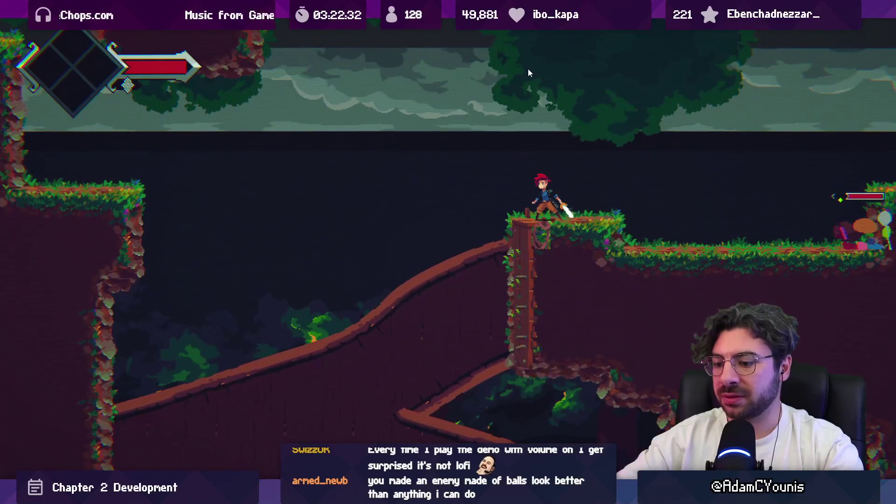
# Lower Near Background Forest to Y 8.3 and playtest the room
pyautogui.hotkey('shift', 'space')
pyautogui.click(429, 27)
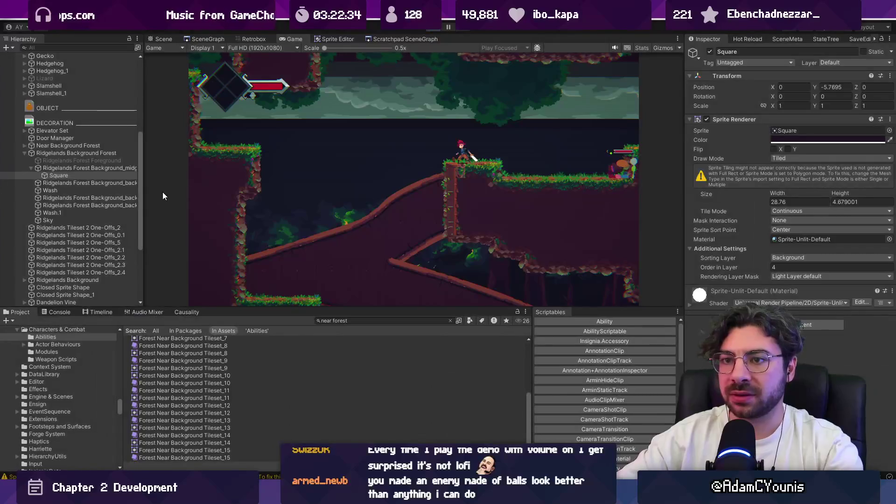
pyautogui.doubleClick(99, 161)
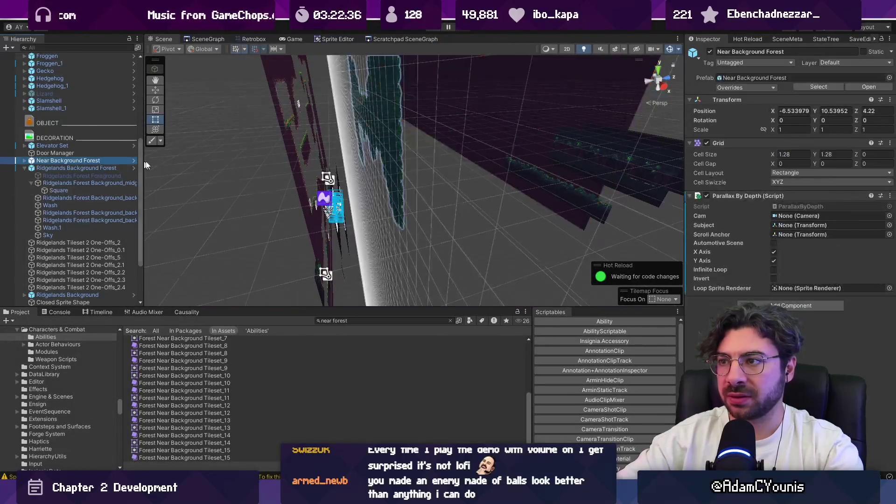
pyautogui.press('w')
pyautogui.moveTo(411, 110); pyautogui.dragTo(413, 127)
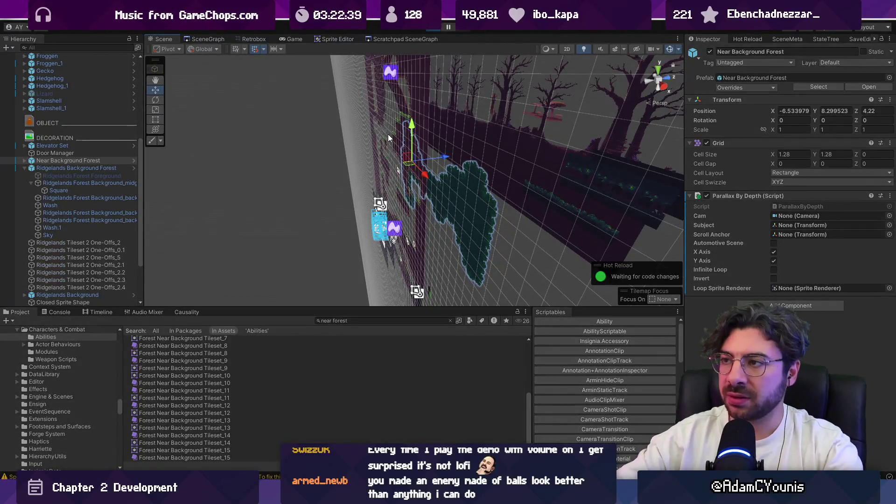
pyautogui.click(429, 26)
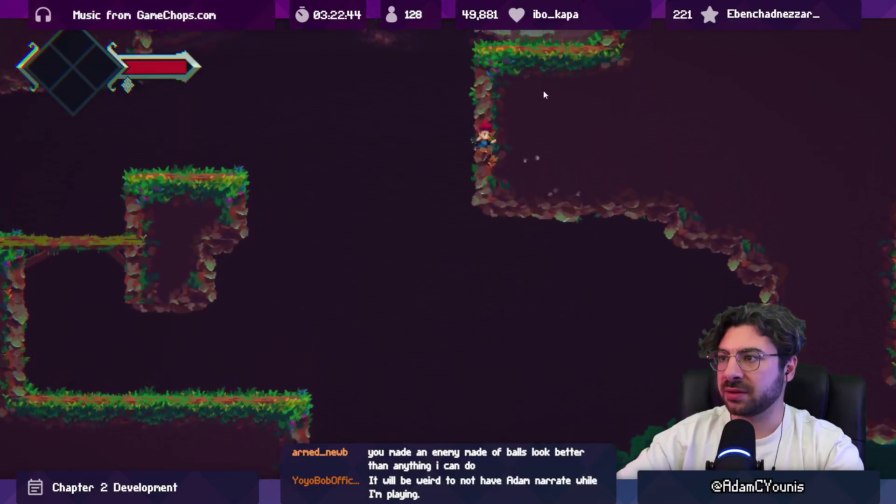
# Lower the Ridgelands Background Forest backdrop to about Y 15.98
pyautogui.hotkey('shift', 'space')
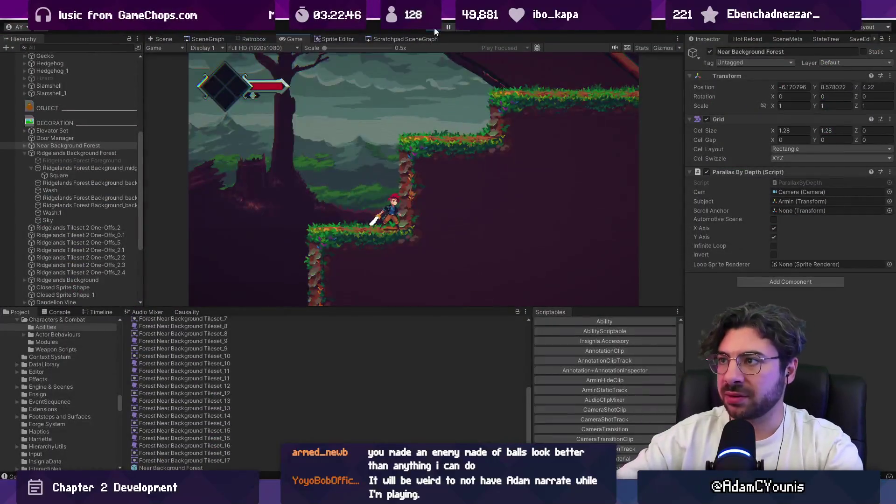
pyautogui.click(434, 28)
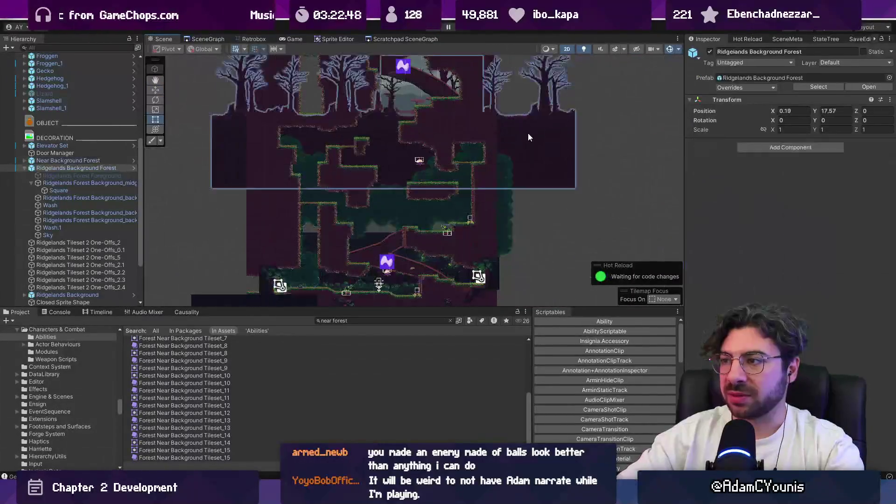
pyautogui.scroll(-5, 512, 140)
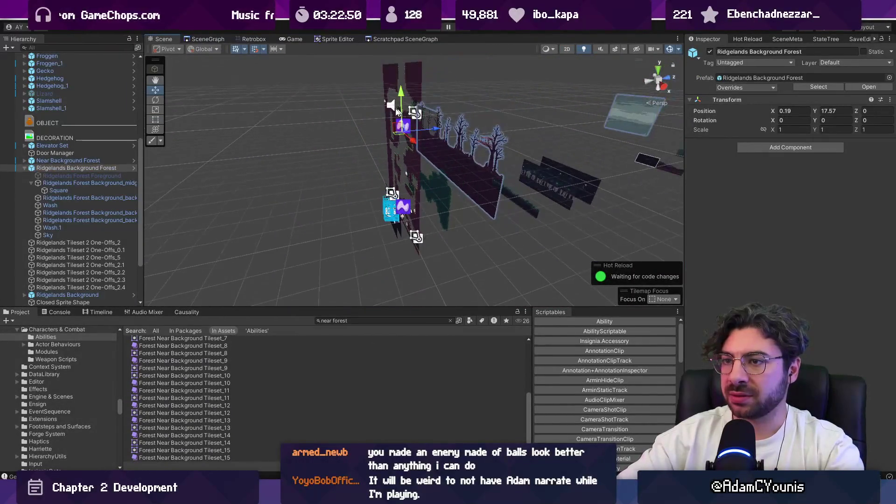
pyautogui.moveTo(398, 93); pyautogui.dragTo(401, 102)
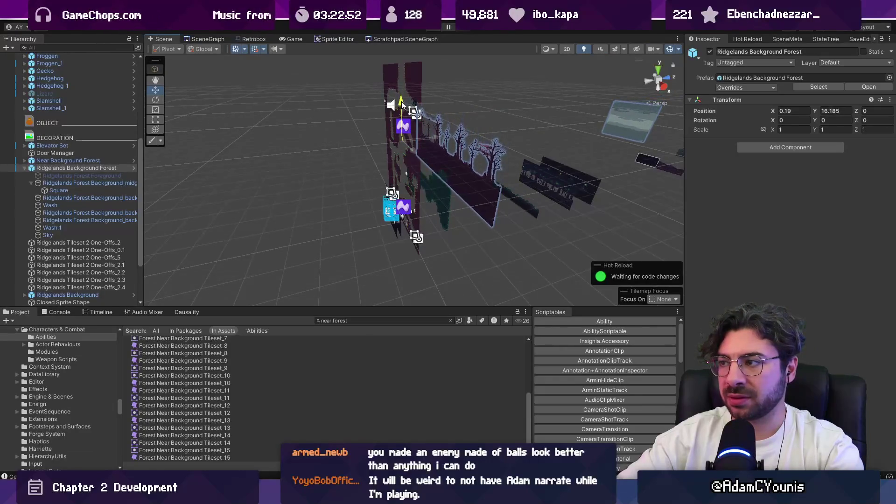
pyautogui.press('2')
pyautogui.press('t')
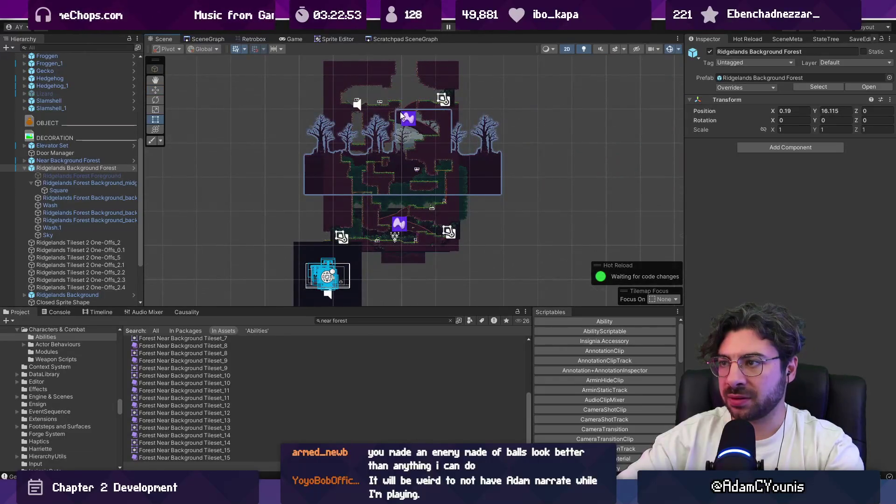
pyautogui.press('w')
pyautogui.moveTo(400, 111); pyautogui.dragTo(401, 105)
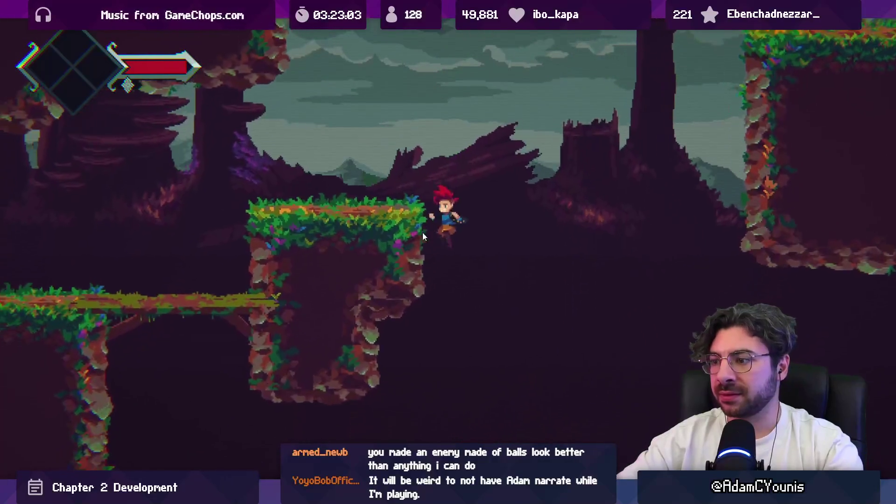
# Lower Ridgelands Background Forest further to Y 14.97 and playtest again
pyautogui.press('F11')
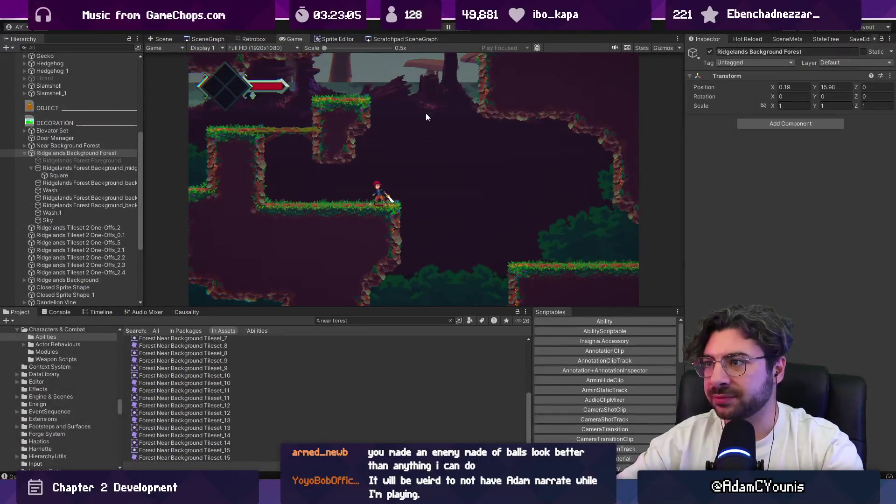
pyautogui.hotkey('ctrl', '1')
pyautogui.click(427, 140)
pyautogui.click(94, 169)
pyautogui.moveTo(405, 92); pyautogui.dragTo(404, 110)
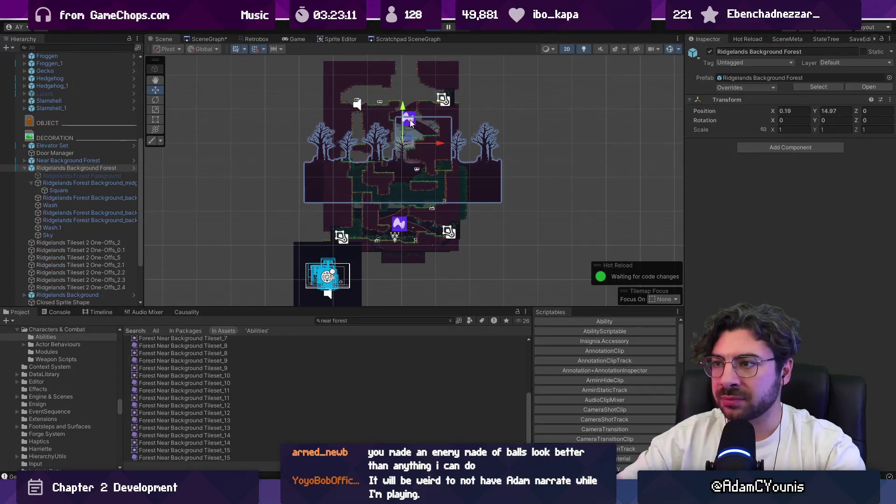
pyautogui.click(298, 39)
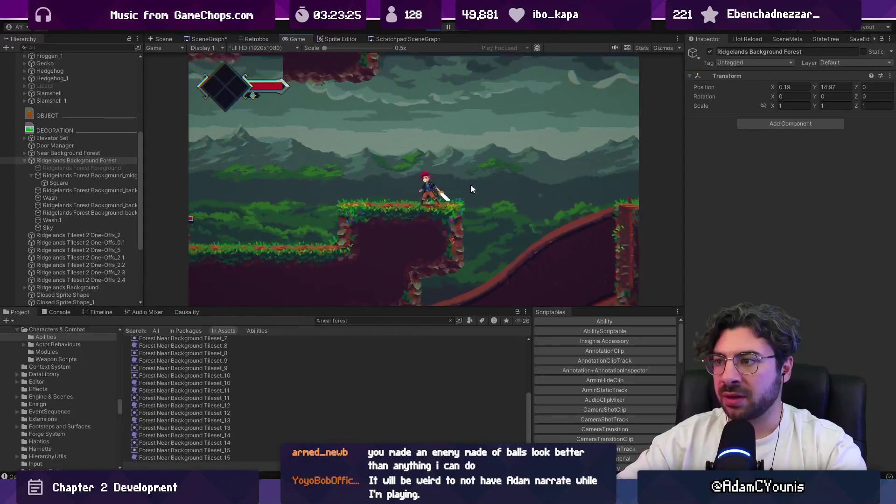
pyautogui.click(430, 31)
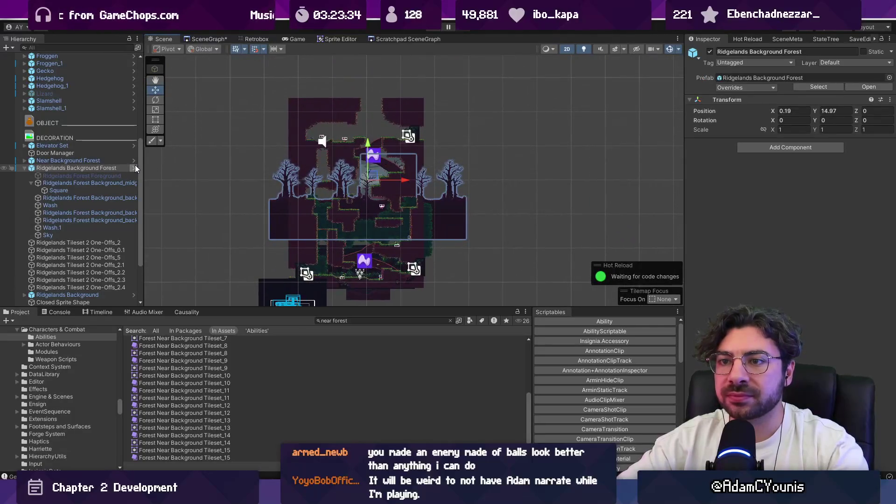
# Open the Ridgelands Background Forest prefab and frame its Sky layer in 3D
pyautogui.click(134, 167)
pyautogui.press('2')
pyautogui.moveTo(377, 175)
pyautogui.mouseDown()
pyautogui.moveTo(586, 183)
pyautogui.moveTo(605, 173)
pyautogui.moveTo(592, 174)
pyautogui.mouseUp()
pyautogui.click(495, 172)
pyautogui.press('f')
pyautogui.moveTo(503, 173)
pyautogui.mouseDown()
pyautogui.moveTo(416, 164)
pyautogui.moveTo(626, 200)
pyautogui.moveTo(427, 191)
pyautogui.moveTo(425, 213)
pyautogui.mouseUp()
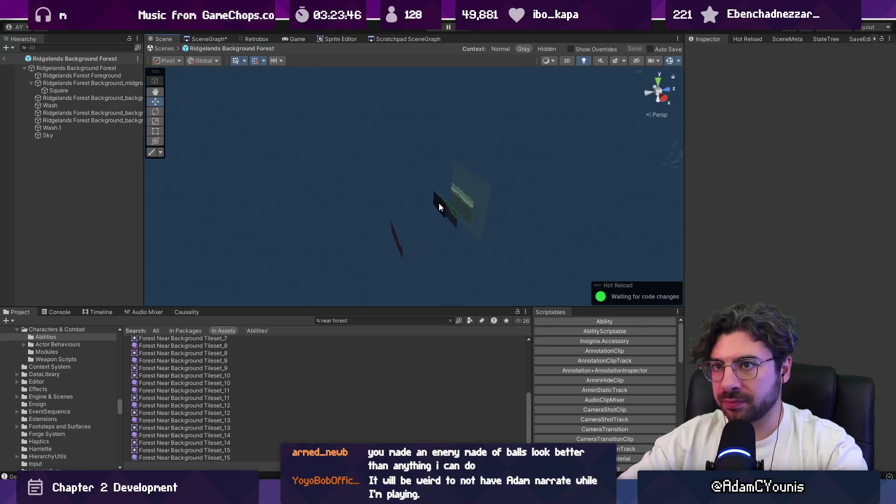
# Open the Ridgelands Background prefab and select the Ohrenstead Wilds Overlay plane in 3D
pyautogui.click(5, 60)
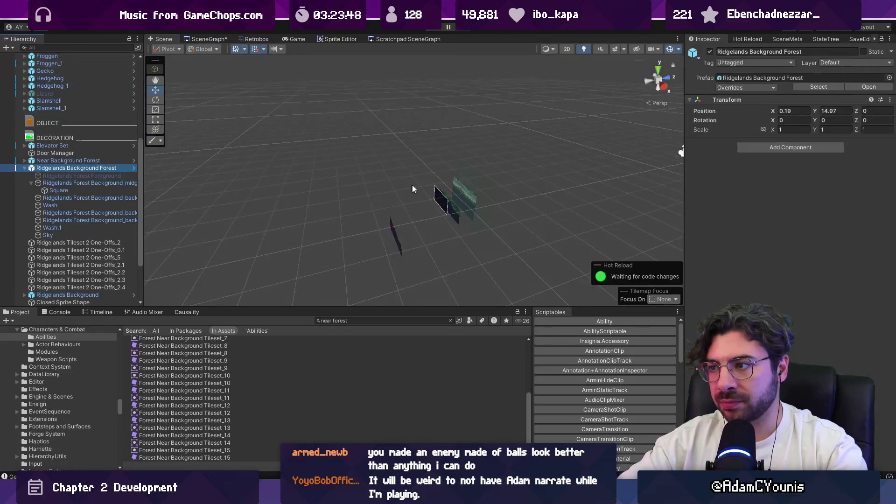
pyautogui.click(134, 295)
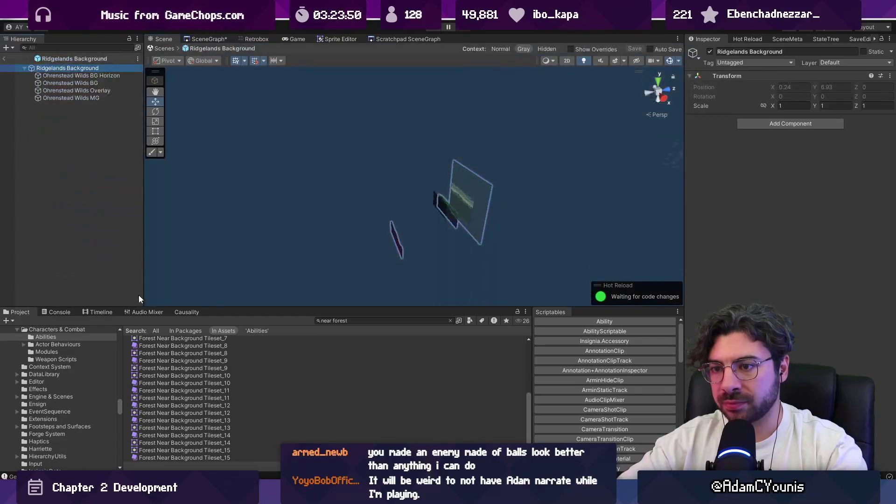
pyautogui.click(469, 183)
pyautogui.press('2')
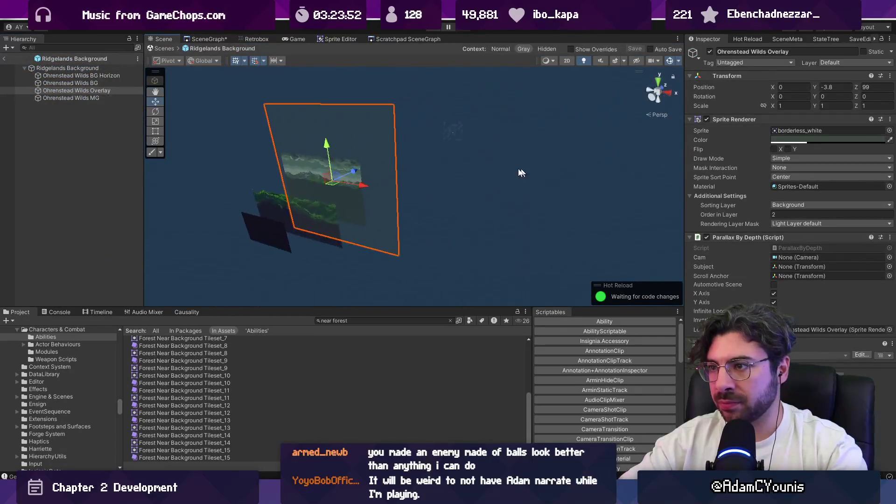
pyautogui.press('2')
pyautogui.press('w')
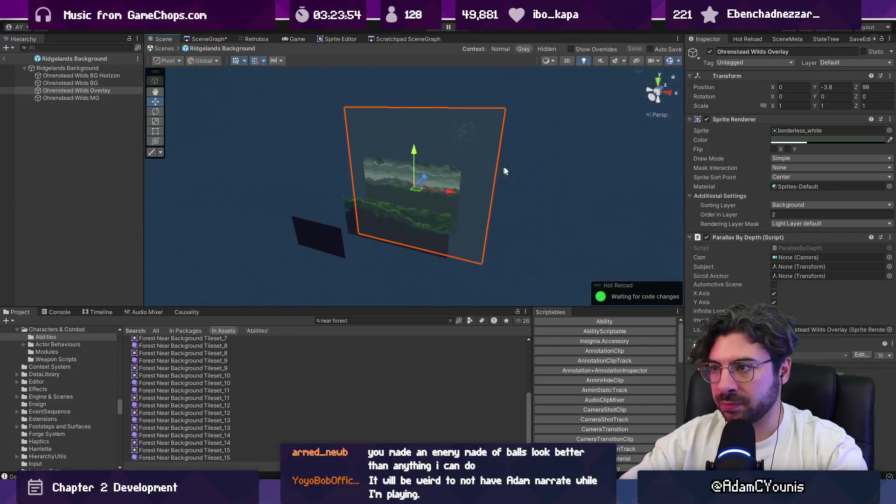
pyautogui.moveTo(510, 162); pyautogui.dragTo(340, 159)
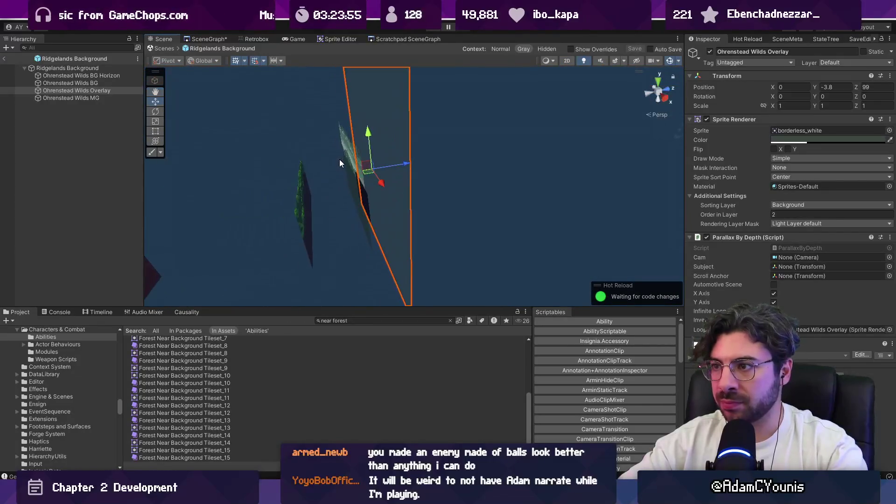
# Select Ohrenstead Wilds BG Horizon and orbit to view it edge-on
pyautogui.click(356, 160)
pyautogui.press('t')
pyautogui.press('2')
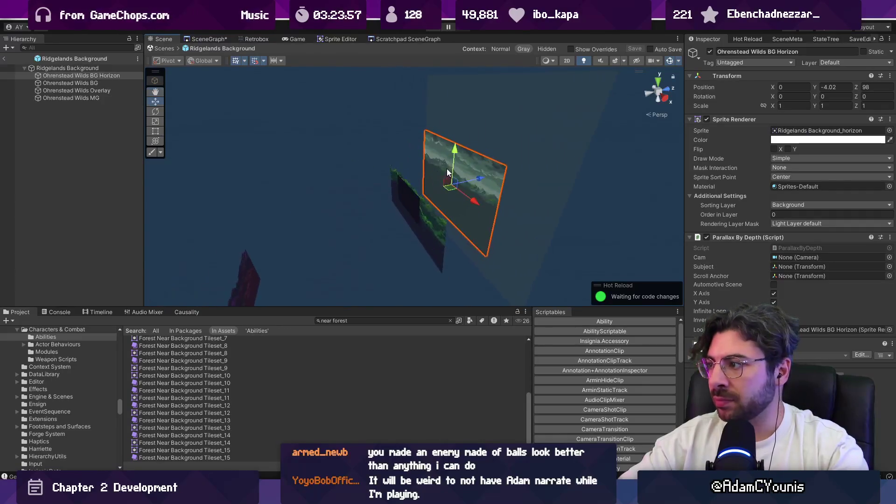
pyautogui.press('2')
pyautogui.press('w')
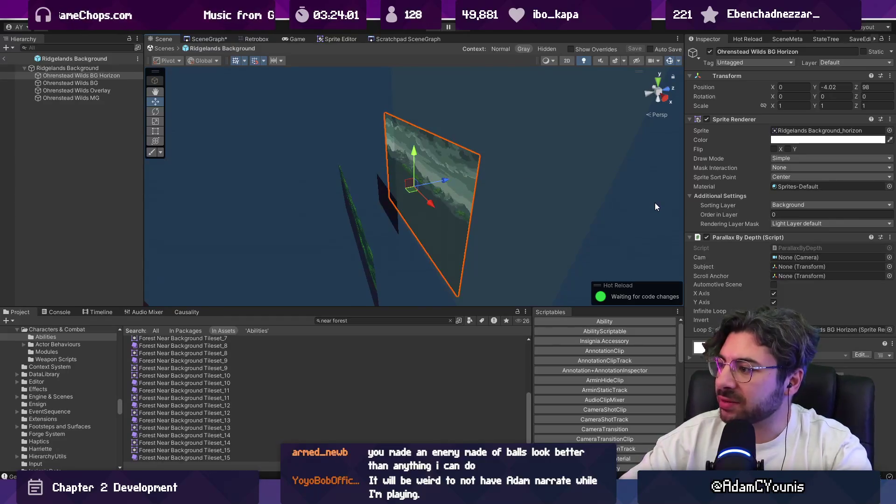
pyautogui.moveTo(586, 216)
pyautogui.mouseDown()
pyautogui.moveTo(433, 211)
pyautogui.moveTo(408, 184)
pyautogui.moveTo(415, 169)
pyautogui.mouseUp()
pyautogui.moveTo(484, 193)
pyautogui.mouseDown()
pyautogui.moveTo(514, 195)
pyautogui.moveTo(441, 189)
pyautogui.moveTo(392, 164)
pyautogui.moveTo(423, 156)
pyautogui.moveTo(466, 192)
pyautogui.moveTo(263, 139)
pyautogui.mouseUp()
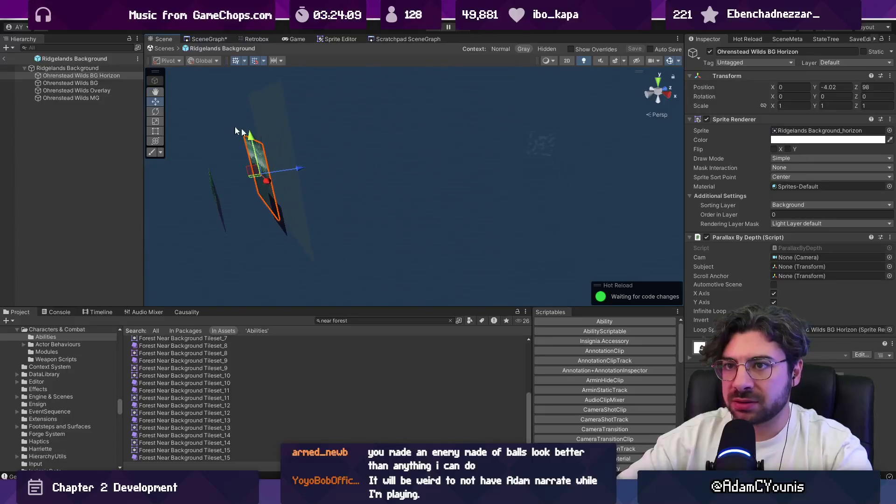
# Duplicate the horizon, remove Parallax By Depth from the copy, and assign the Square sprite
pyautogui.hotkey('ctrl', 'd')
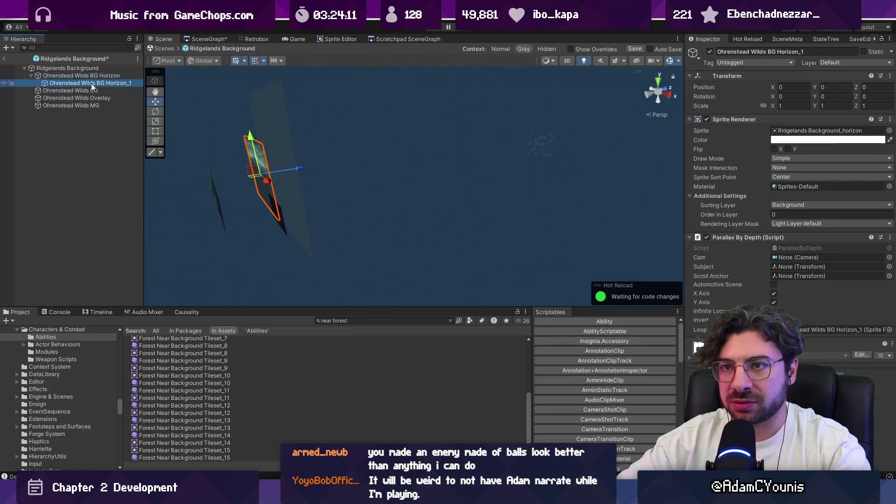
pyautogui.rightClick(771, 237)
pyautogui.click(793, 259)
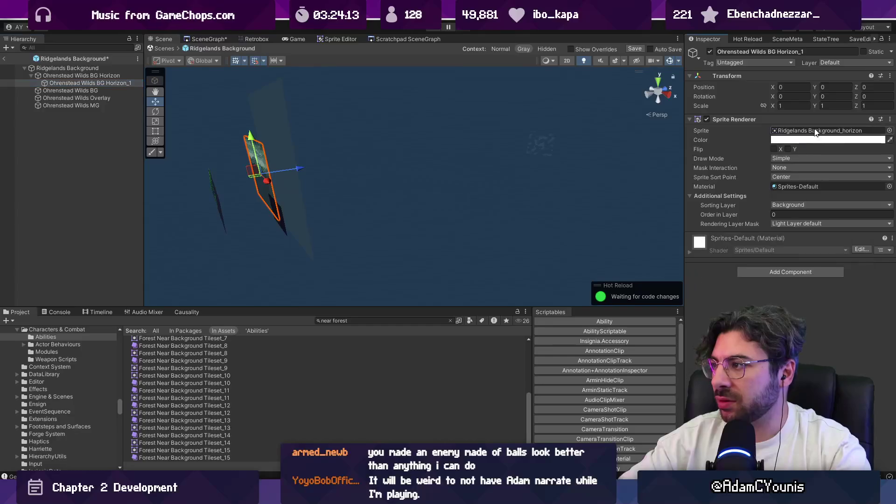
pyautogui.click(889, 130)
pyautogui.write('uare')
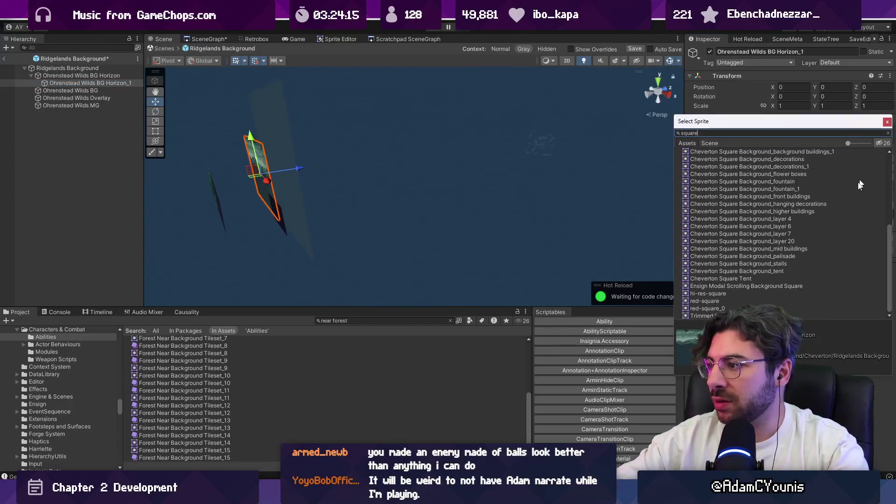
pyautogui.click(727, 294)
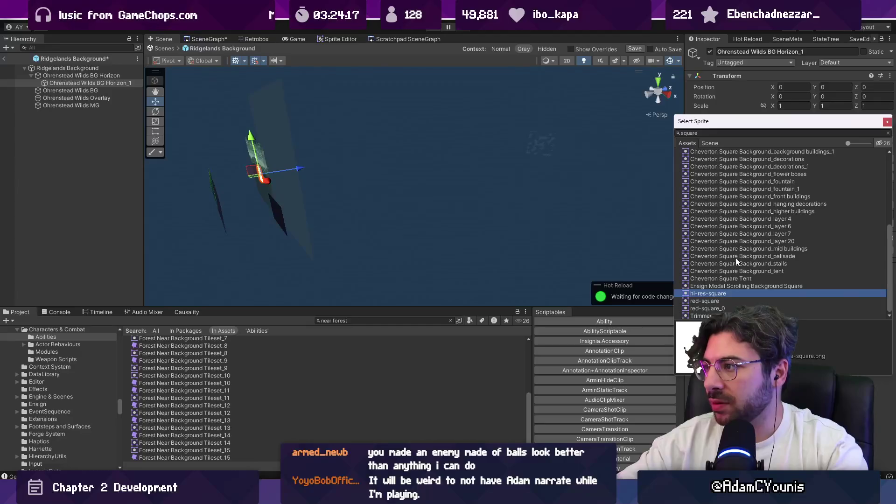
pyautogui.scroll(5, 759, 231)
pyautogui.scroll(-5, 758, 225)
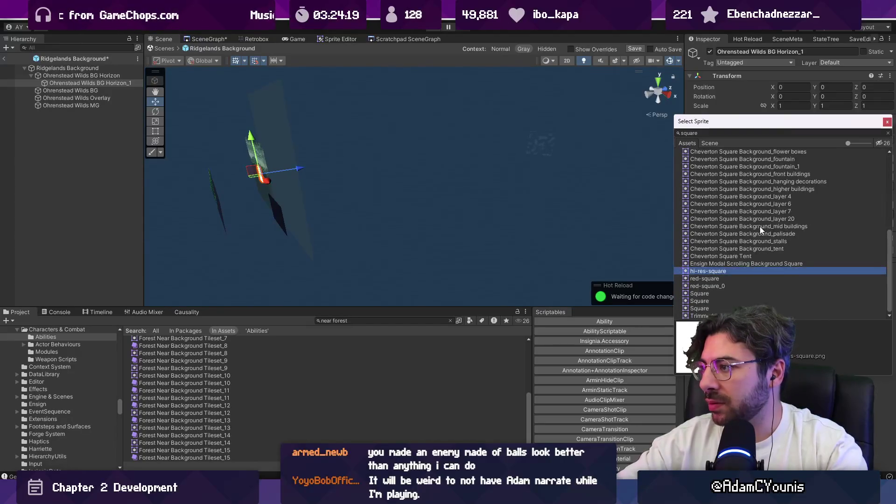
pyautogui.doubleClick(717, 299)
# Stretch the Square into a large rectangle, undo it, and delete Ohrenstead Wilds BG Horizon_1
pyautogui.moveTo(276, 182)
pyautogui.mouseDown()
pyautogui.moveTo(344, 185)
pyautogui.moveTo(376, 174)
pyautogui.moveTo(336, 186)
pyautogui.moveTo(421, 192)
pyautogui.mouseUp()
pyautogui.press('2')
pyautogui.press('t')
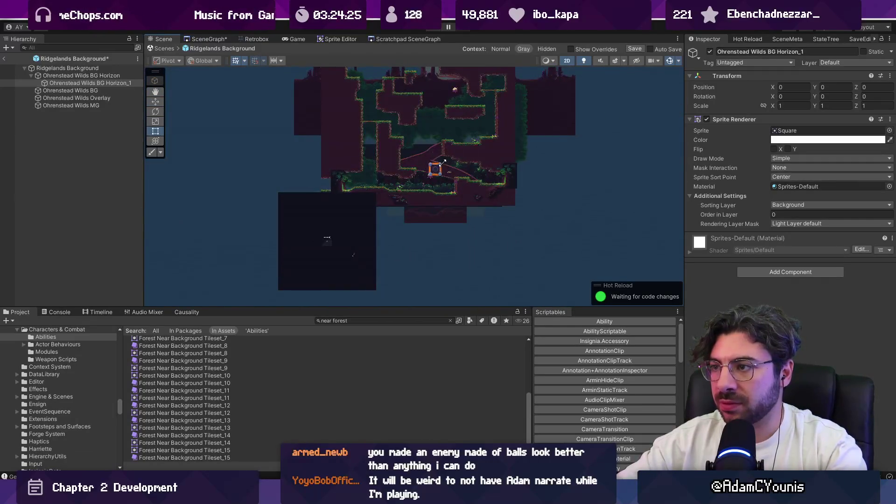
pyautogui.moveTo(441, 163); pyautogui.dragTo(562, 94)
pyautogui.moveTo(429, 169); pyautogui.dragTo(341, 226)
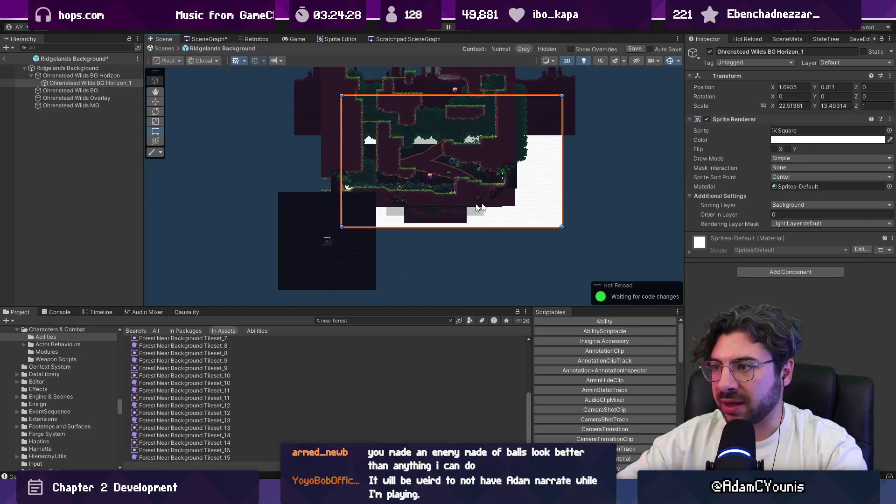
pyautogui.press('2')
pyautogui.press('w')
pyautogui.hotkey('ctrl', 'z')
pyautogui.hotkey('ctrl', 'z')
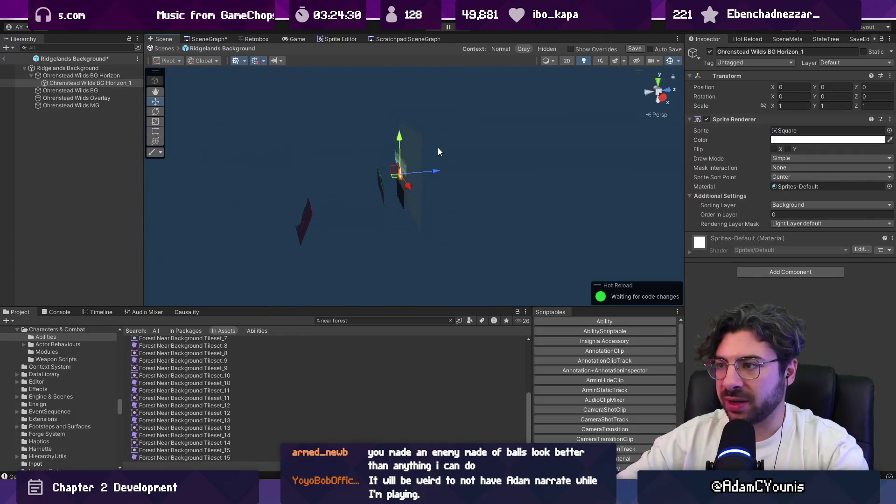
pyautogui.press('Delete')
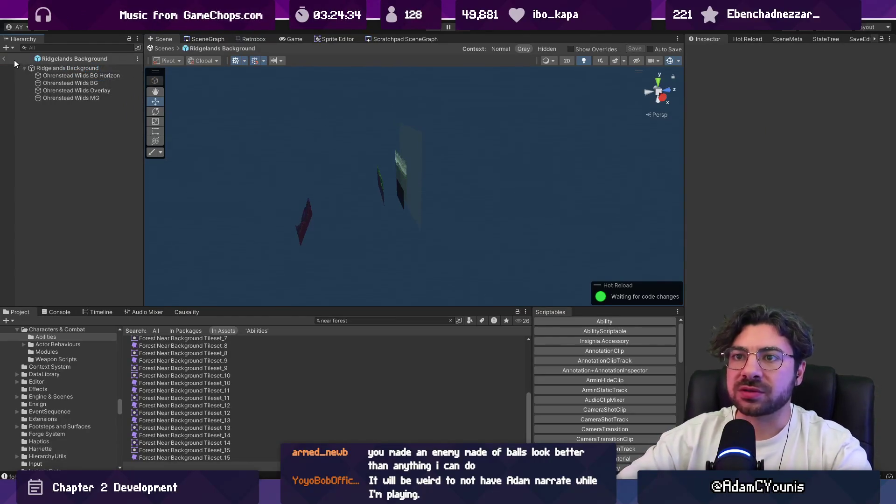
# Leave the background prefab and inspect the Insignia post-process data asset
pyautogui.click(162, 48)
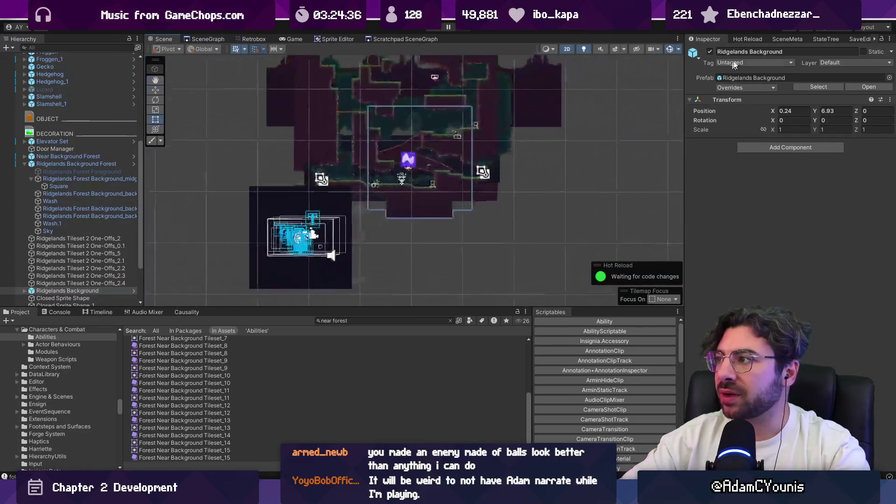
pyautogui.click(776, 41)
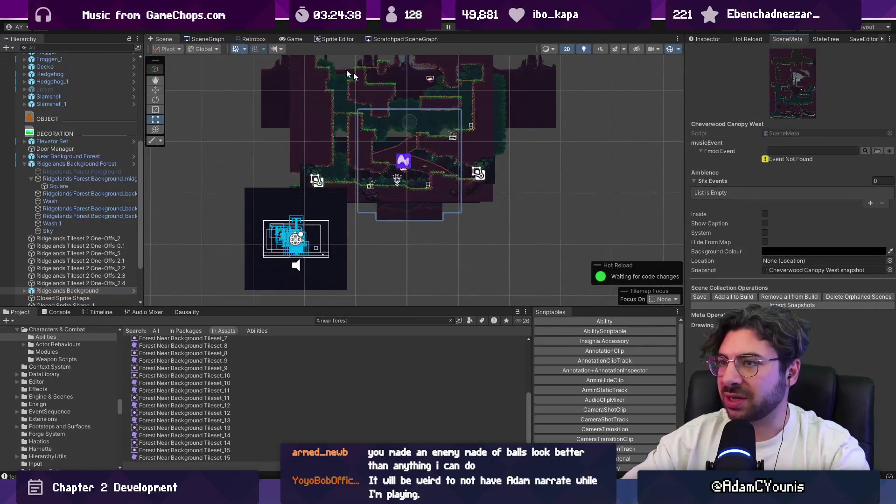
pyautogui.click(163, 38)
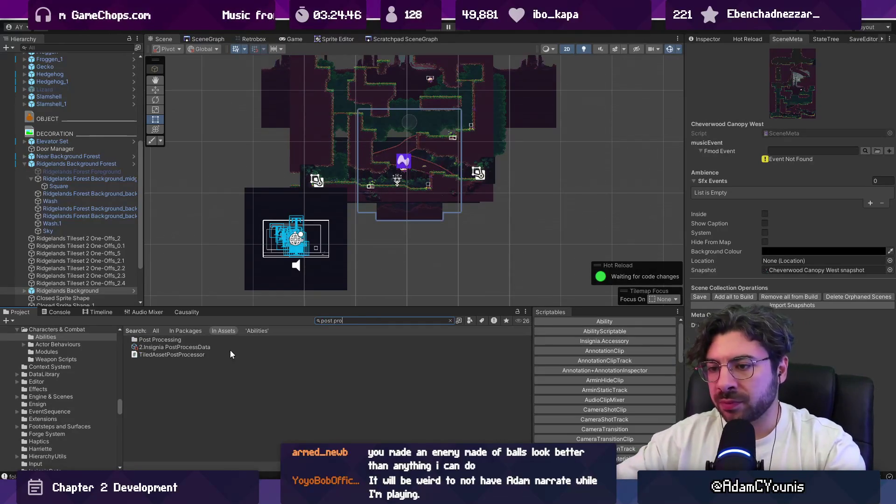
pyautogui.click(262, 347)
pyautogui.click(702, 41)
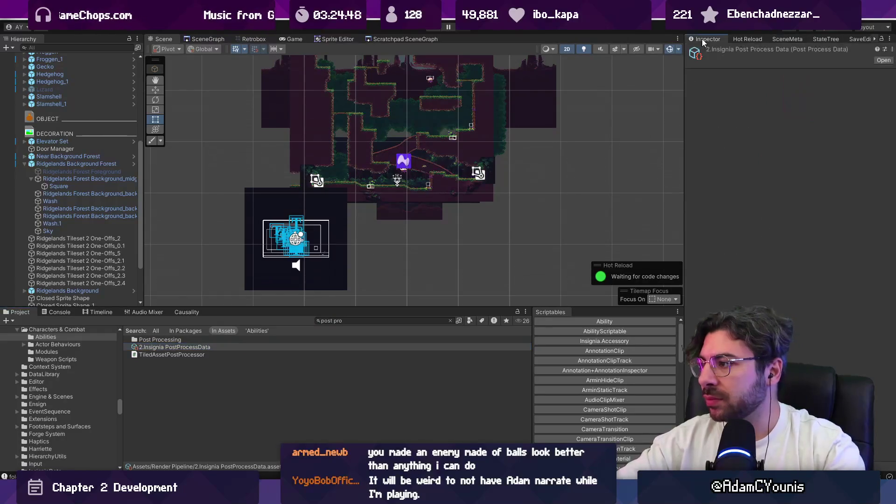
pyautogui.click(363, 321)
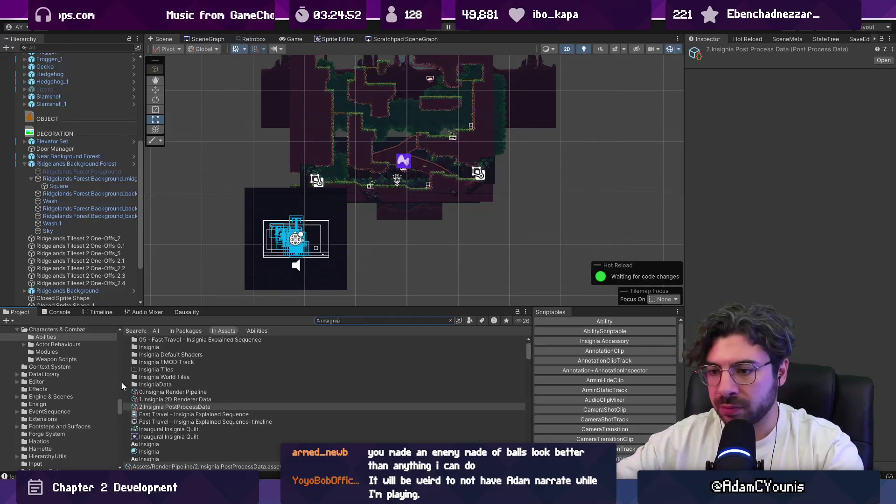
# Disable the CRT Feature in 1.Insignia 2D Renderer Data
pyautogui.click(172, 392)
pyautogui.doubleClick(794, 98)
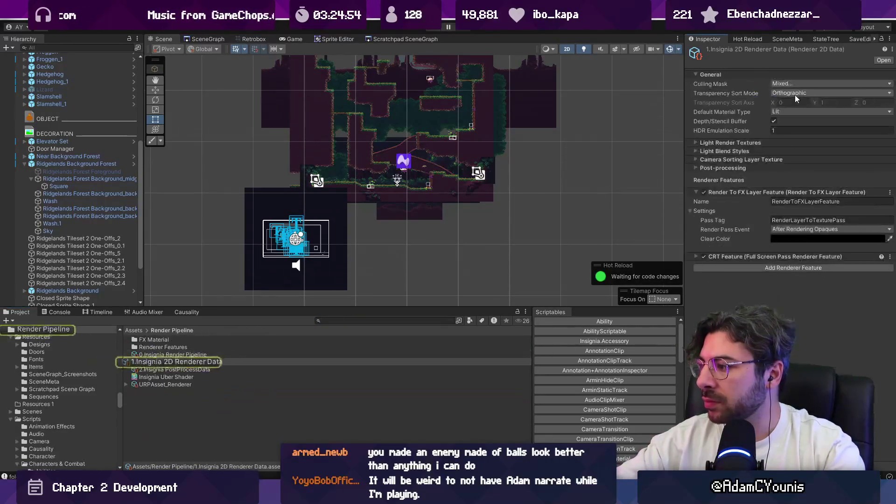
pyautogui.click(704, 256)
pyautogui.scroll(2, 519, 192)
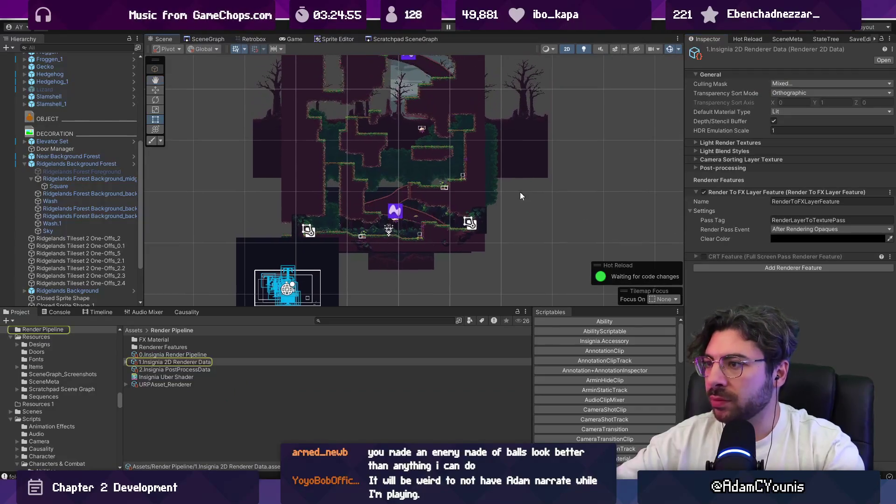
pyautogui.scroll(2, 506, 113)
# Pan the level and orbit the background layers in 3D perspective
pyautogui.moveTo(507, 116); pyautogui.dragTo(470, 198)
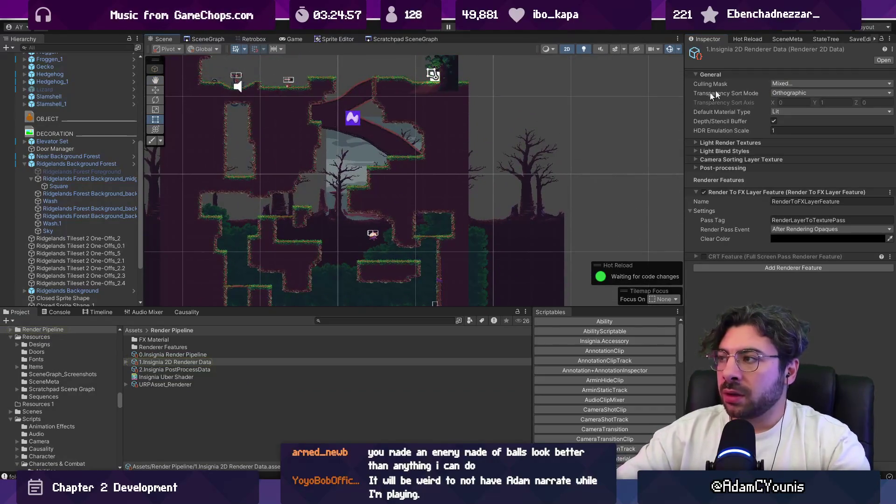
pyautogui.click(794, 41)
pyautogui.scroll(4, 427, 195)
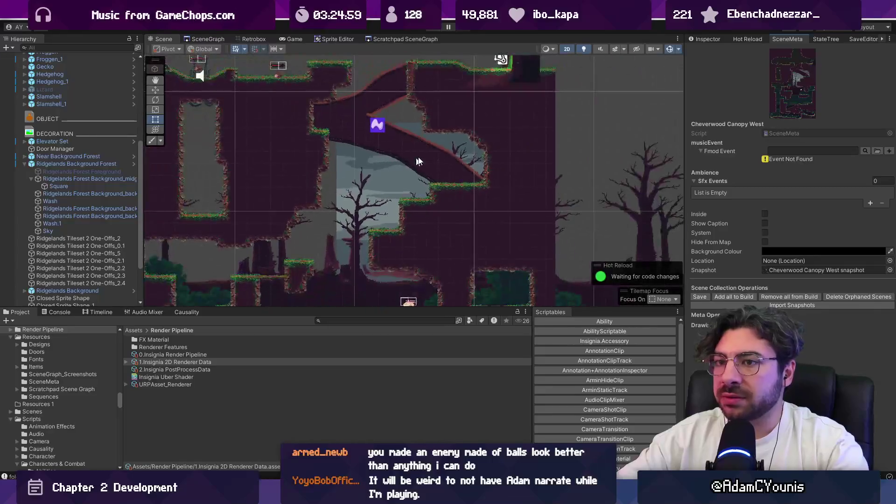
pyautogui.scroll(-5, 428, 196)
pyautogui.press('2')
pyautogui.press('w')
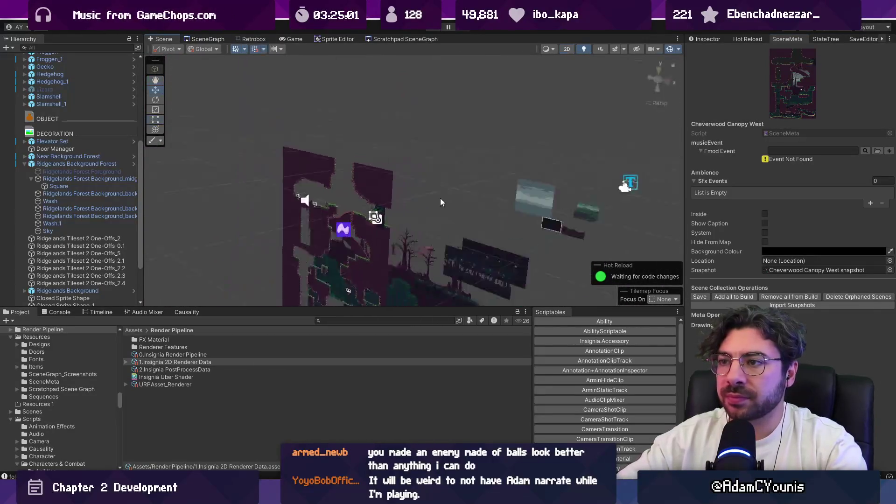
pyautogui.moveTo(575, 200)
pyautogui.mouseDown()
pyautogui.moveTo(392, 198)
pyautogui.moveTo(623, 217)
pyautogui.moveTo(516, 184)
pyautogui.moveTo(422, 186)
pyautogui.mouseUp()
# Frame the forest backdrop quad and view it from a steeper angle
pyautogui.click(640, 210)
pyautogui.press('f')
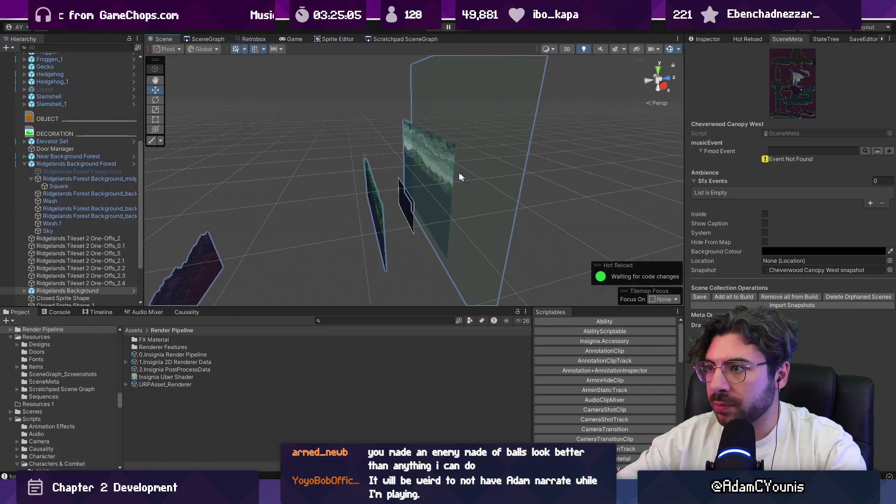
pyautogui.click(404, 149)
pyautogui.press('f')
pyautogui.moveTo(398, 120)
pyautogui.mouseDown()
pyautogui.moveTo(297, 141)
pyautogui.moveTo(294, 152)
pyautogui.mouseUp()
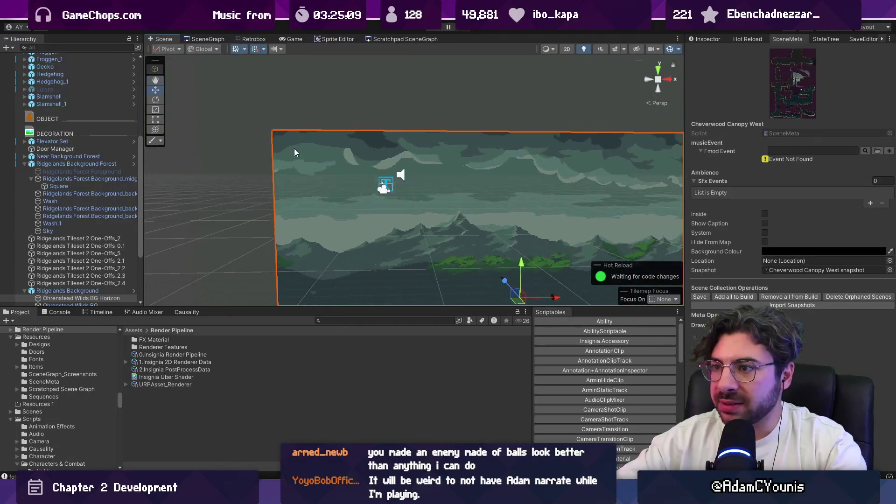
pyautogui.press('f')
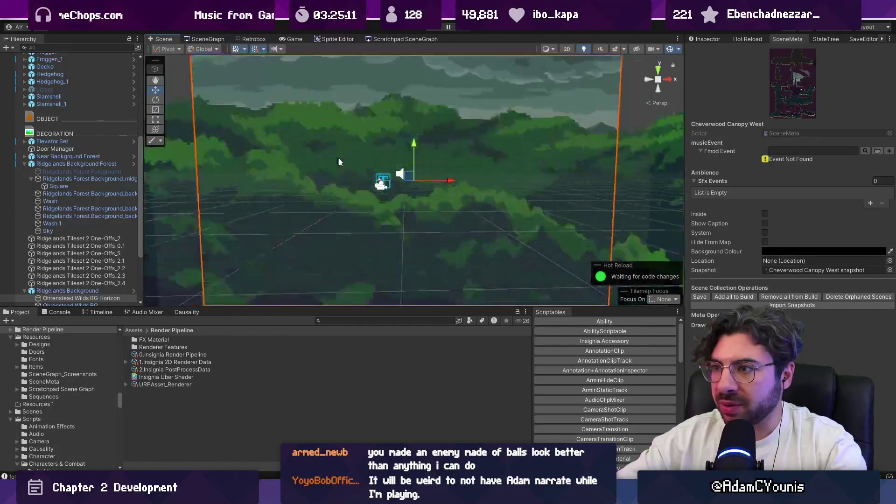
pyautogui.moveTo(455, 152)
pyautogui.mouseDown()
pyautogui.moveTo(270, 199)
pyautogui.moveTo(260, 225)
pyautogui.mouseUp()
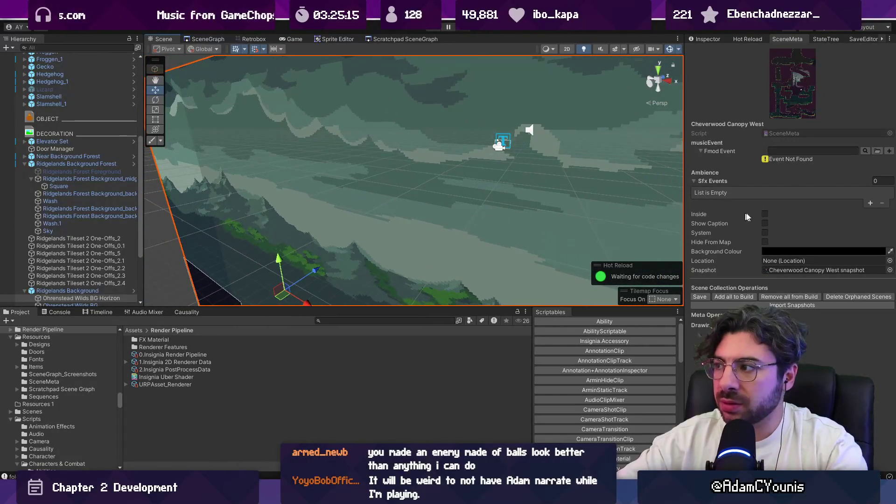
# Eyedrop the forest backdrop's colour into SceneMeta's Background Colour and playtest the room
pyautogui.click(767, 252)
pyautogui.click(790, 264)
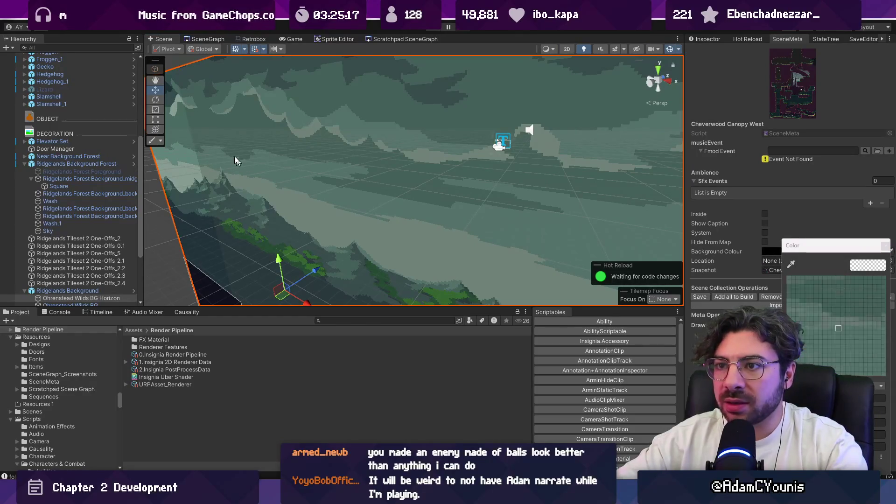
pyautogui.click(170, 88)
pyautogui.moveTo(195, 95)
pyautogui.mouseDown()
pyautogui.moveTo(487, 211)
pyautogui.moveTo(461, 159)
pyautogui.mouseUp()
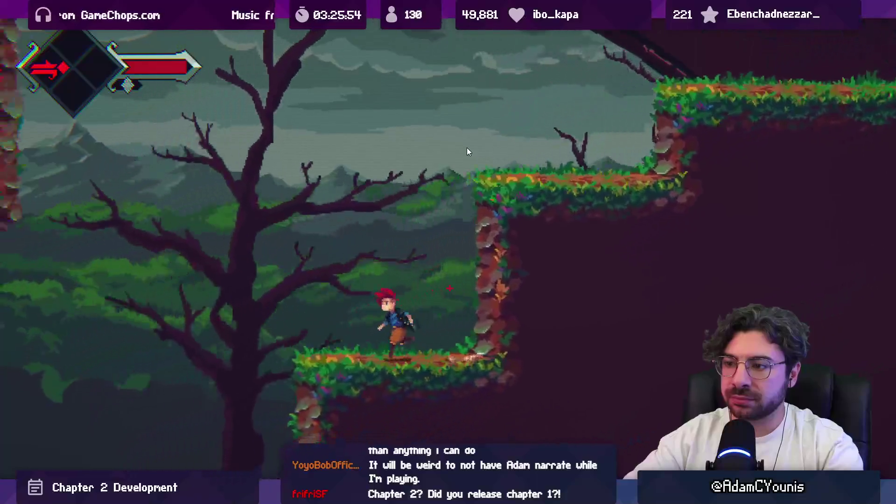
# Stop the playtest and return the Scene view to 2D editing with the Rect tool
pyautogui.hotkey('shift', 'space')
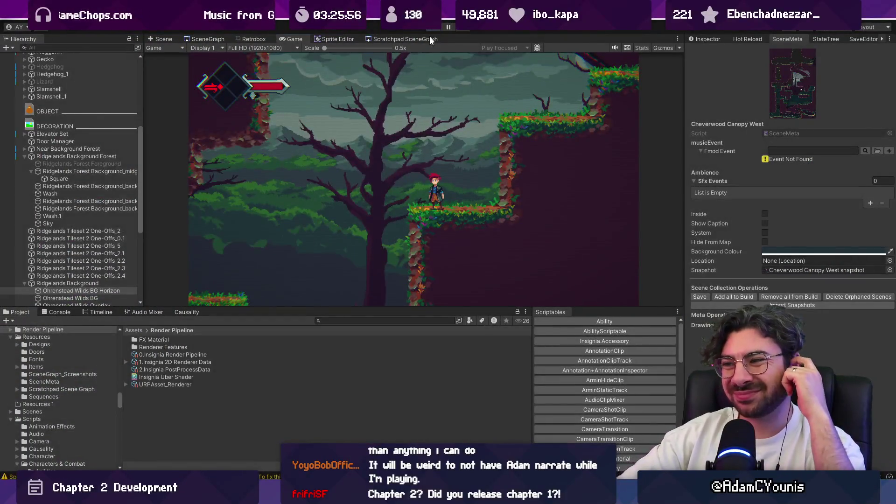
pyautogui.click(437, 26)
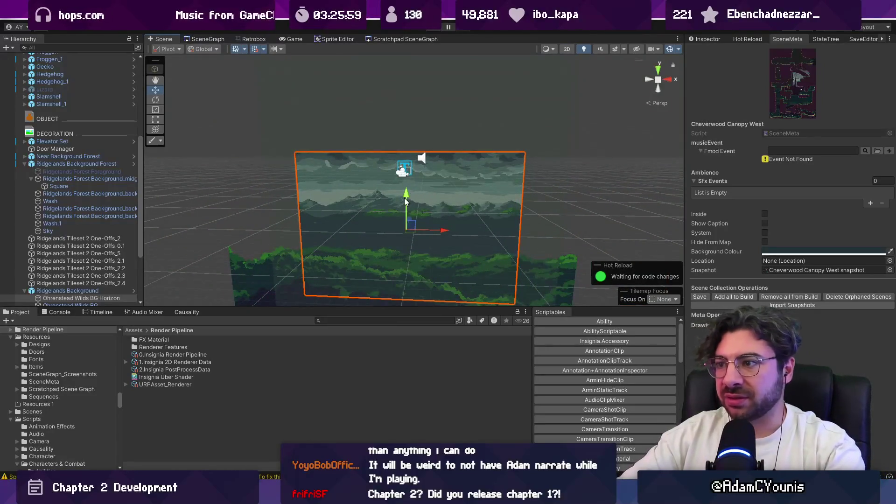
pyautogui.press('2')
pyautogui.press('t')
pyautogui.moveTo(435, 120); pyautogui.dragTo(435, 199)
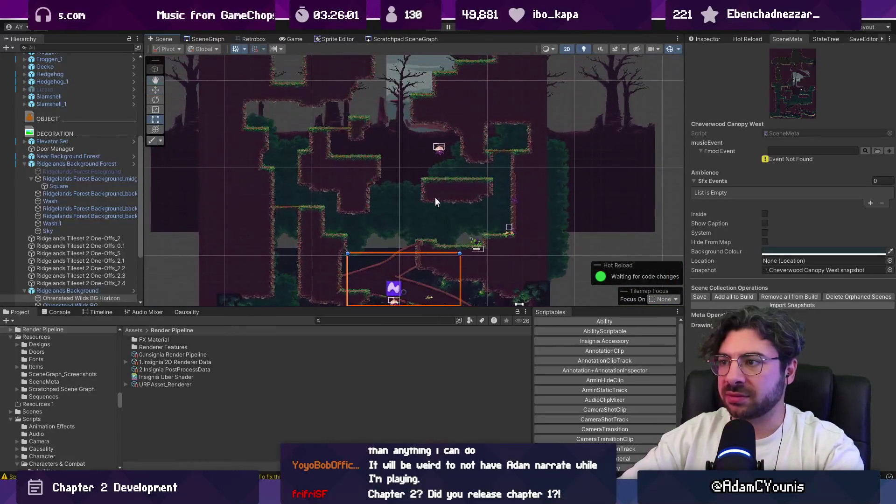
pyautogui.scroll(-2, 430, 192)
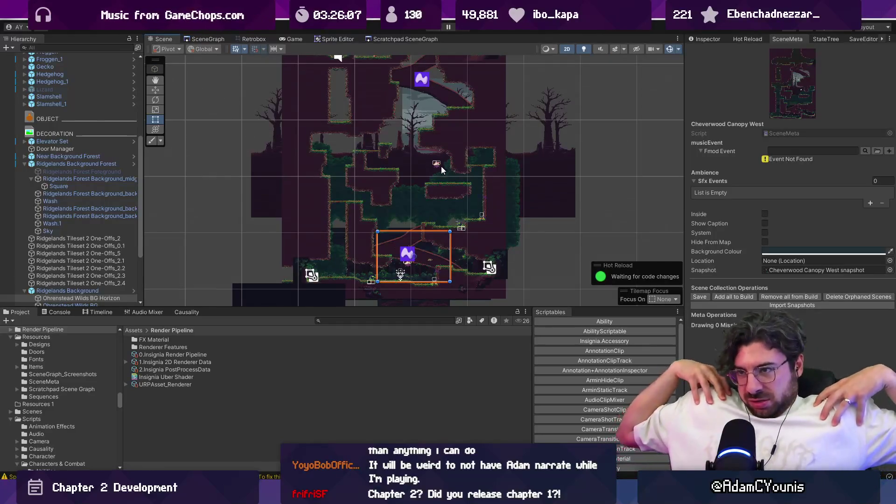
pyautogui.scroll(-3, 441, 168)
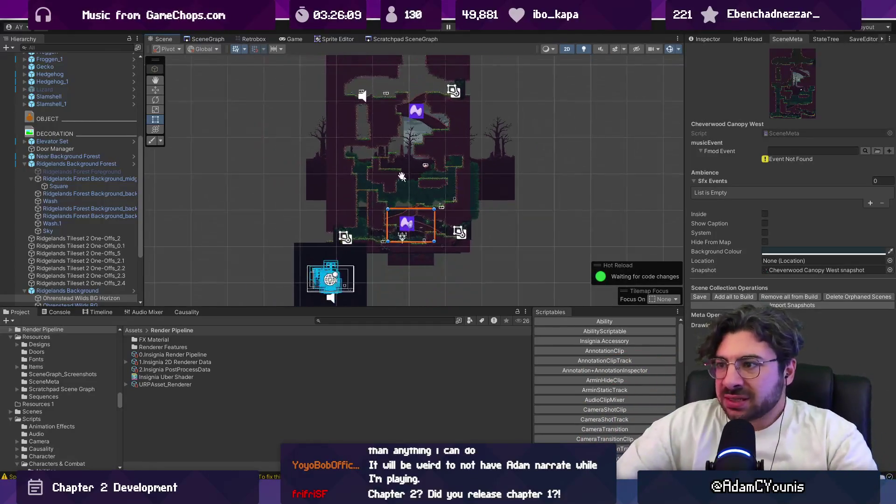
# Bring up the scene graph and zoom into the Cheverwood Floor West room node
pyautogui.click(256, 40)
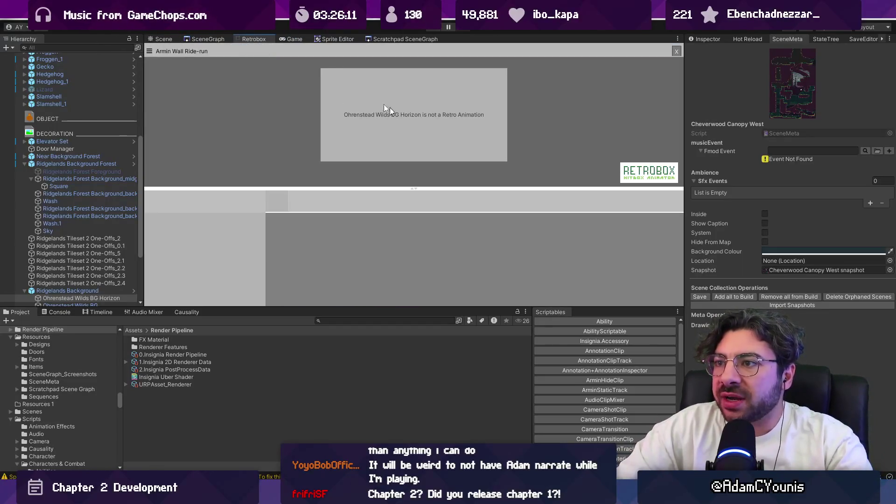
pyautogui.click(199, 40)
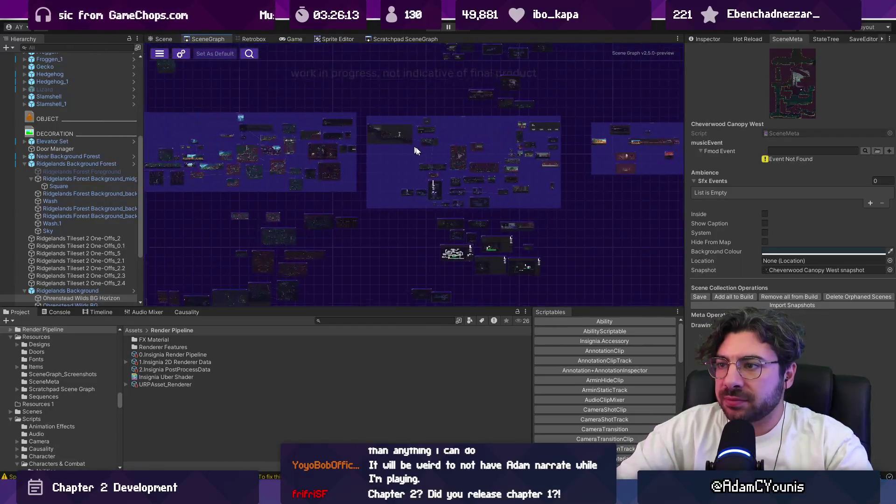
pyautogui.scroll(-2, 464, 179)
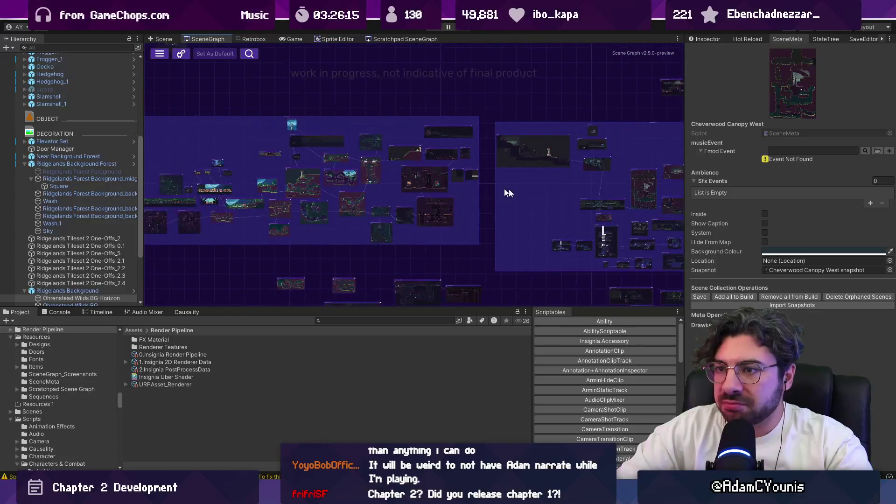
pyautogui.scroll(3, 550, 185)
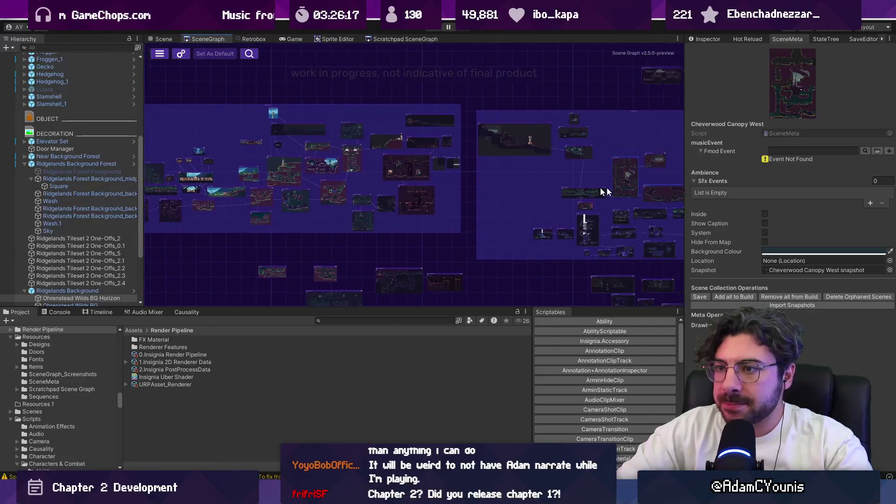
pyautogui.scroll(4, 340, 186)
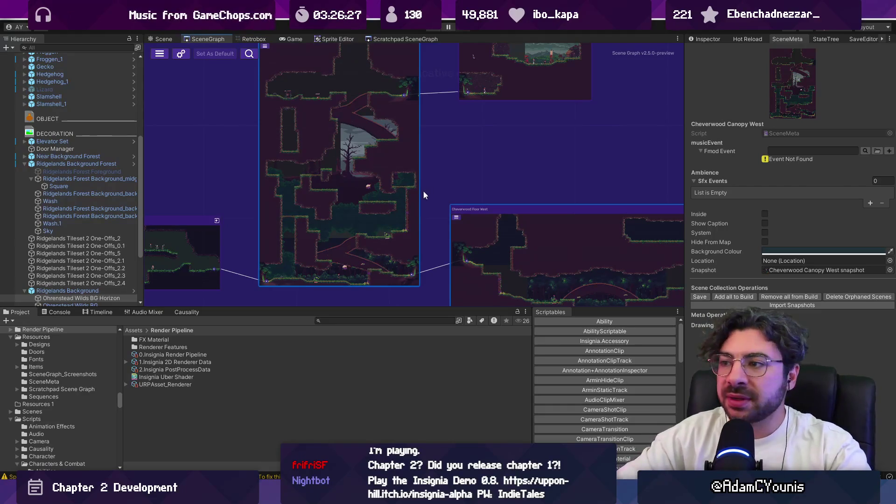
pyautogui.scroll(-3, 411, 182)
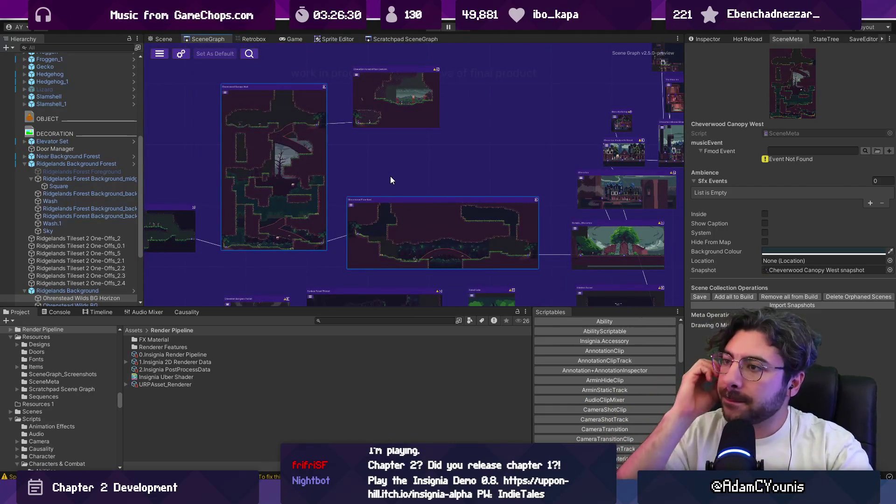
pyautogui.scroll(5, 482, 234)
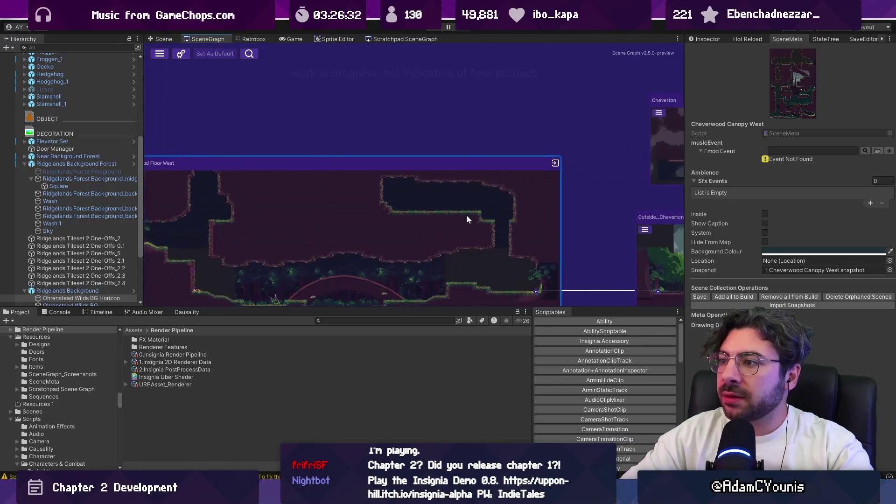
pyautogui.scroll(-5, 470, 219)
pyautogui.scroll(5, 457, 210)
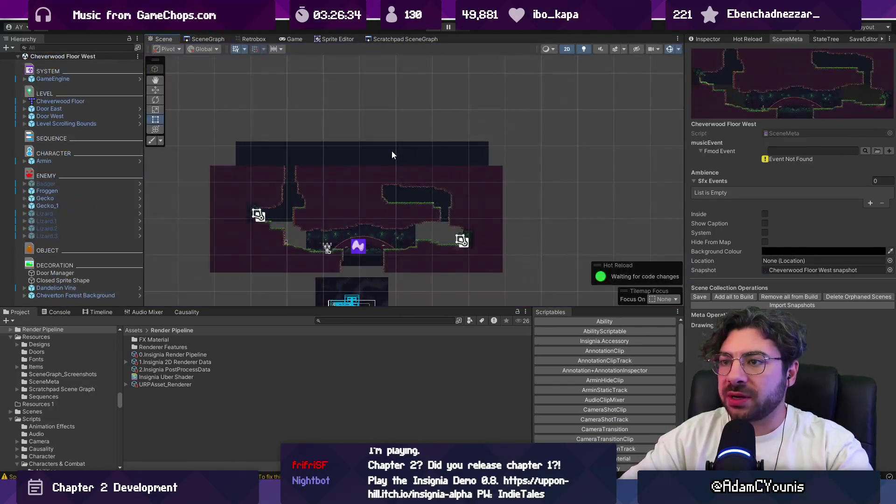
# Duplicate Door West and rename the copy to Door North
pyautogui.scroll(10, 465, 241)
pyautogui.click(462, 236)
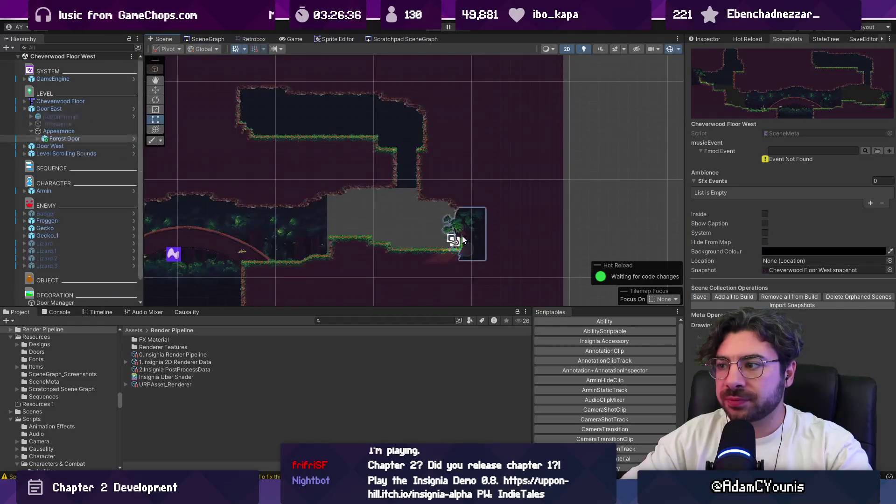
pyautogui.click(50, 146)
pyautogui.hotkey('ctrl', 'd')
pyautogui.moveTo(223, 184); pyautogui.dragTo(370, 200)
pyautogui.click(54, 154)
pyautogui.click(68, 153)
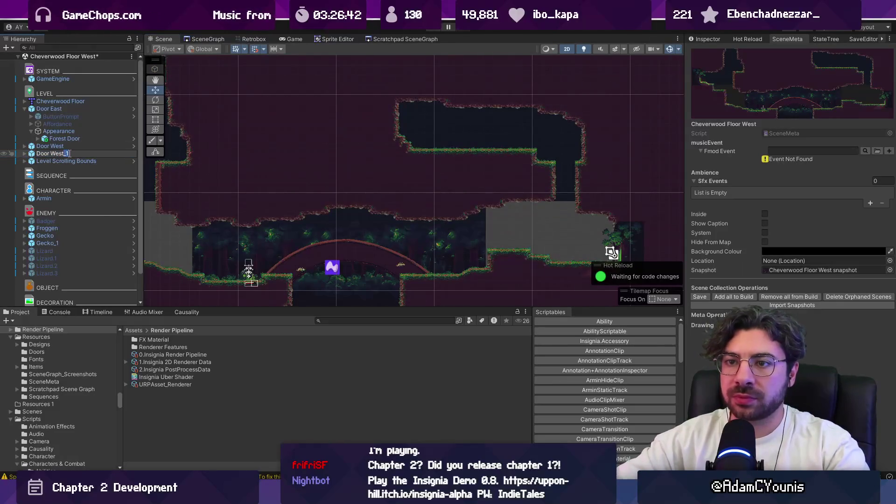
pyautogui.write('North')
pyautogui.press('Return')
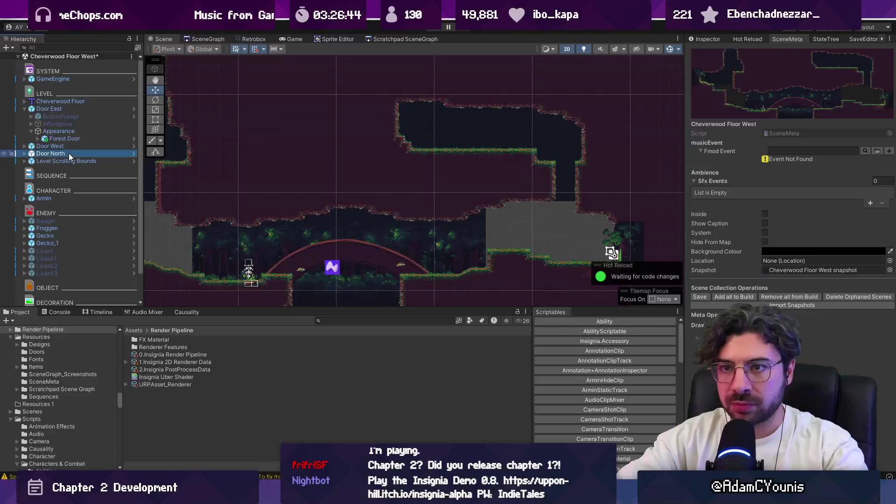
# Move Door North onto the upper platform, then bring up the Cheverwood Floor tilemap's actions
pyautogui.press('f')
pyautogui.moveTo(221, 220)
pyautogui.mouseDown()
pyautogui.moveTo(456, 183)
pyautogui.moveTo(440, 209)
pyautogui.mouseUp()
pyautogui.scroll(3, 447, 187)
pyautogui.scroll(5, 445, 187)
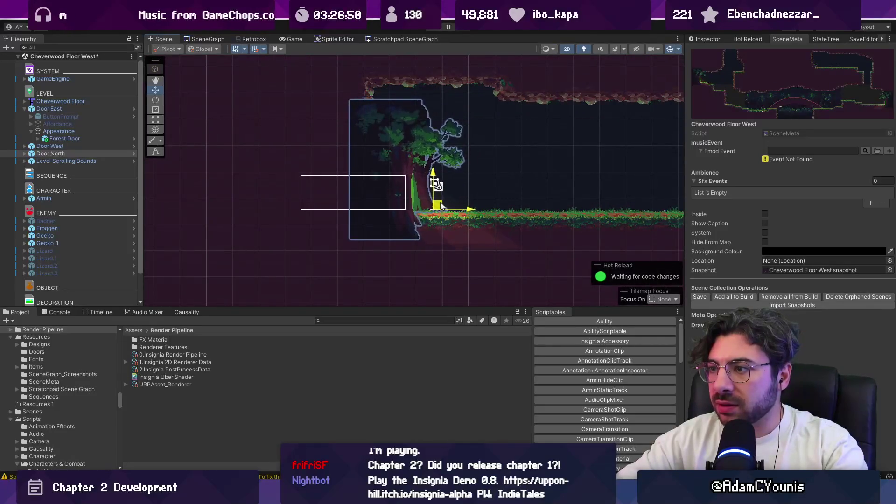
pyautogui.click(432, 187)
pyautogui.rightClick(66, 101)
# Open Cheverwood Floor.tmx in Tiled and paint prototype tiles over the left floor and wall
pyautogui.moveTo(117, 210)
pyautogui.click(234, 210)
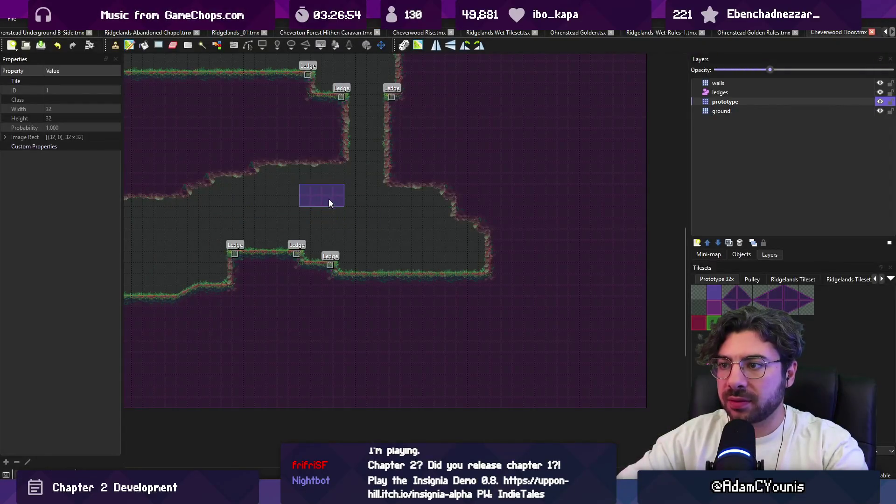
pyautogui.scroll(4, 328, 205)
pyautogui.hscroll(-5, 329, 205)
pyautogui.click(358, 278)
pyautogui.rightClick(335, 316)
pyautogui.click(371, 291)
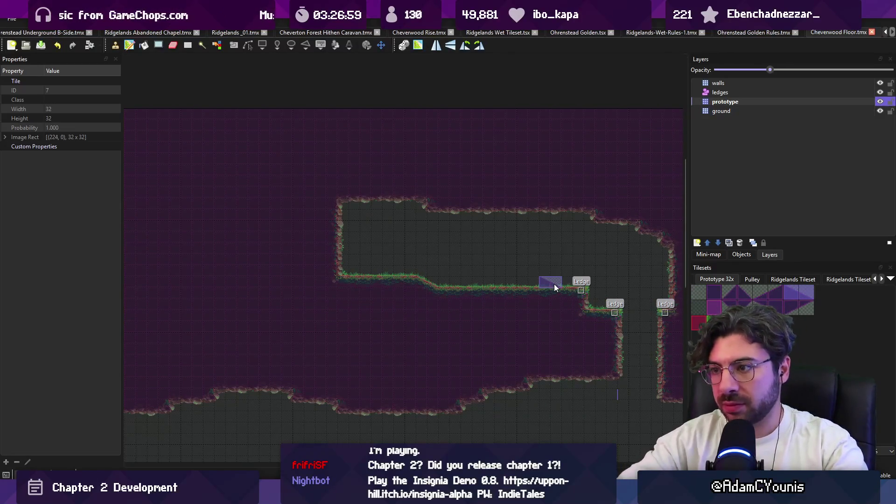
pyautogui.click(284, 496)
pyautogui.click(284, 443)
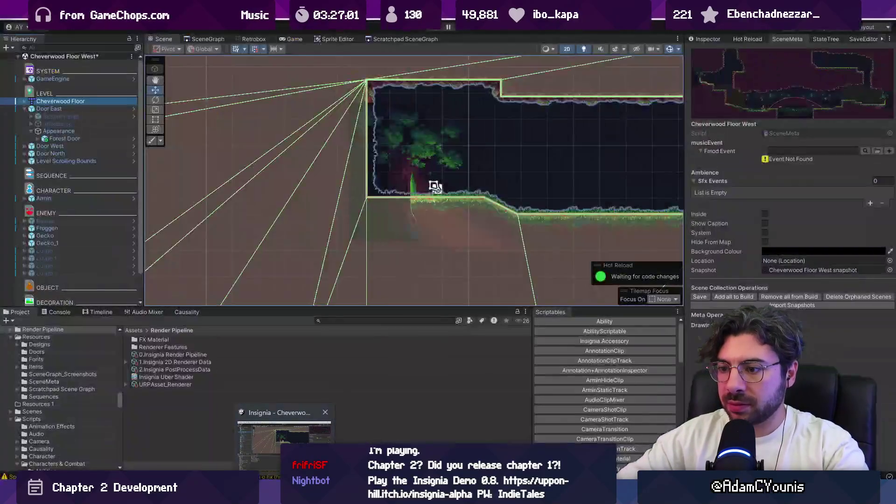
# Lift Door North about one tile and save the Cheverwood Floor West scene
pyautogui.click(50, 146)
pyautogui.moveTo(360, 228); pyautogui.dragTo(361, 214)
pyautogui.hotkey('ctrl', 's')
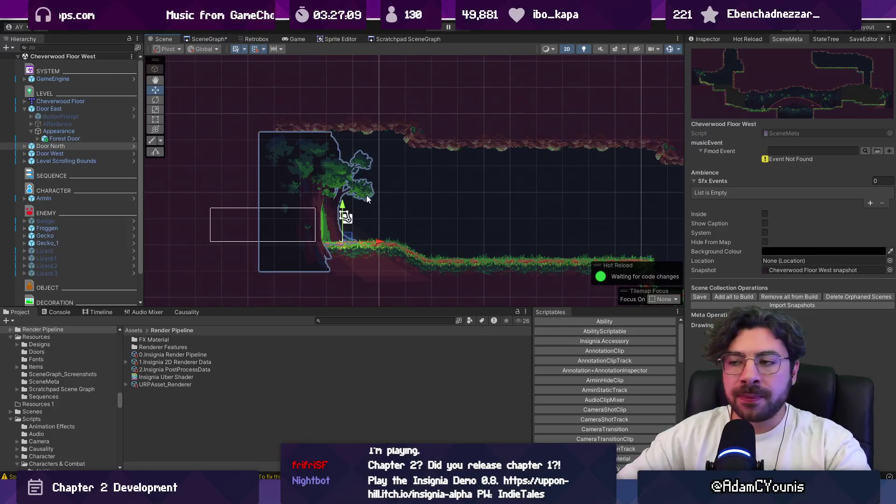
pyautogui.scroll(-5, 366, 196)
pyautogui.scroll(-3, 373, 178)
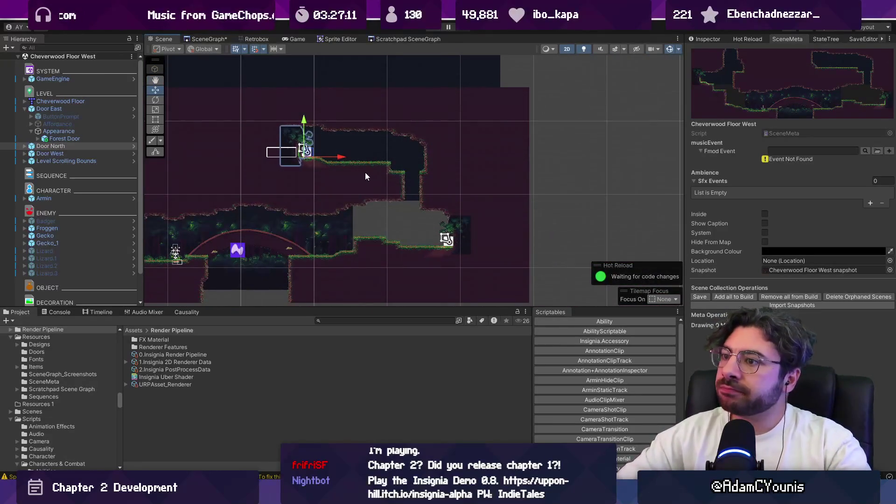
pyautogui.scroll(3, 349, 170)
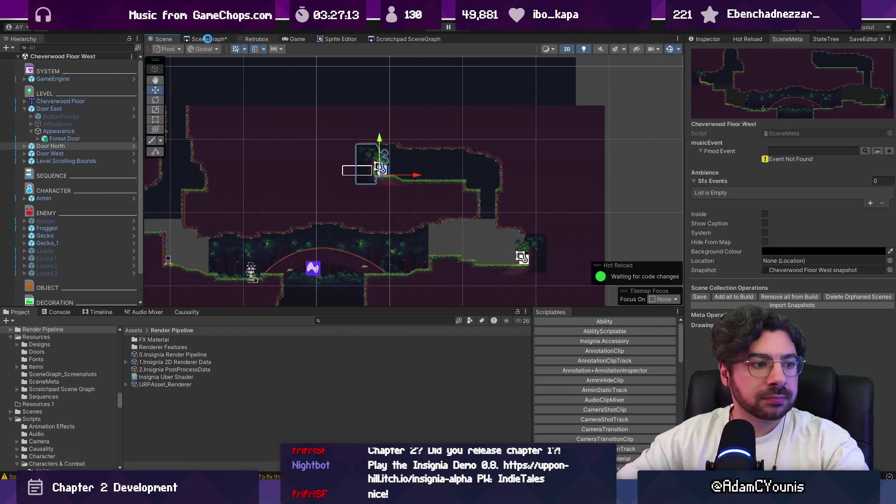
# Navigate the scene graph to Cheverton Forest Hithen Caravan and open that scene
pyautogui.scroll(-2, 392, 158)
pyautogui.scroll(3, 384, 189)
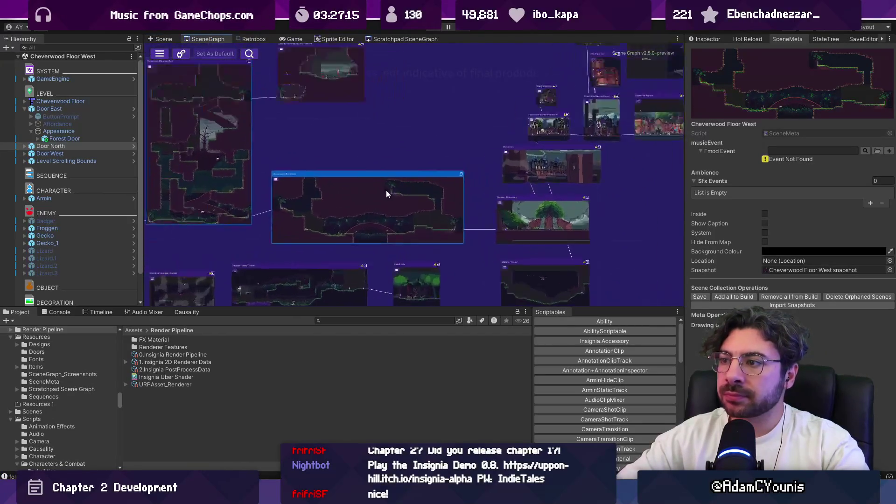
pyautogui.moveTo(376, 175)
pyautogui.mouseDown()
pyautogui.moveTo(419, 262)
pyautogui.moveTo(394, 243)
pyautogui.mouseUp()
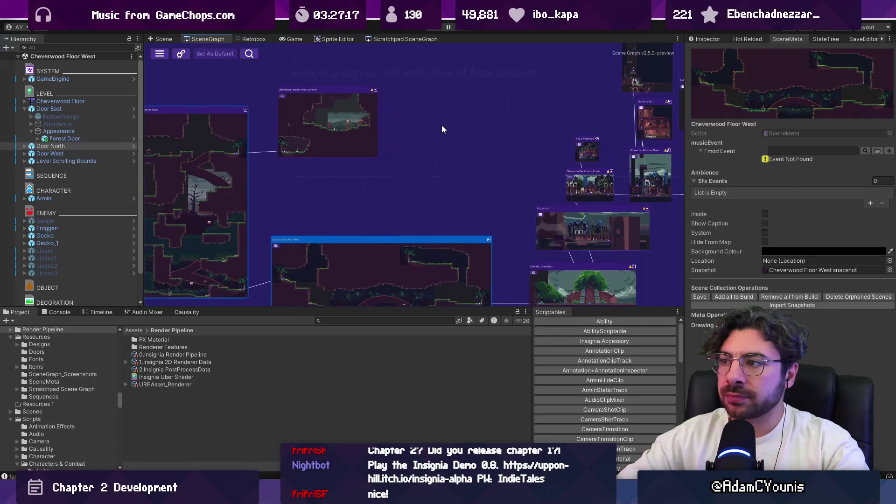
pyautogui.scroll(-3, 494, 223)
pyautogui.scroll(5, 451, 191)
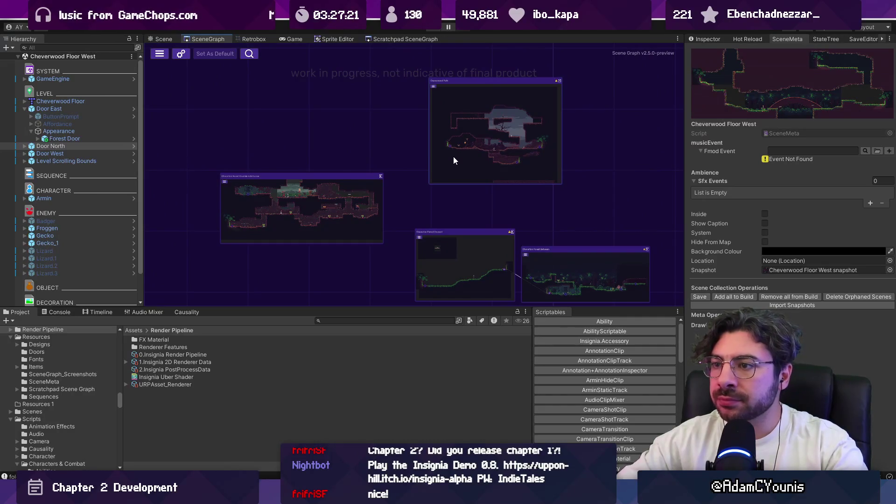
pyautogui.scroll(4, 466, 147)
pyautogui.scroll(-5, 412, 175)
pyautogui.moveTo(407, 181)
pyautogui.mouseDown()
pyautogui.moveTo(469, 105)
pyautogui.moveTo(360, 281)
pyautogui.moveTo(370, 231)
pyautogui.mouseUp()
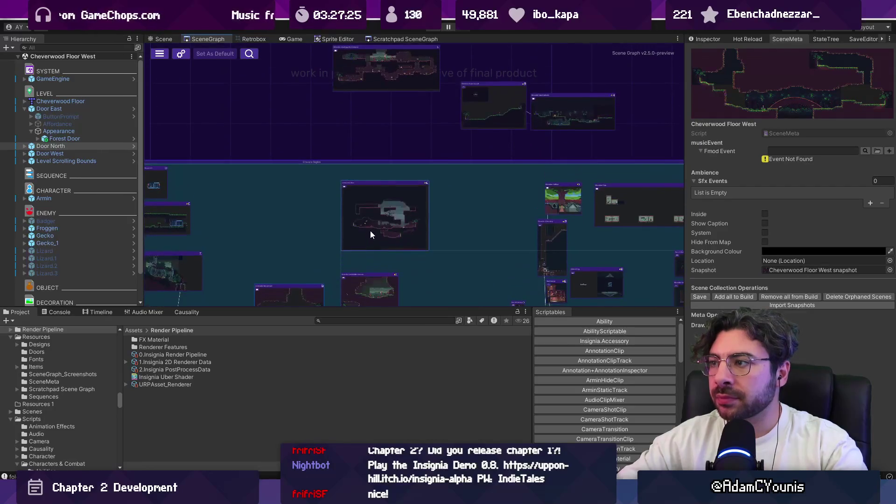
pyautogui.scroll(-2, 322, 237)
pyautogui.scroll(5, 457, 203)
pyautogui.moveTo(462, 201); pyautogui.dragTo(440, 131)
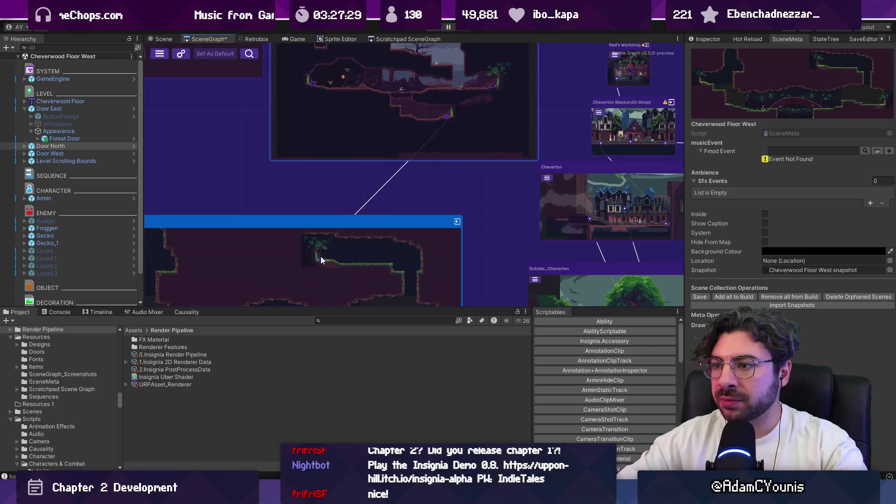
pyautogui.click(309, 155)
pyautogui.scroll(3, 352, 148)
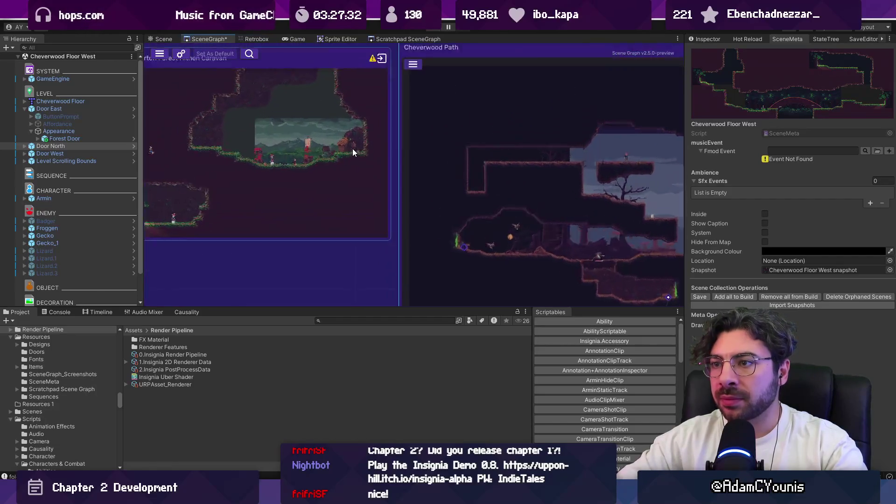
pyautogui.scroll(1, 352, 148)
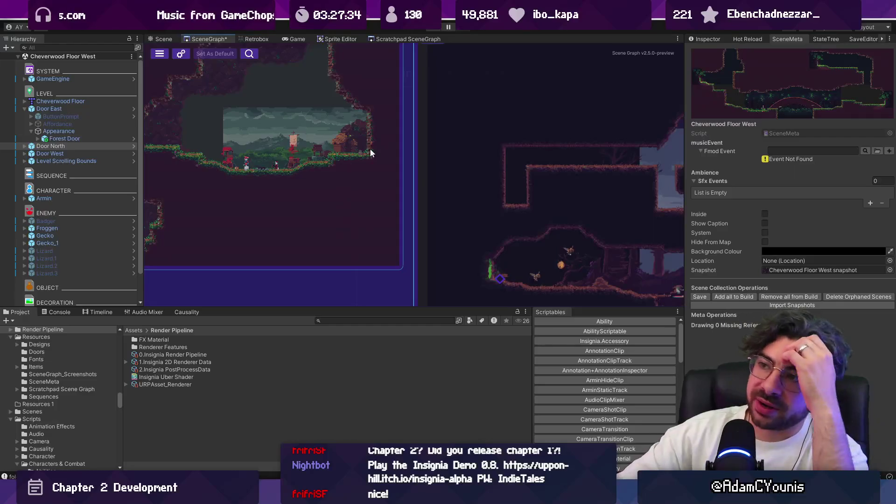
pyautogui.moveTo(300, 217)
pyautogui.mouseDown()
pyautogui.moveTo(336, 238)
pyautogui.moveTo(418, 259)
pyautogui.mouseUp()
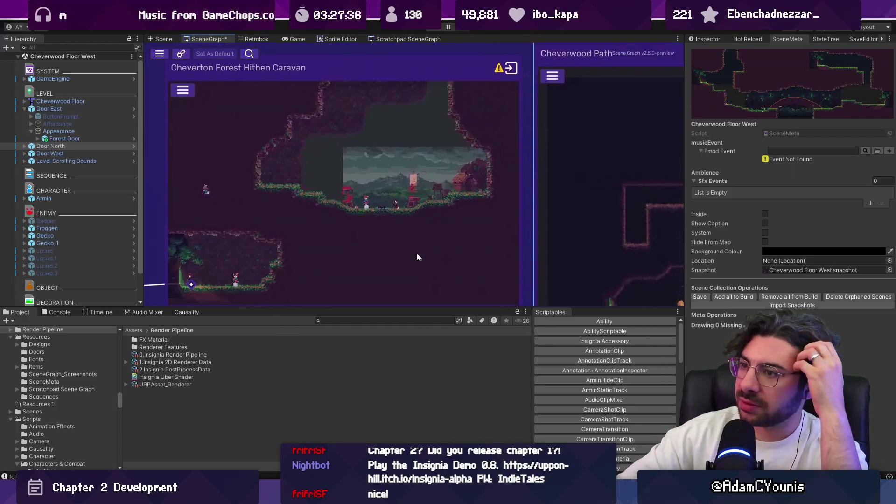
pyautogui.doubleClick(317, 191)
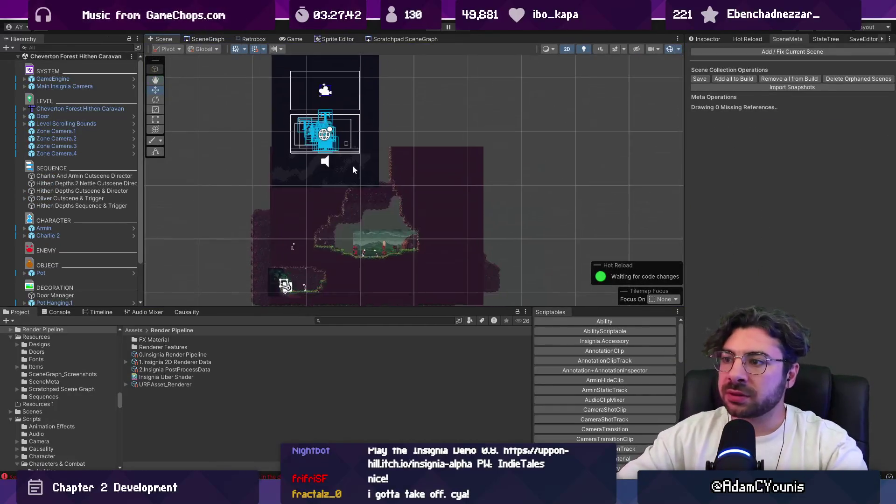
# Open the Cheverton Forest Hithen Caravan tilemap in Tiled from its actions menu
pyautogui.scroll(5, 355, 156)
pyautogui.click(485, 146)
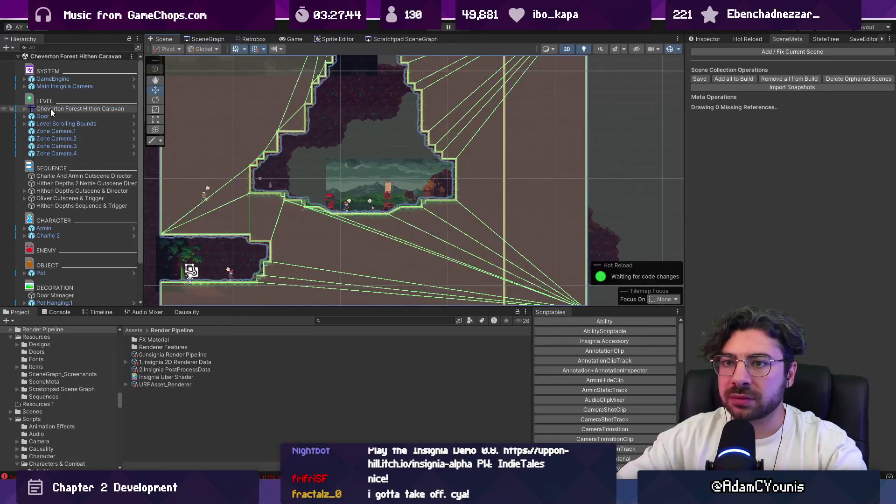
pyautogui.rightClick(52, 112)
pyautogui.moveTo(128, 208)
pyautogui.click(196, 214)
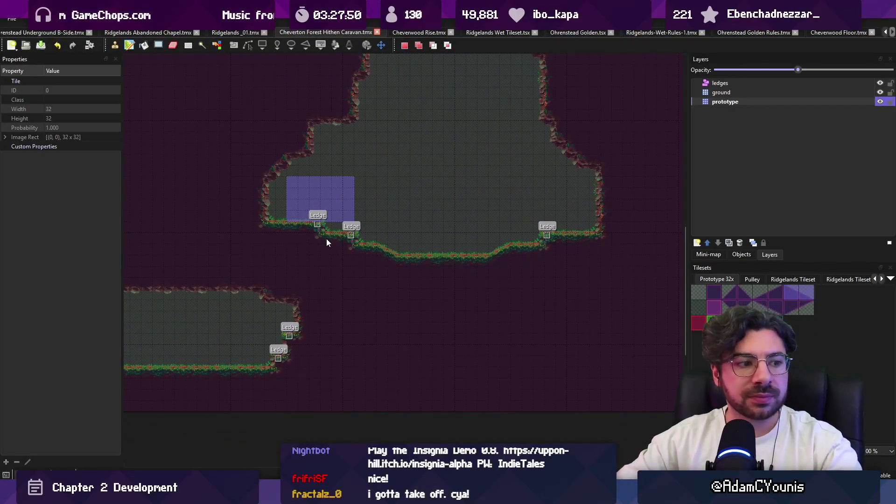
# Paint a ground column under the upper platform and stamp a copy of the lower-left ground
pyautogui.press('b')
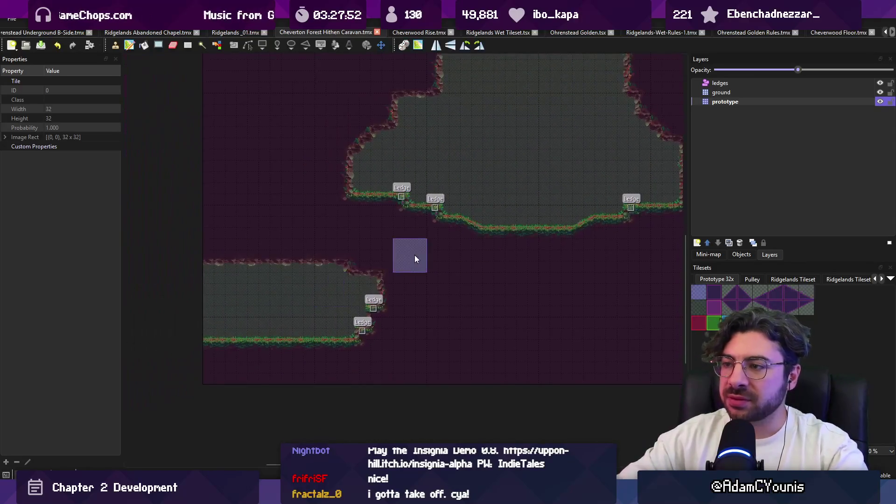
pyautogui.moveTo(408, 234); pyautogui.dragTo(405, 287)
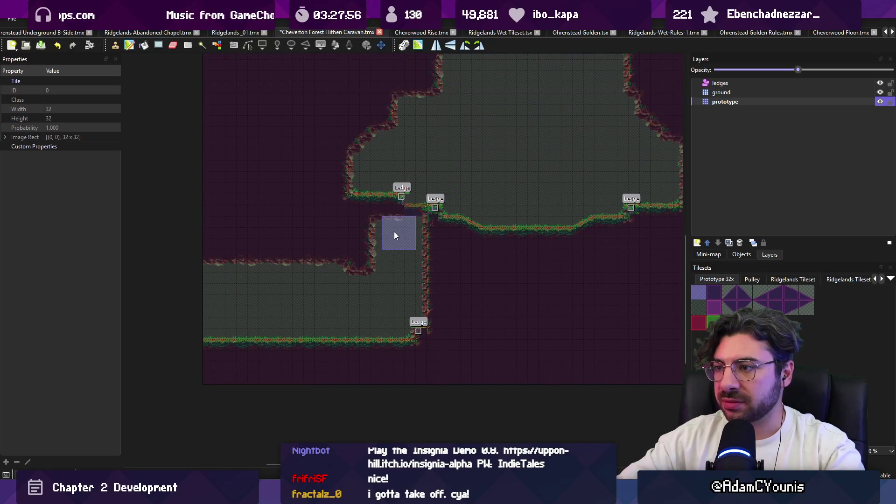
pyautogui.press('r')
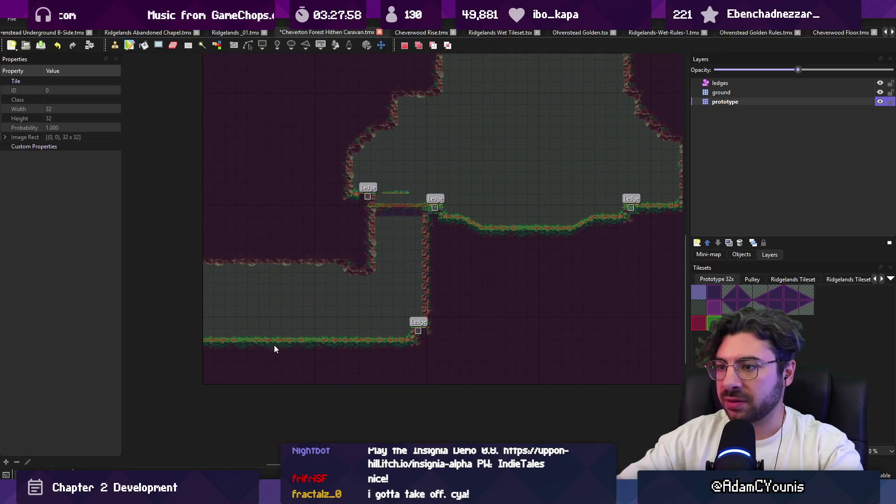
pyautogui.moveTo(207, 356)
pyautogui.mouseDown()
pyautogui.moveTo(449, 339)
pyautogui.moveTo(434, 263)
pyautogui.mouseUp()
pyautogui.hotkey('ctrl', 'c')
pyautogui.hotkey('ctrl', 'v')
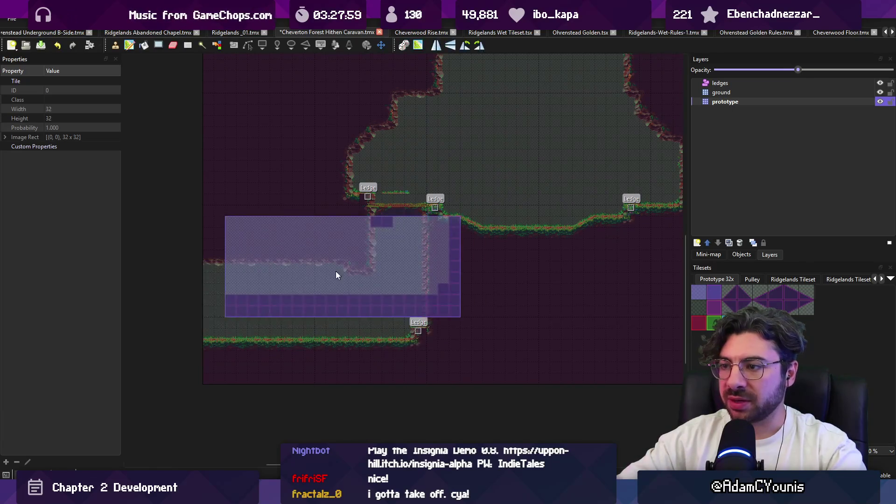
pyautogui.click(326, 310)
pyautogui.moveTo(235, 368); pyautogui.dragTo(410, 367)
pyautogui.hotkey('ctrl', 's')
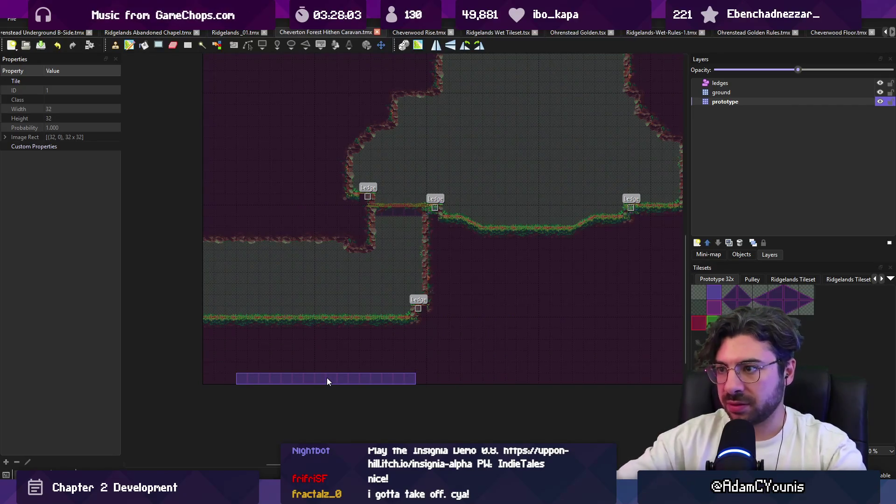
# Add a new ground ledge strip at the left, undoing a misplaced paste, and save
pyautogui.press('r')
pyautogui.moveTo(248, 184); pyautogui.dragTo(299, 193)
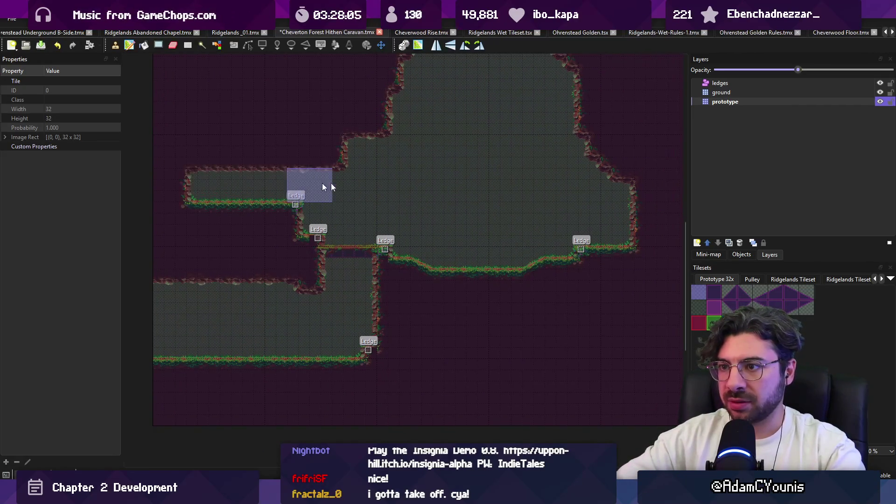
pyautogui.hscroll(5, 343, 243)
pyautogui.press('r')
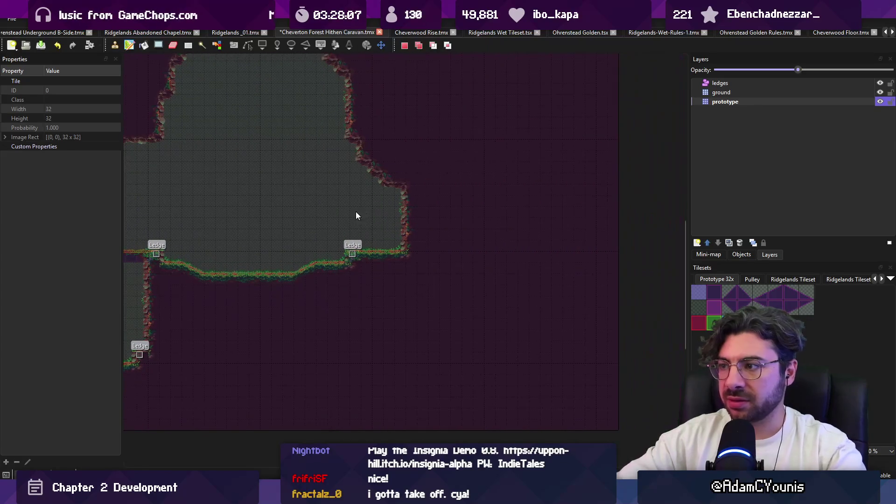
pyautogui.hotkey('ctrl', 'v')
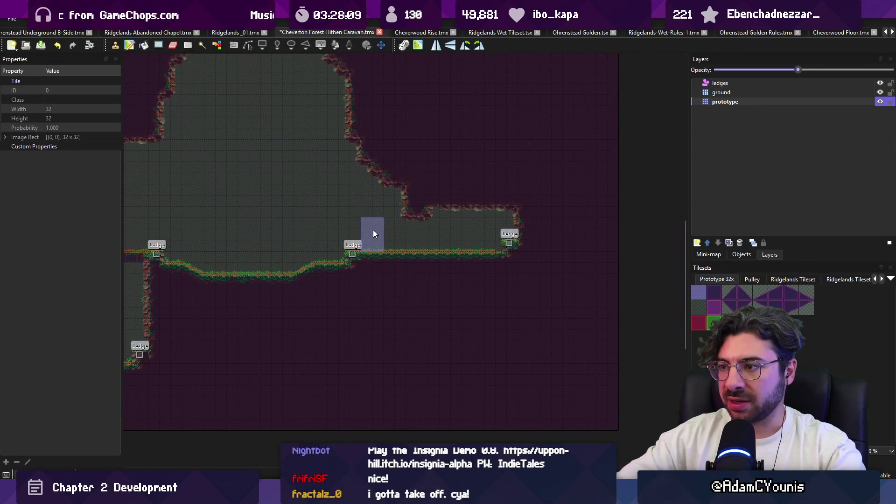
pyautogui.hotkey('ctrl', 'z')
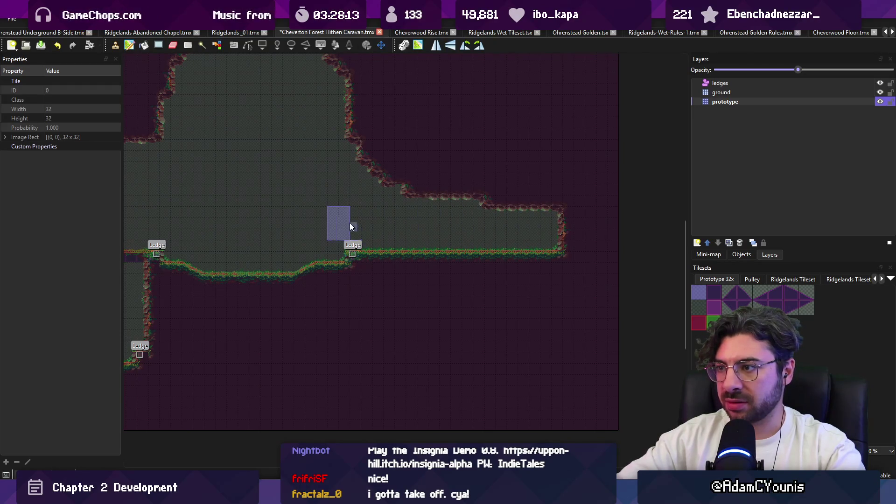
pyautogui.hscroll(-4, 351, 226)
pyautogui.hotkey('ctrl', 's')
# Cut and restamp ground tiles to open an upper-left alcove, then return to Unity's scene graph
pyautogui.press('r')
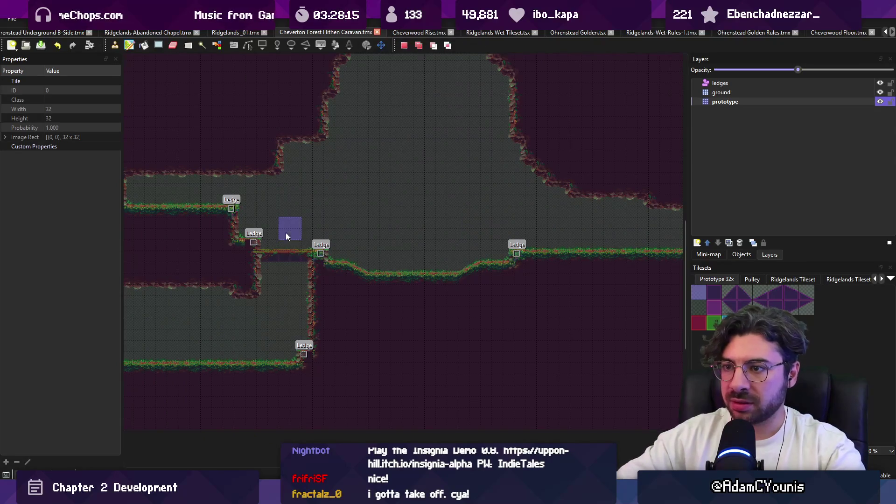
pyautogui.hotkey('ctrl', 'x')
pyautogui.hotkey('ctrl', 'v')
pyautogui.hscroll(-2, 288, 226)
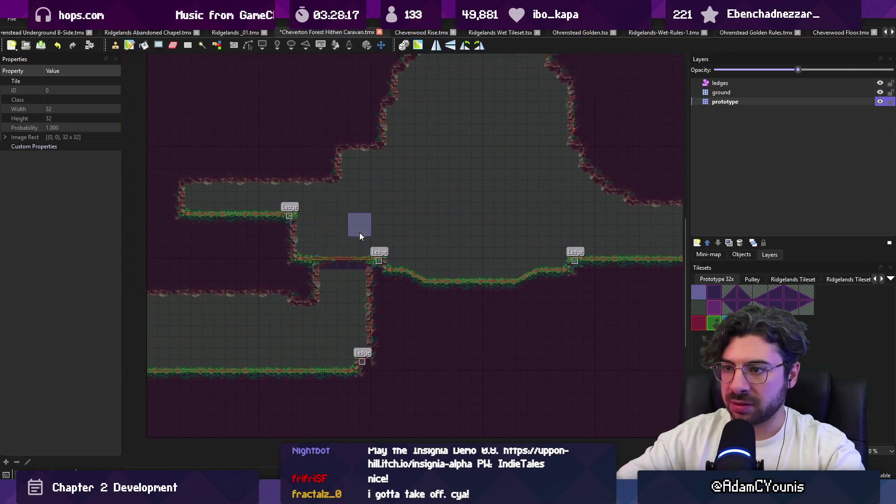
pyautogui.press('r')
pyautogui.scroll(-4, 360, 235)
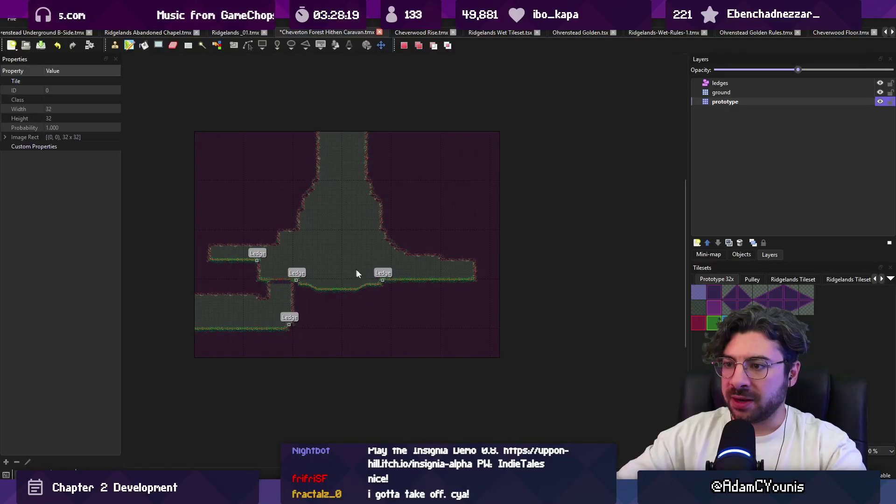
pyautogui.scroll(4, 340, 266)
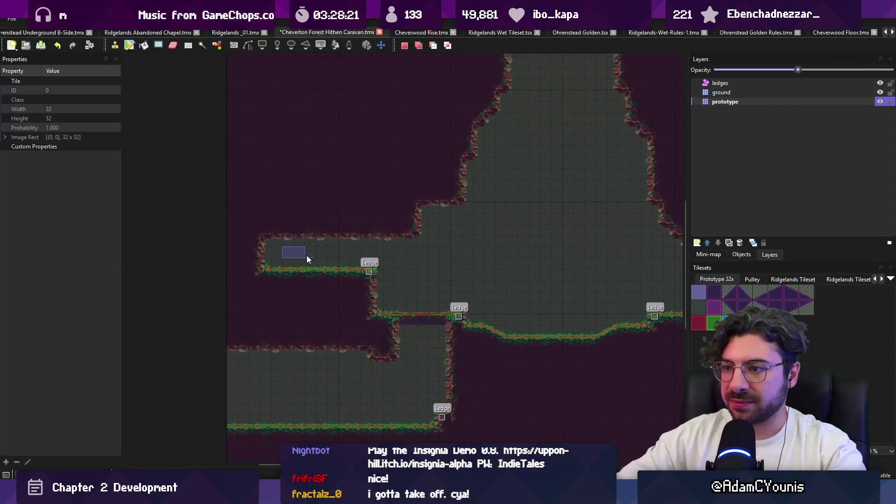
pyautogui.click(312, 211)
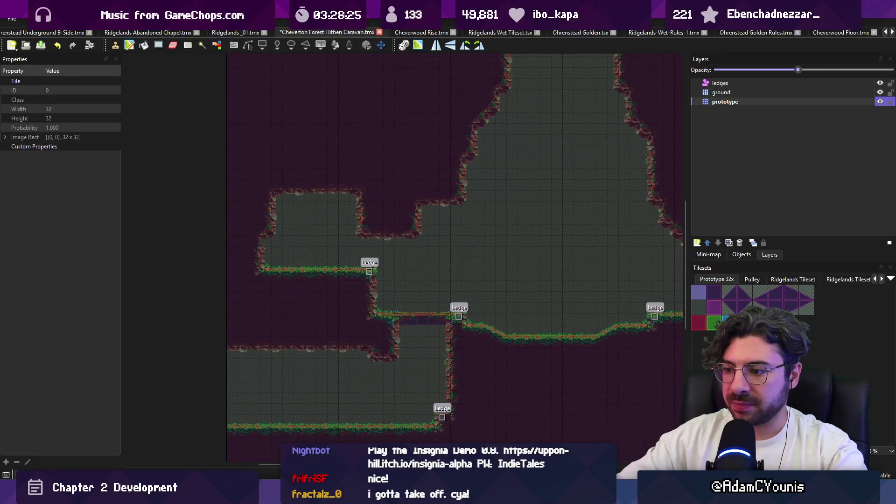
pyautogui.hotkey('alt', 'Tab')
pyautogui.click(229, 38)
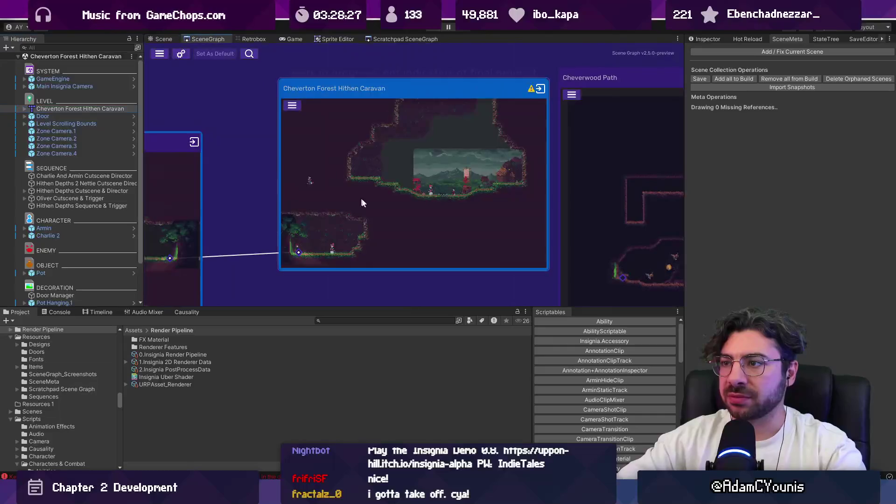
pyautogui.scroll(-5, 383, 186)
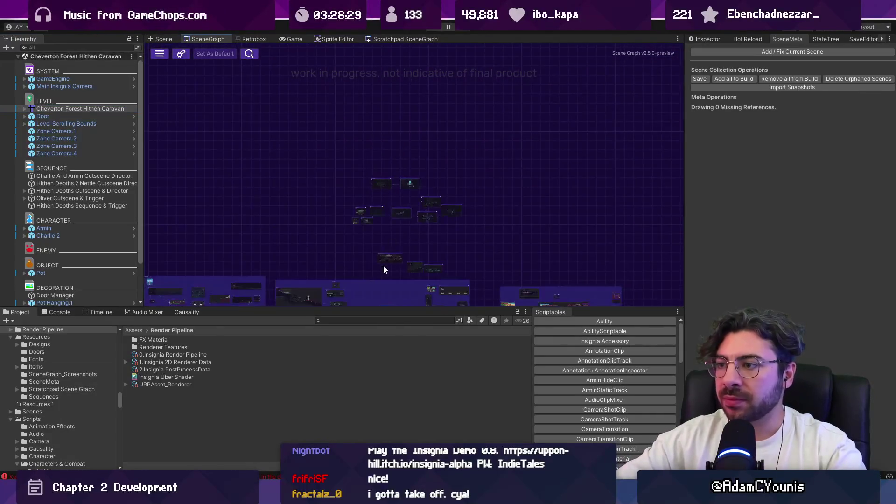
pyautogui.scroll(5, 503, 173)
pyautogui.moveTo(495, 97)
pyautogui.mouseDown()
pyautogui.moveTo(466, 176)
pyautogui.moveTo(545, 96)
pyautogui.mouseUp()
pyautogui.scroll(-2, 497, 235)
pyautogui.scroll(5, 406, 217)
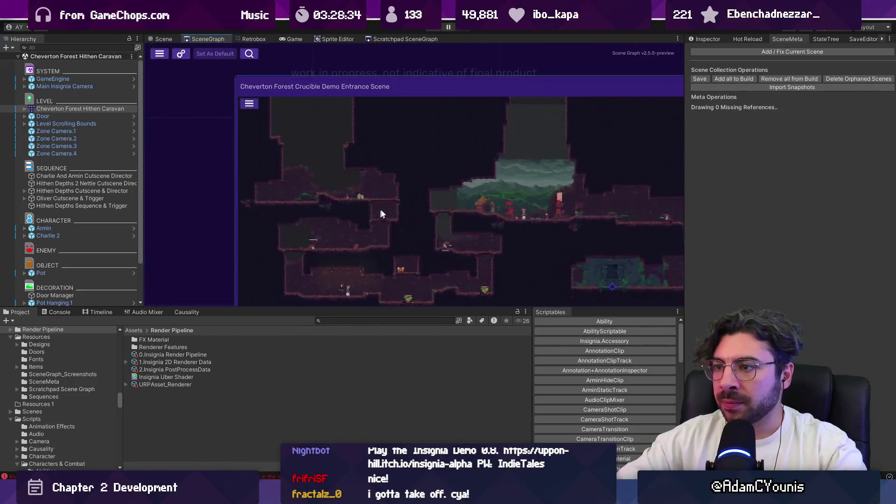
pyautogui.scroll(-2, 375, 210)
pyautogui.scroll(3, 396, 194)
pyautogui.scroll(-3, 396, 194)
pyautogui.scroll(3, 450, 183)
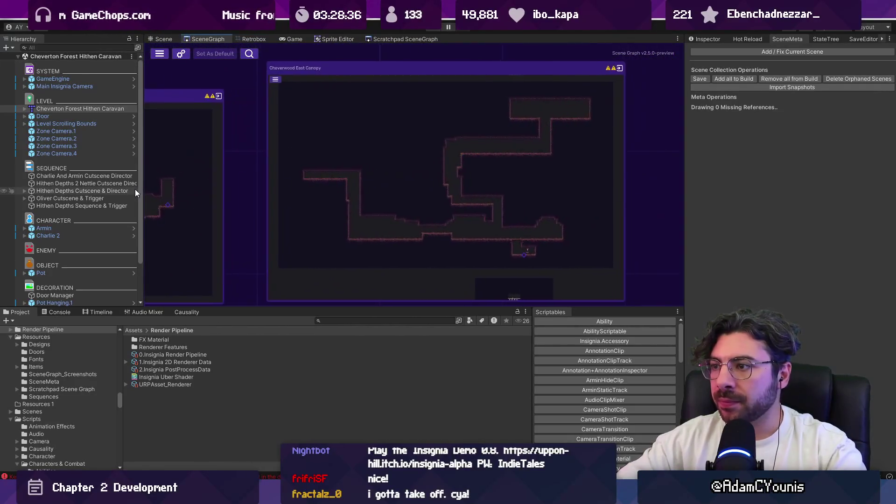
pyautogui.scroll(-3, 438, 161)
pyautogui.scroll(-1, 437, 161)
pyautogui.scroll(-2, 383, 235)
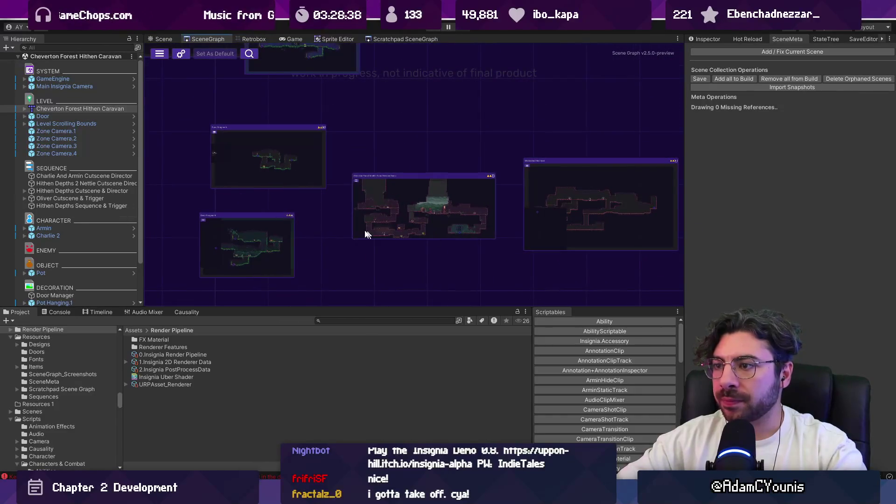
pyautogui.scroll(-2, 607, 239)
pyautogui.scroll(-2, 534, 214)
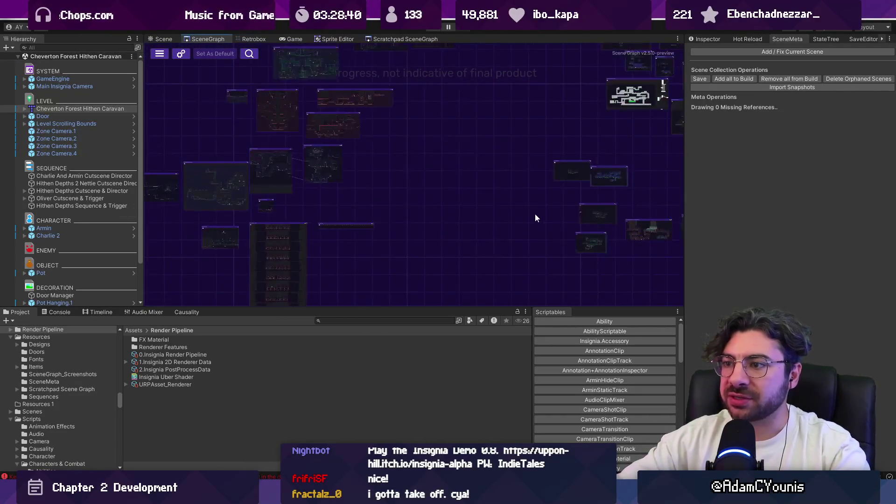
pyautogui.scroll(-2, 398, 162)
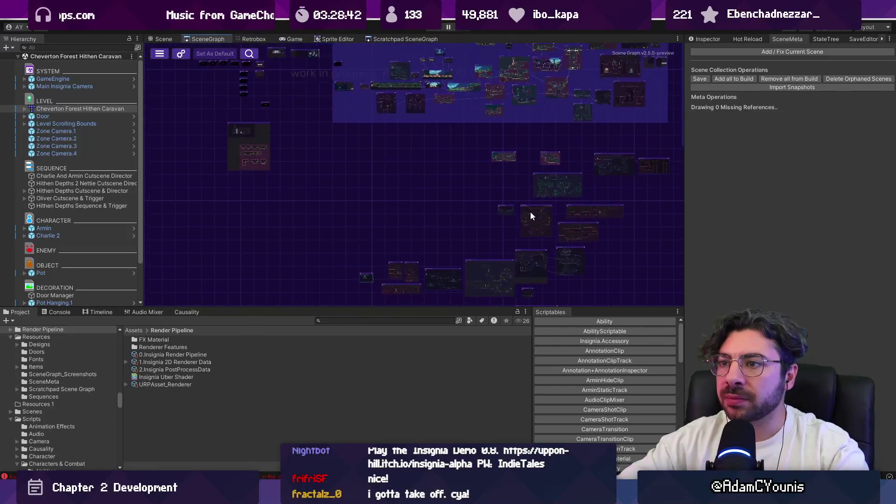
pyautogui.scroll(2, 531, 212)
pyautogui.scroll(2, 352, 186)
pyautogui.scroll(3, 352, 186)
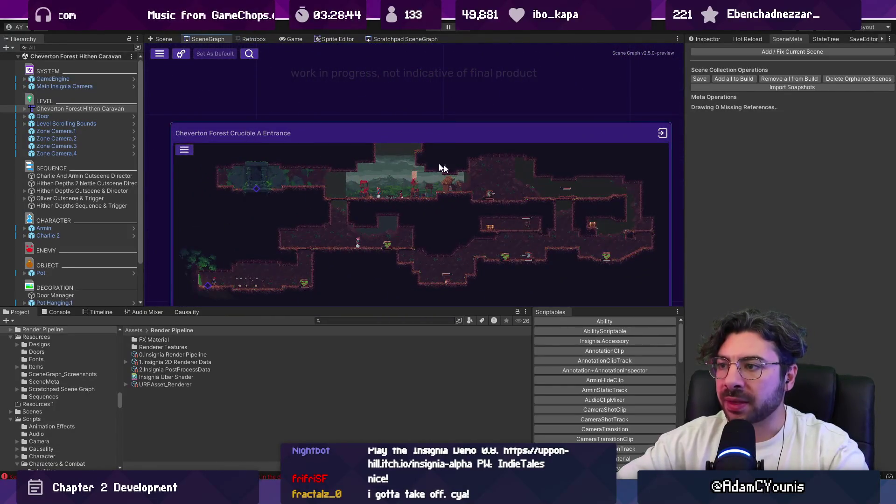
pyautogui.scroll(3, 351, 187)
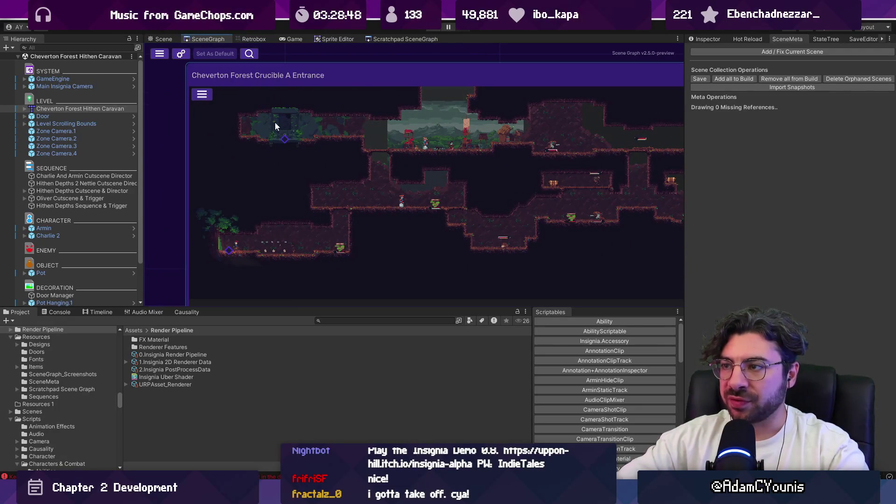
pyautogui.hscroll(5, 447, 120)
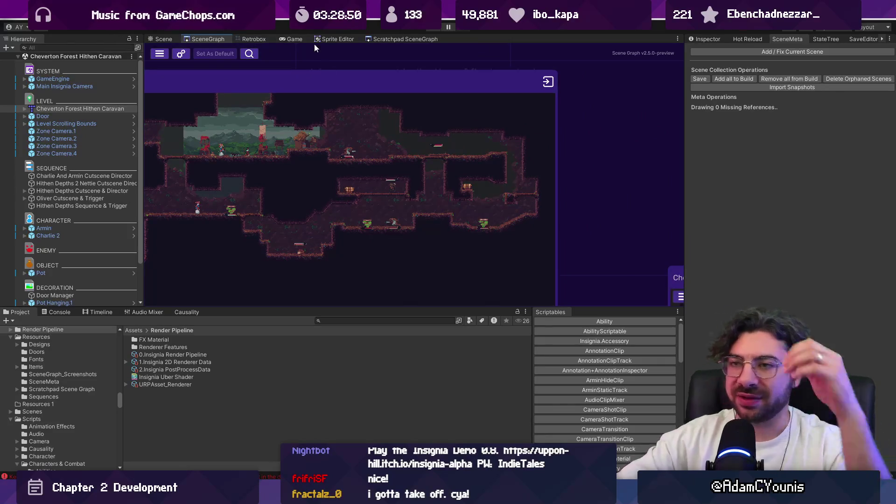
pyautogui.click(393, 39)
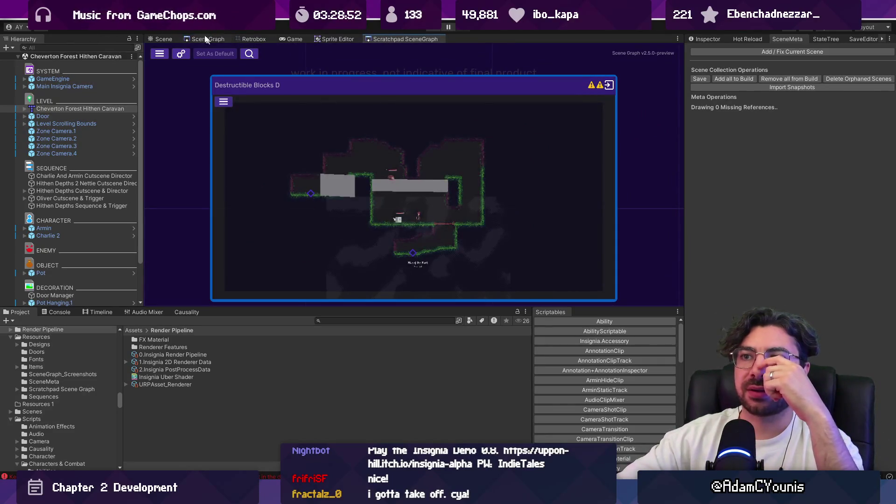
pyautogui.doubleClick(376, 164)
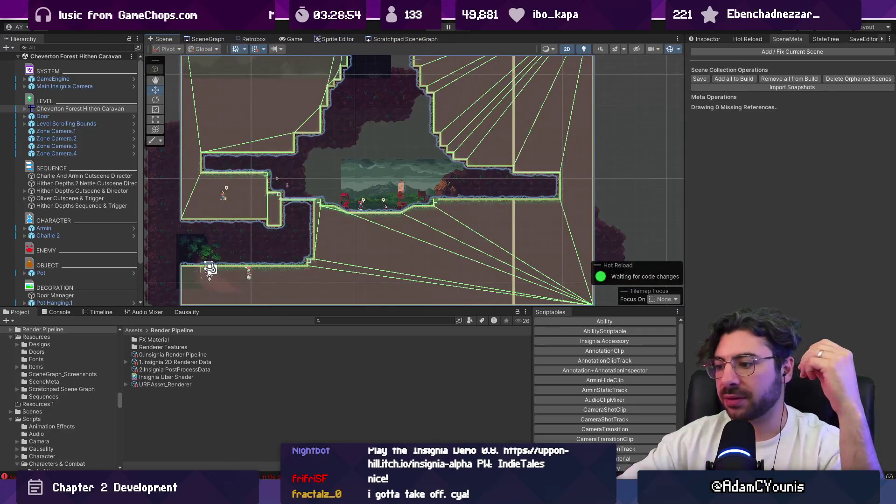
pyautogui.hotkey('alt', 'Tab')
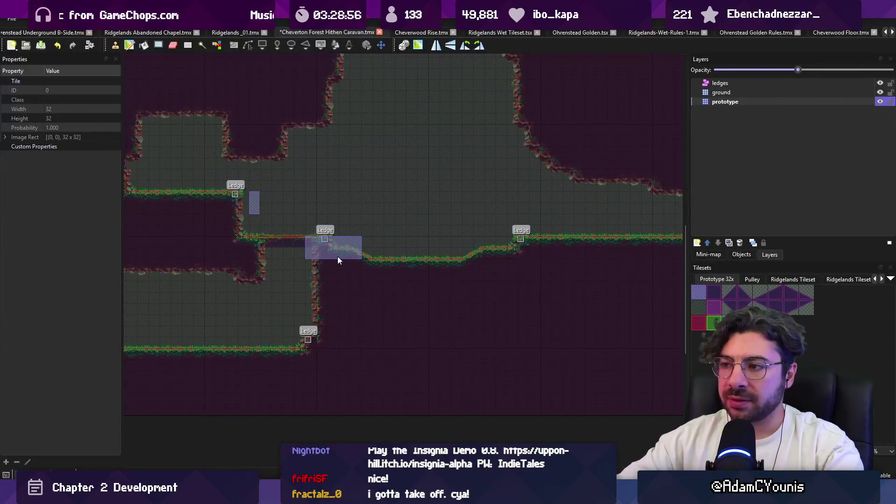
# Remove the lower-left ground to pull the lower chamber's left wall inward, and save
pyautogui.press('r')
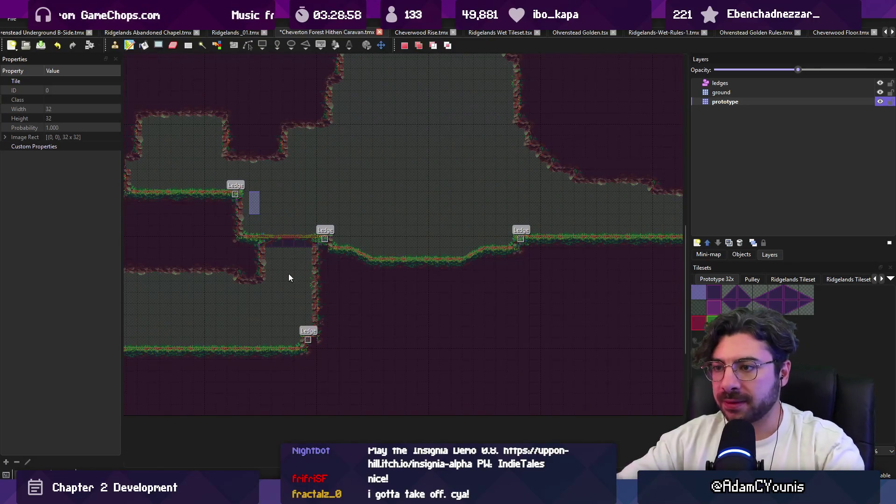
pyautogui.hotkey('ctrl', 'x')
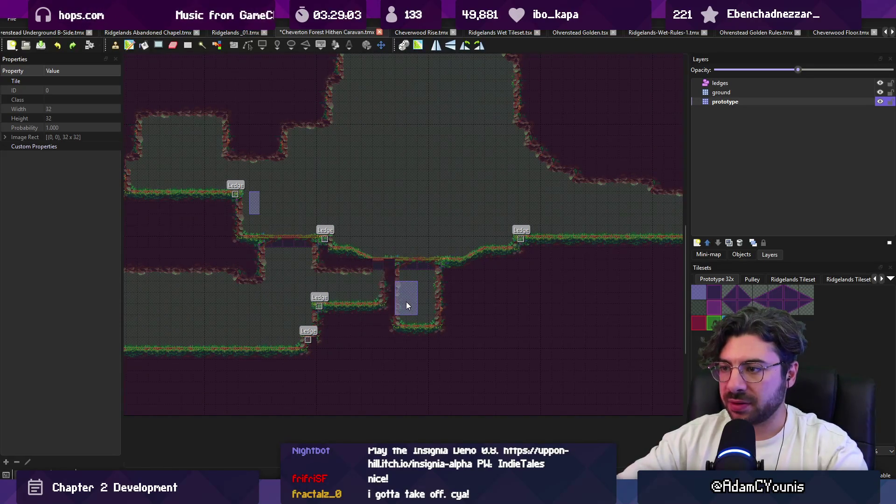
pyautogui.hotkey('ctrl', 'z')
pyautogui.hotkey('ctrl', 'y')
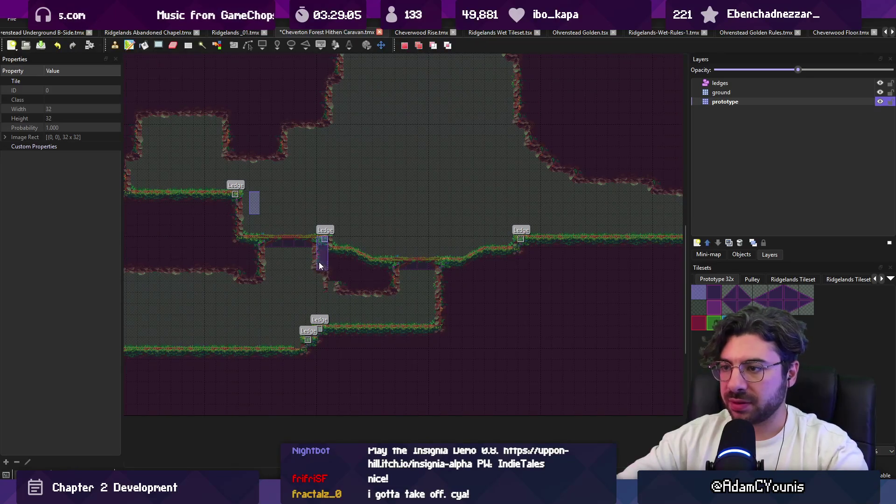
pyautogui.press('b')
pyautogui.moveTo(274, 260)
pyautogui.mouseDown()
pyautogui.moveTo(340, 266)
pyautogui.moveTo(263, 258)
pyautogui.mouseUp()
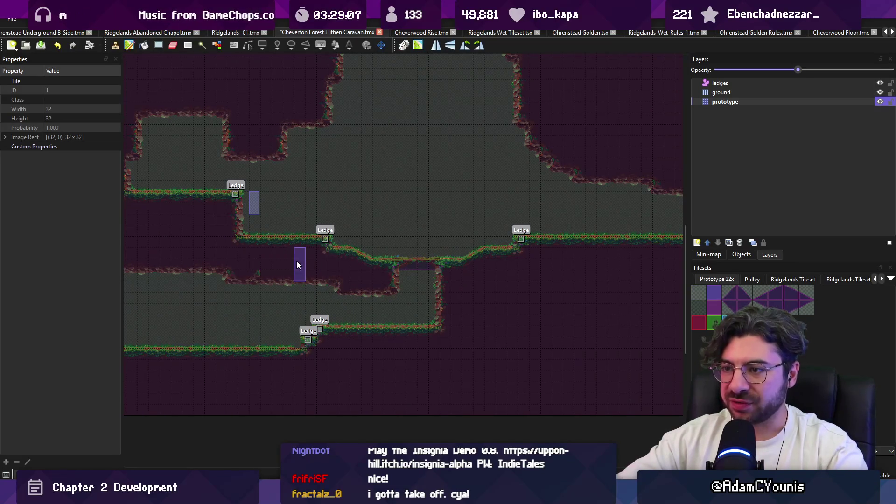
pyautogui.hotkey('ctrl', 'z')
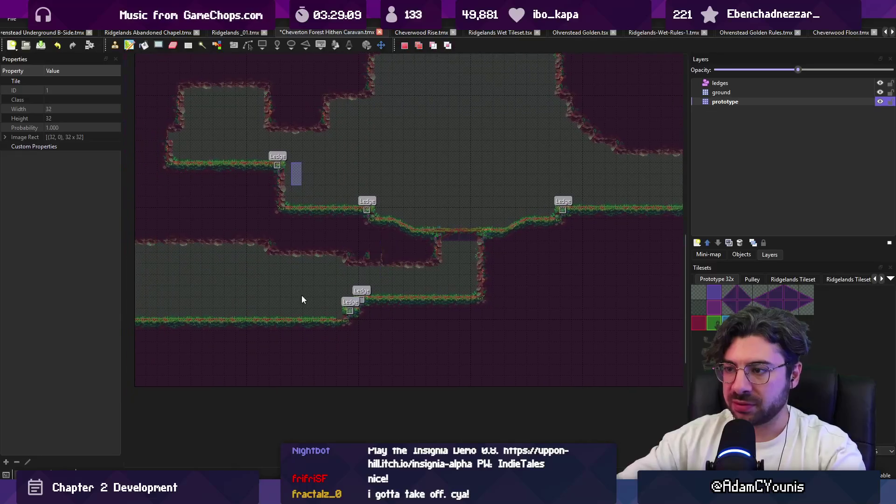
pyautogui.moveTo(180, 224)
pyautogui.mouseDown()
pyautogui.moveTo(140, 283)
pyautogui.moveTo(198, 330)
pyautogui.moveTo(258, 316)
pyautogui.moveTo(229, 273)
pyautogui.mouseUp()
pyautogui.press('b')
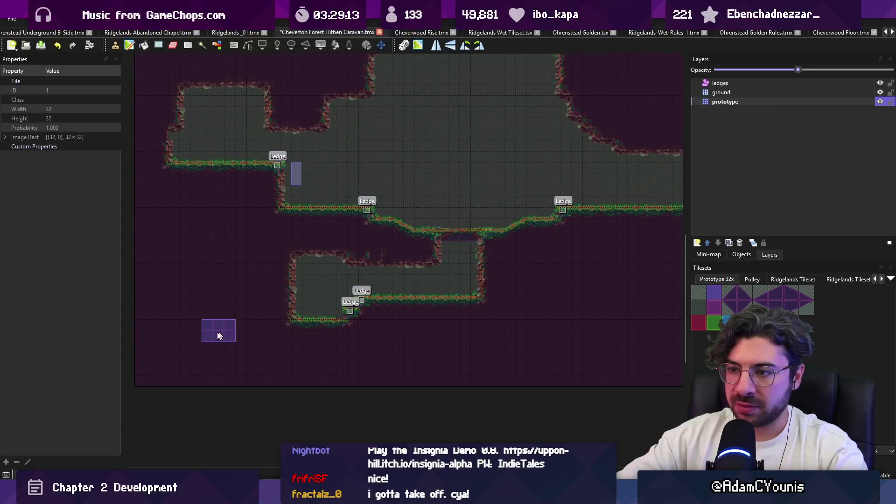
pyautogui.rightClick(385, 294)
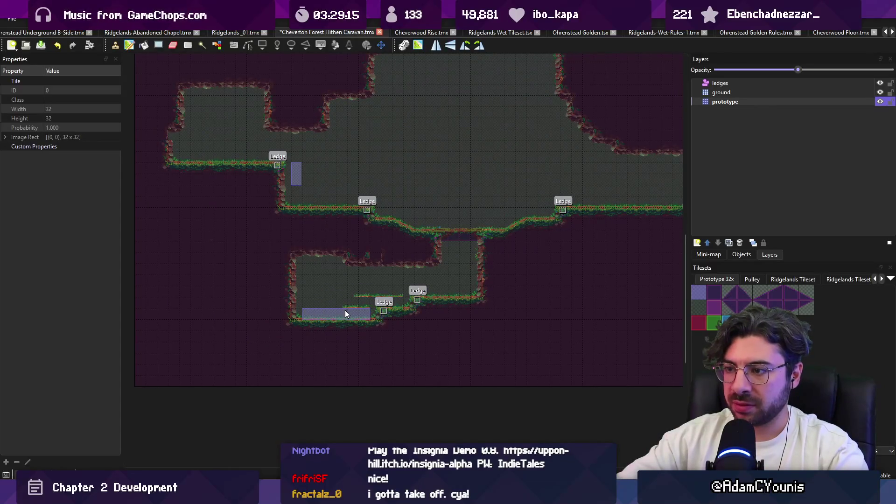
pyautogui.hotkey('ctrl', 's')
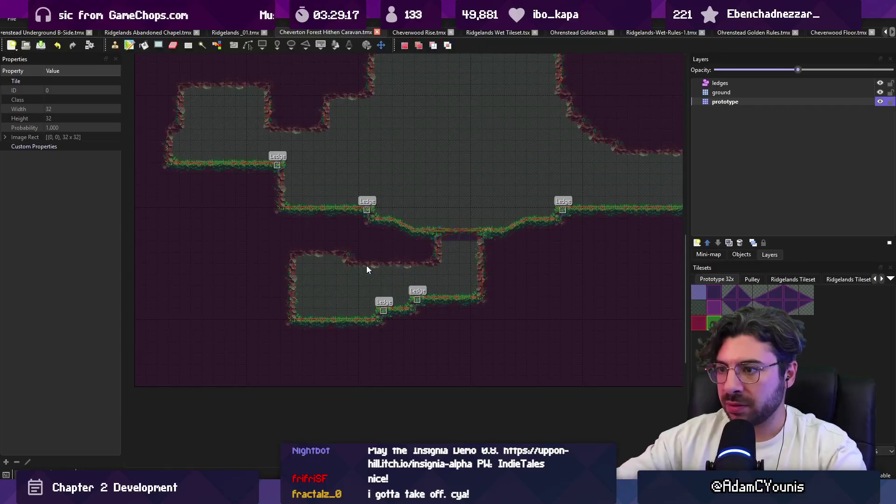
# Copy the upper-left ledge block and stamp it back onto the map to reshape it
pyautogui.press('r')
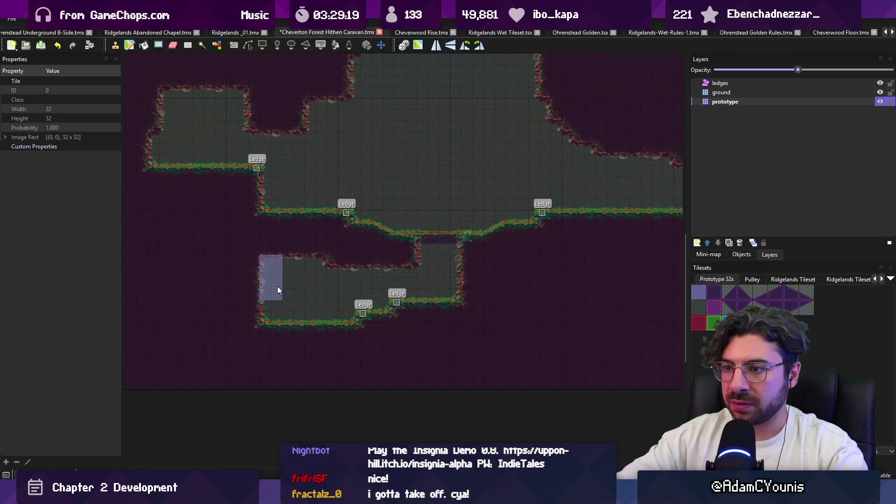
pyautogui.scroll(1, 277, 286)
pyautogui.hscroll(2, 299, 294)
pyautogui.scroll(3, 322, 279)
pyautogui.hscroll(-3, 236, 267)
pyautogui.press('r')
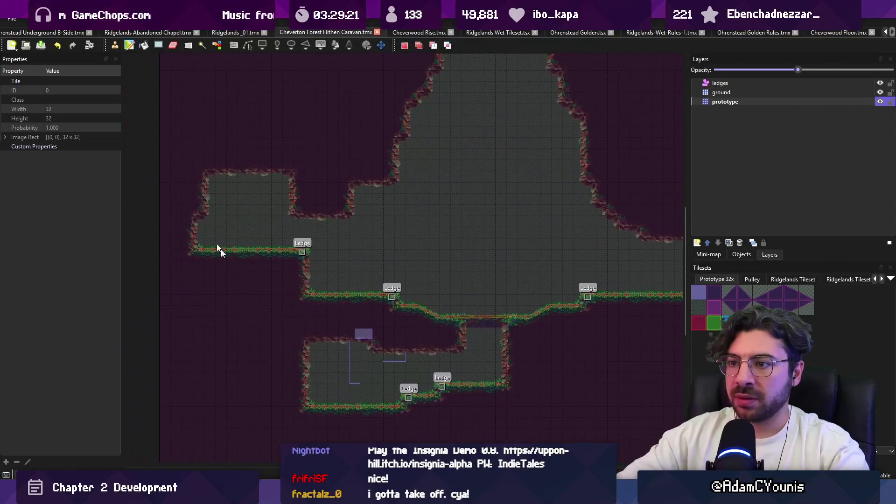
pyautogui.moveTo(172, 139); pyautogui.dragTo(315, 261)
pyautogui.hotkey('ctrl', 'c')
pyautogui.hotkey('ctrl', 'v')
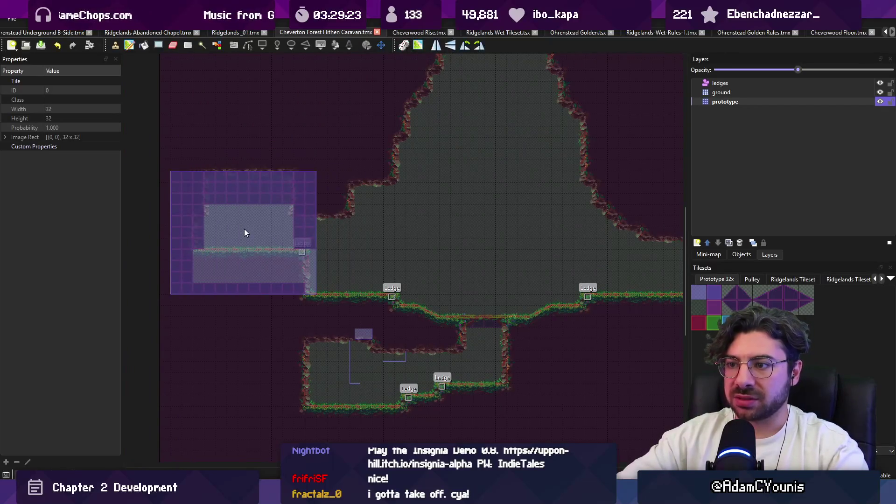
pyautogui.click(251, 222)
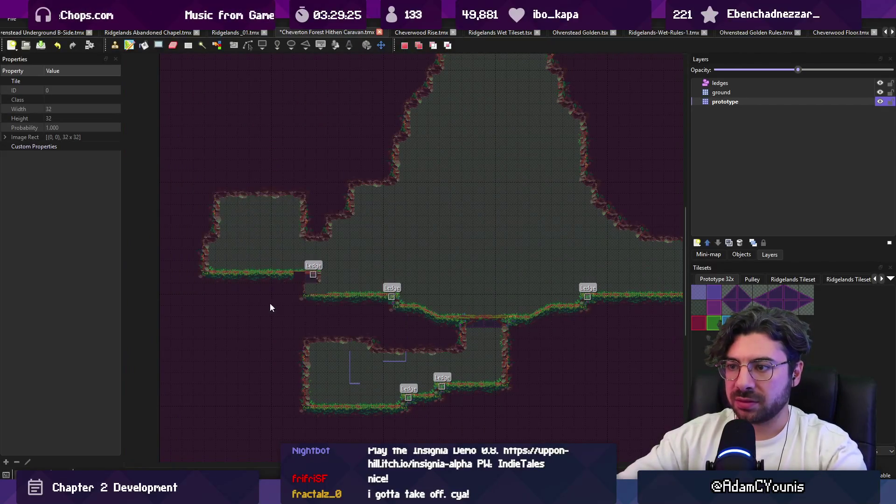
# Paint floor tiles to widen the upper chamber
pyautogui.scroll(5, 317, 296)
pyautogui.hscroll(-3, 332, 273)
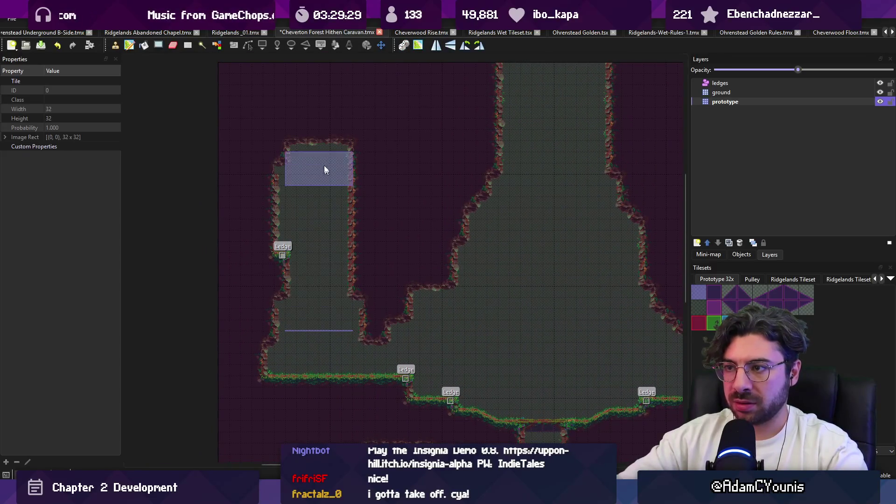
pyautogui.hscroll(5, 511, 269)
pyautogui.hscroll(5, 512, 269)
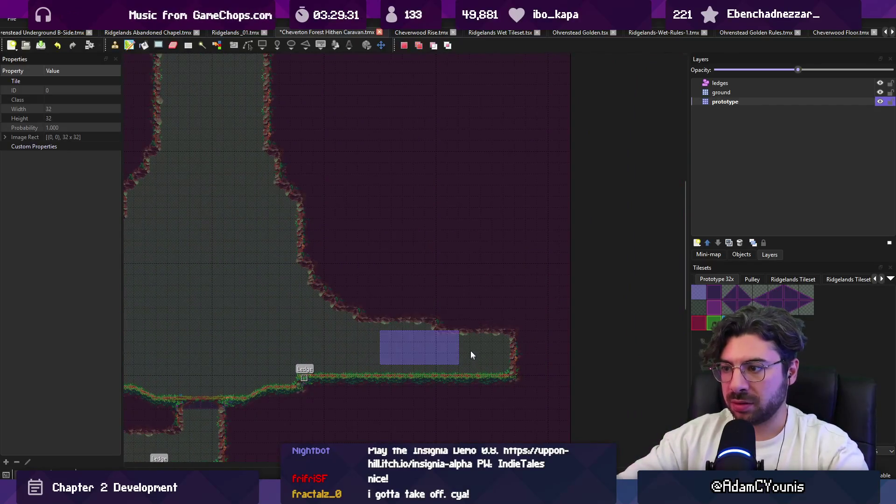
pyautogui.moveTo(433, 223)
pyautogui.mouseDown()
pyautogui.moveTo(410, 182)
pyautogui.moveTo(482, 262)
pyautogui.moveTo(483, 334)
pyautogui.moveTo(563, 361)
pyautogui.moveTo(500, 330)
pyautogui.moveTo(465, 276)
pyautogui.moveTo(474, 338)
pyautogui.mouseUp()
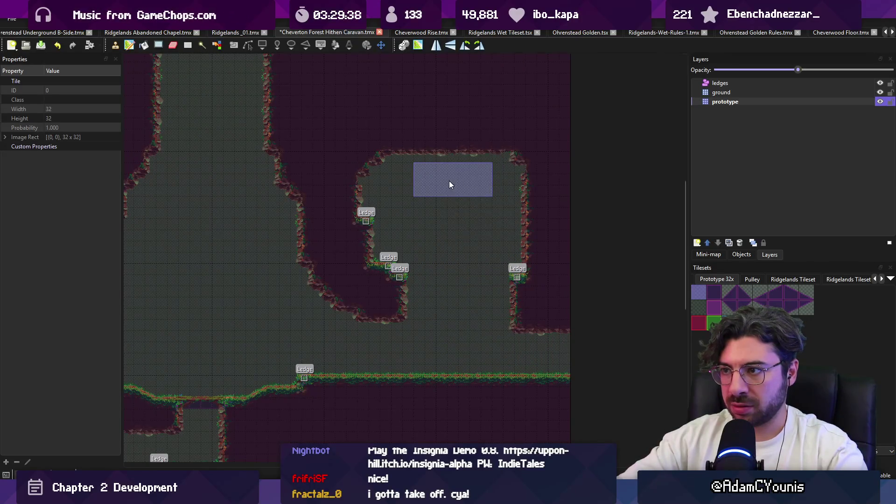
pyautogui.scroll(3, 438, 219)
pyautogui.moveTo(407, 348)
pyautogui.mouseDown()
pyautogui.moveTo(444, 250)
pyautogui.moveTo(405, 206)
pyautogui.mouseUp()
# Paint prototype tiles up and across the upper room to open a shaft, then save
pyautogui.press('w')
pyautogui.click(421, 294)
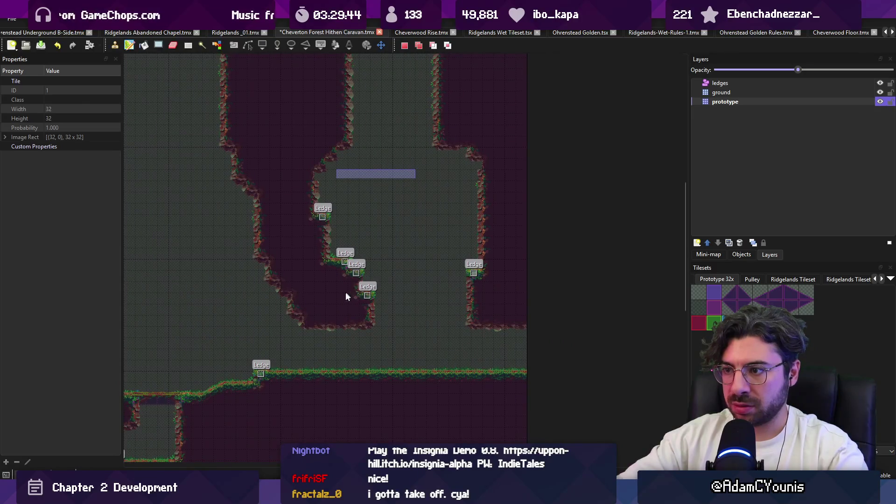
pyautogui.press('b')
pyautogui.moveTo(359, 307)
pyautogui.mouseDown()
pyautogui.moveTo(332, 265)
pyautogui.moveTo(338, 230)
pyautogui.mouseUp()
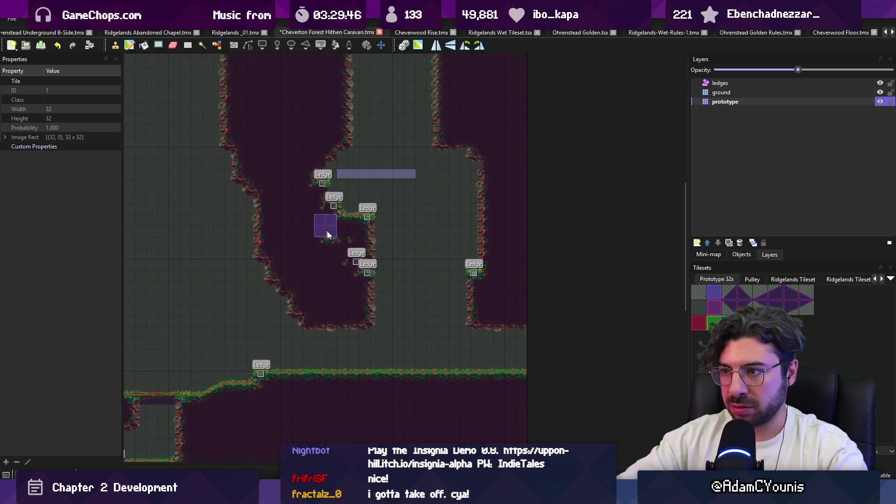
pyautogui.moveTo(372, 193); pyautogui.dragTo(341, 196)
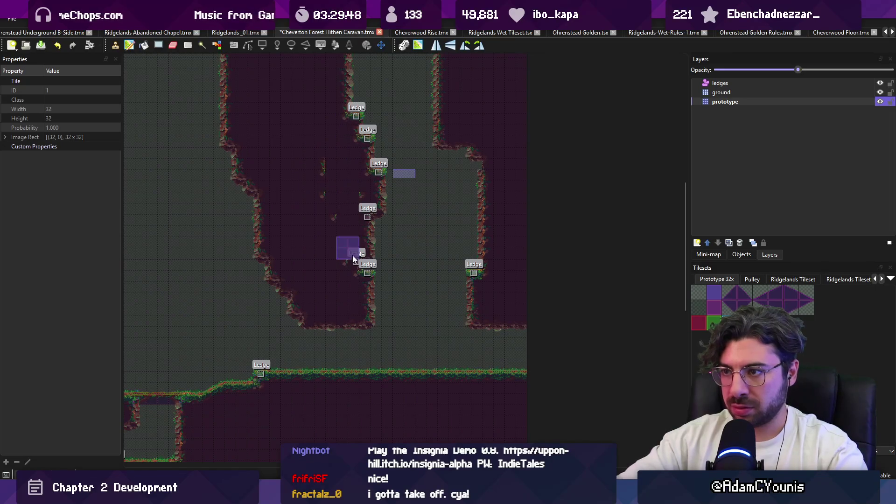
pyautogui.scroll(-3, 326, 226)
pyautogui.hotkey('ctrl', 's')
pyautogui.press('e')
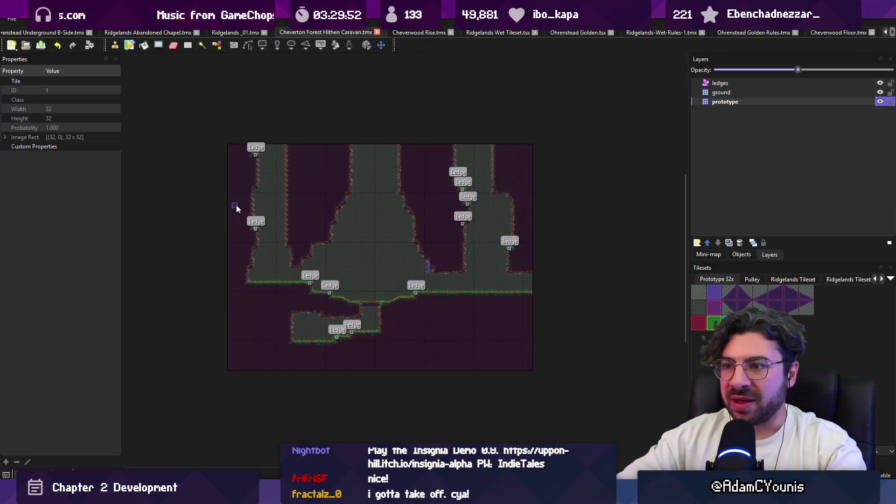
# Select the map's lower region and crop the map to that selection
pyautogui.moveTo(228, 211)
pyautogui.mouseDown()
pyautogui.moveTo(490, 314)
pyautogui.moveTo(532, 371)
pyautogui.moveTo(281, 213)
pyautogui.moveTo(229, 215)
pyautogui.mouseUp()
pyautogui.click(115, 19)
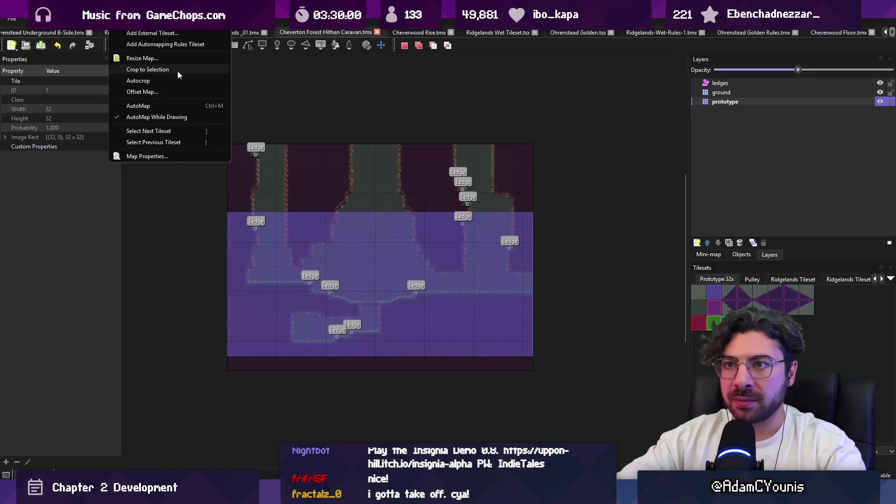
pyautogui.click(177, 70)
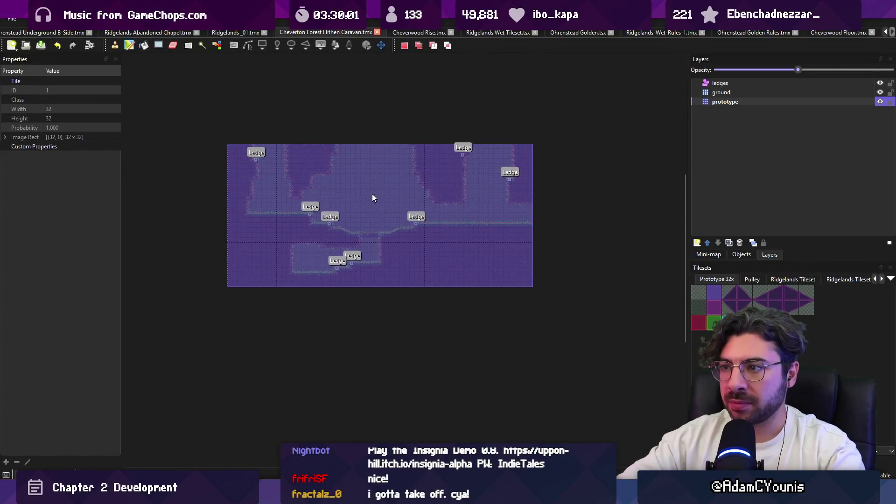
# Shift the right-side wall tiles one tile left and one tile lower
pyautogui.click(372, 195)
pyautogui.scroll(3, 503, 197)
pyautogui.scroll(-2, 498, 200)
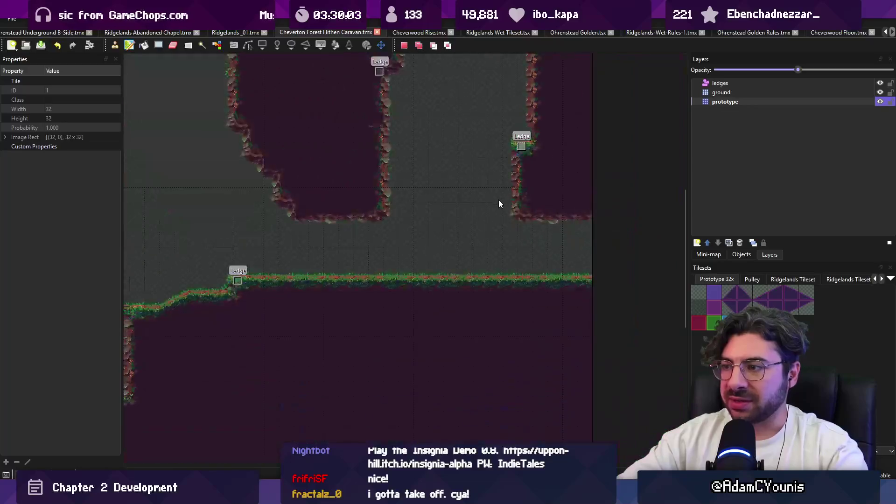
pyautogui.moveTo(416, 169); pyautogui.dragTo(518, 286)
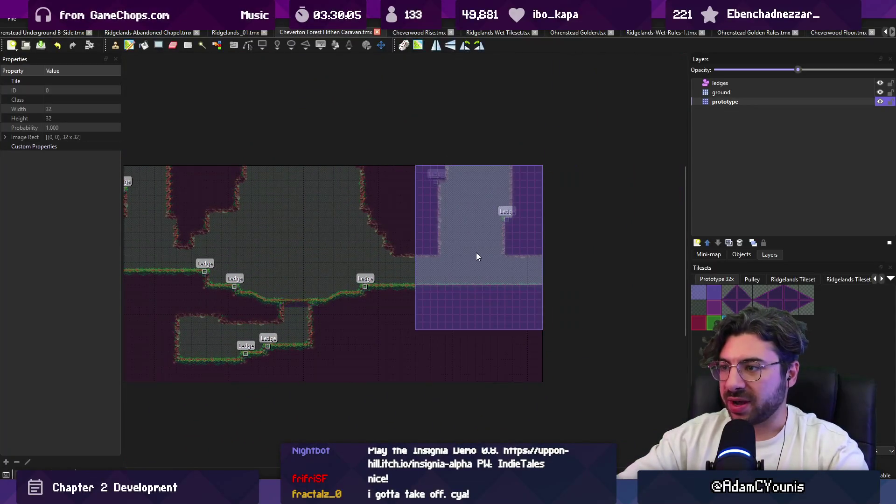
pyautogui.moveTo(476, 253); pyautogui.dragTo(465, 254)
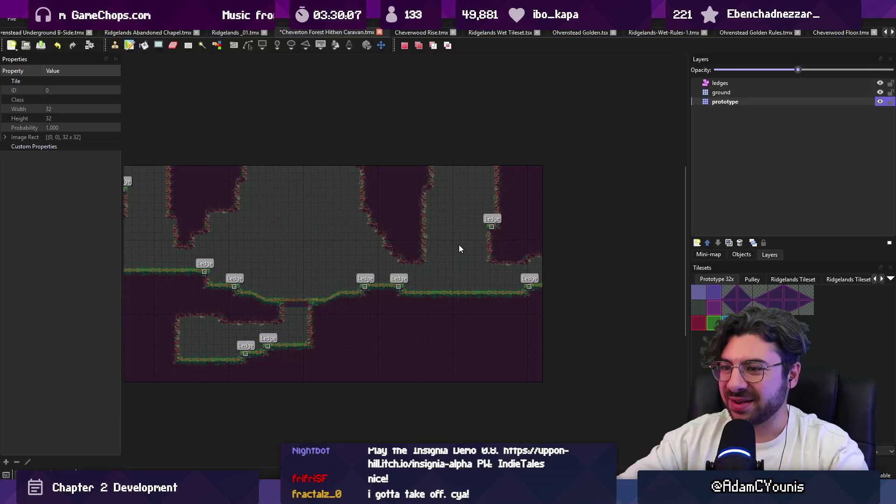
pyautogui.moveTo(408, 169); pyautogui.dragTo(536, 312)
pyautogui.moveTo(475, 243)
pyautogui.mouseDown()
pyautogui.moveTo(488, 247)
pyautogui.moveTo(473, 250)
pyautogui.mouseUp()
pyautogui.click(450, 321)
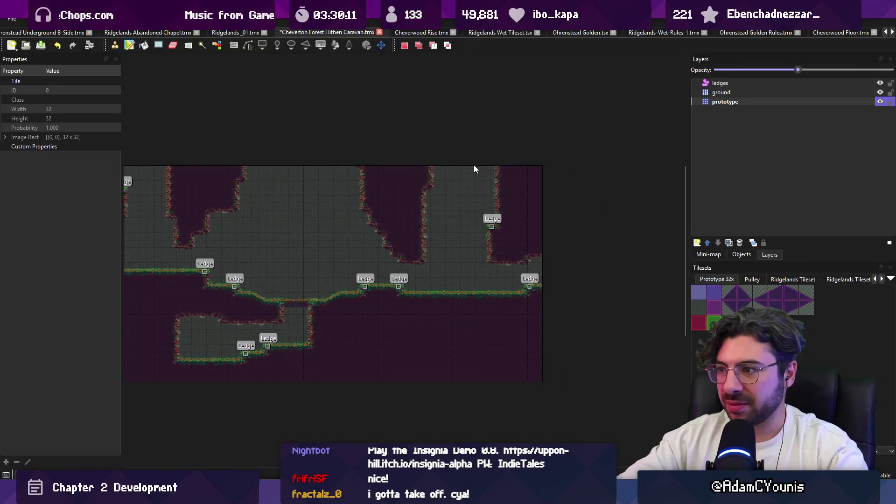
# Move a five-tile-wide block of tiles up and to the left
pyautogui.moveTo(472, 159)
pyautogui.mouseDown()
pyautogui.moveTo(540, 309)
pyautogui.moveTo(542, 373)
pyautogui.mouseUp()
pyautogui.moveTo(508, 271)
pyautogui.mouseDown()
pyautogui.moveTo(499, 300)
pyautogui.moveTo(481, 258)
pyautogui.moveTo(480, 270)
pyautogui.mouseUp()
pyautogui.click(548, 264)
# Crop the map to the selected area to keep, using Map > Crop to Selection
pyautogui.moveTo(494, 180)
pyautogui.mouseDown()
pyautogui.moveTo(488, 196)
pyautogui.moveTo(74, 364)
pyautogui.moveTo(105, 374)
pyautogui.mouseUp()
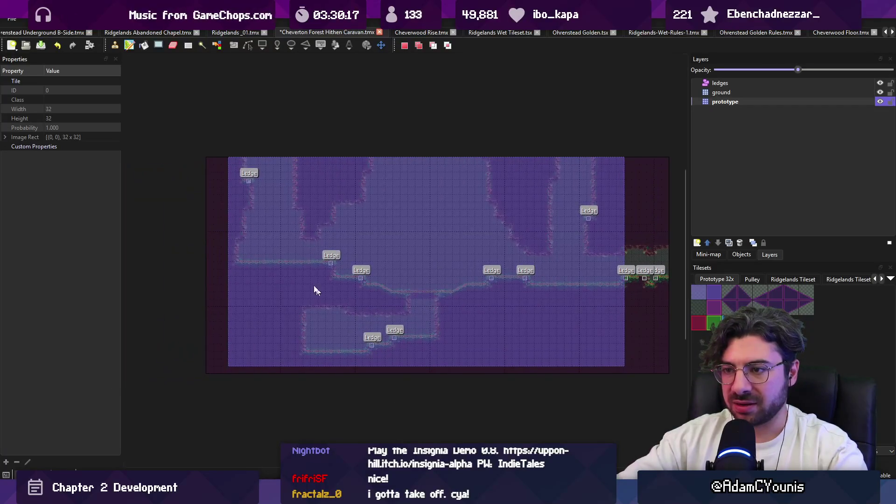
pyautogui.moveTo(212, 163)
pyautogui.mouseDown()
pyautogui.moveTo(460, 270)
pyautogui.moveTo(618, 373)
pyautogui.moveTo(626, 368)
pyautogui.mouseUp()
pyautogui.hotkey('ctrl', 'a')
pyautogui.click(118, 19)
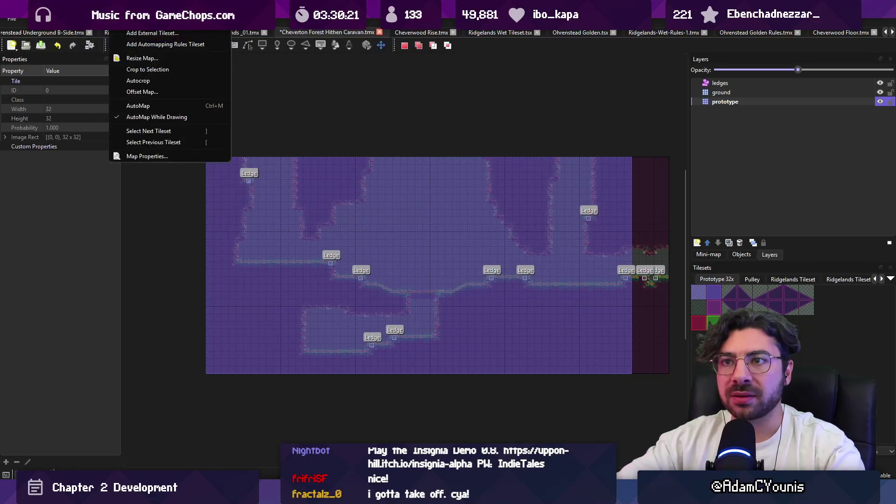
pyautogui.click(147, 69)
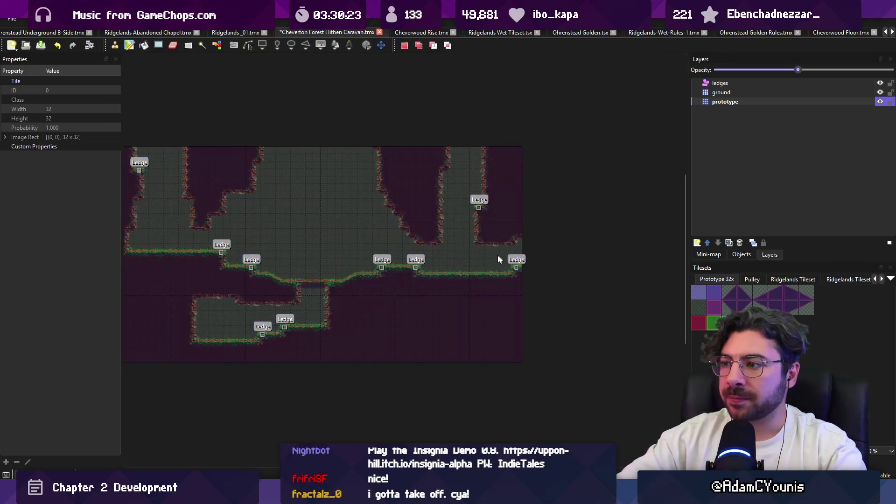
# Pick tiles 6 and 7 from the tileset, save the map and return to Unity
pyautogui.press('b')
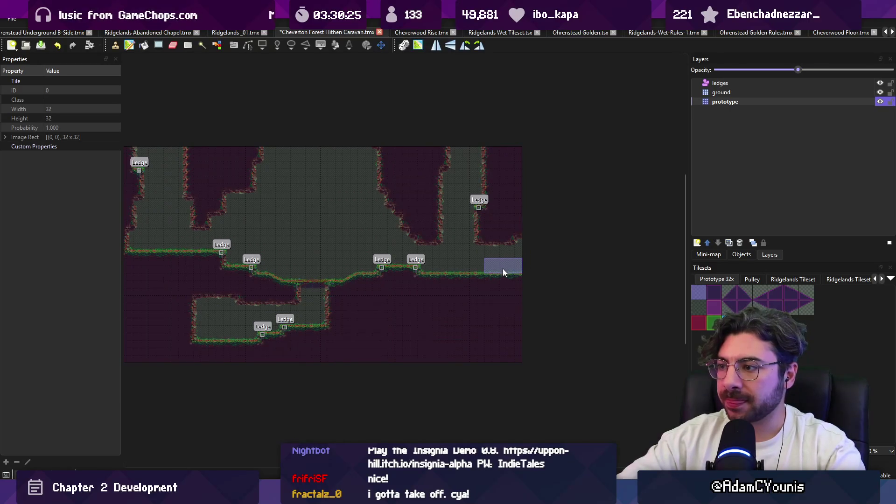
pyautogui.click(796, 296)
pyautogui.click(806, 294)
pyautogui.hotkey('ctrl', 's')
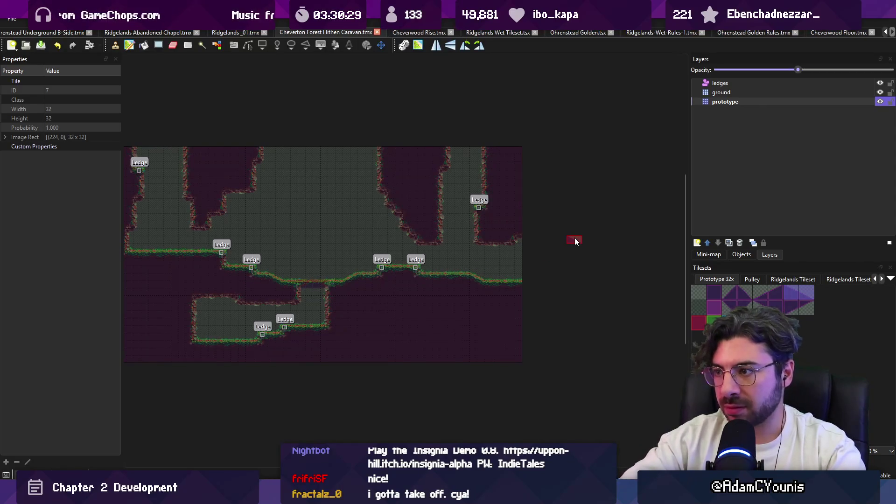
pyautogui.hscroll(-3, 516, 240)
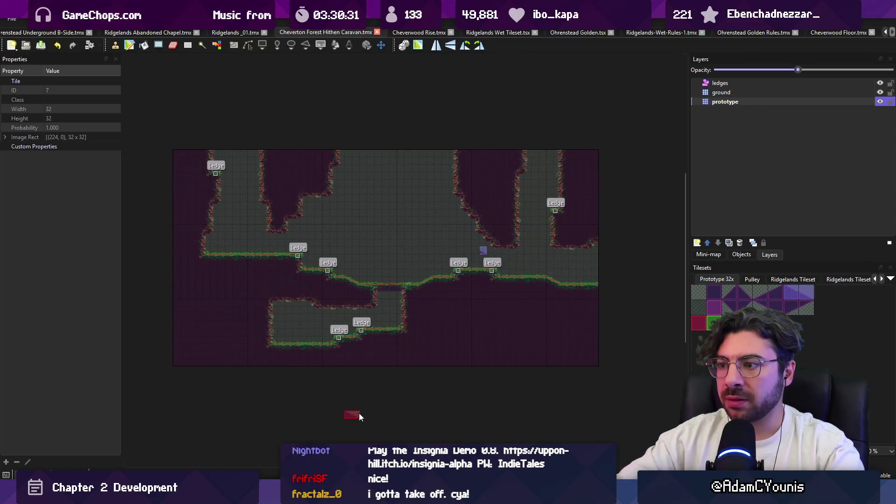
pyautogui.hotkey('alt', 'Tab')
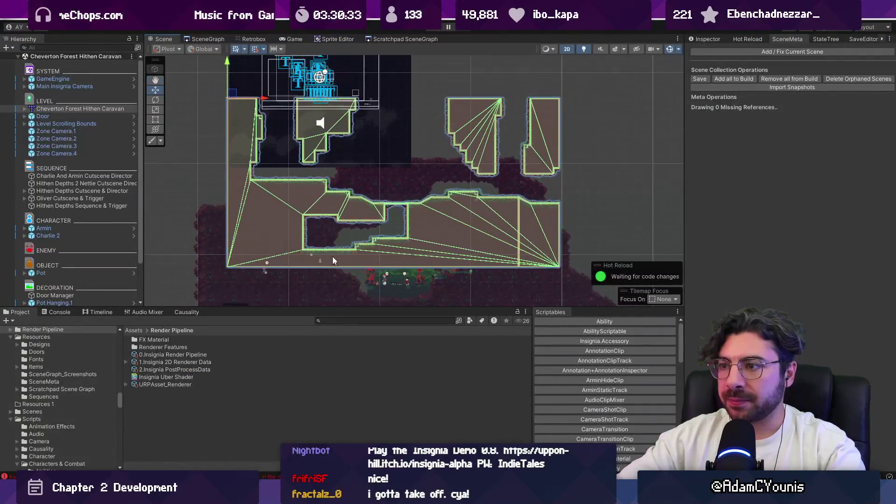
# Move the Cheverton Forest Hithen Caravan tilemap to position X -3.39, Y -0.89 and frame it
pyautogui.moveTo(233, 95)
pyautogui.mouseDown()
pyautogui.moveTo(229, 188)
pyautogui.moveTo(230, 176)
pyautogui.mouseUp()
pyautogui.scroll(4, 394, 276)
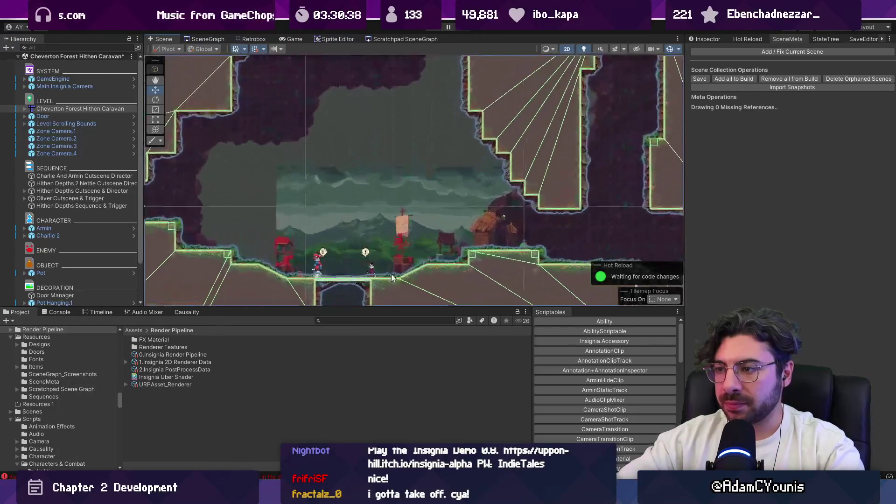
pyautogui.scroll(5, 394, 277)
pyautogui.click(704, 39)
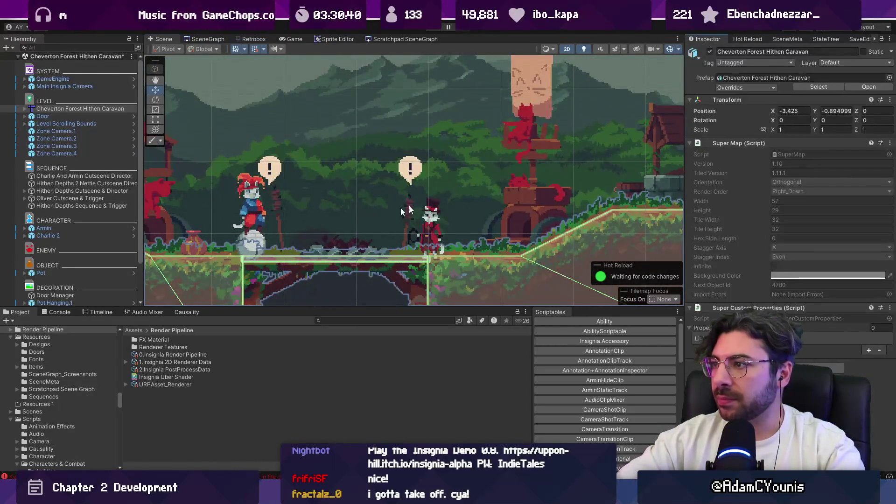
pyautogui.scroll(-6, 449, 196)
pyautogui.moveTo(243, 177); pyautogui.dragTo(315, 185)
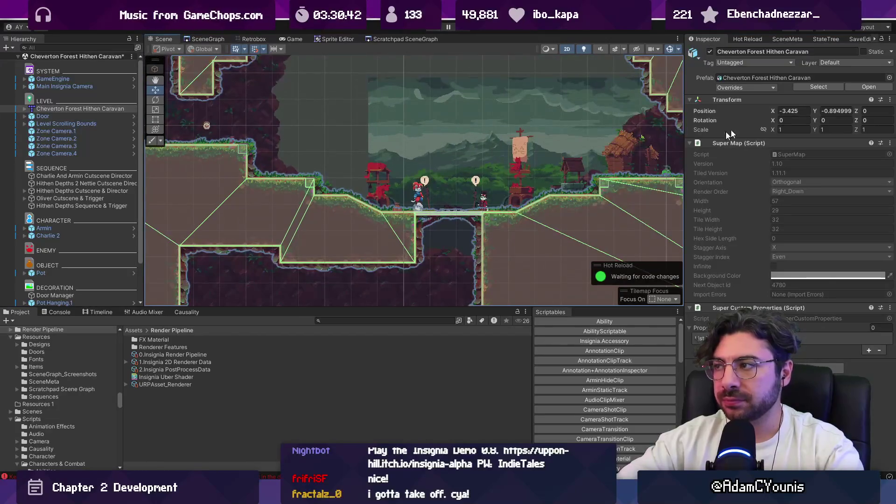
pyautogui.moveTo(773, 111); pyautogui.dragTo(818, 110)
pyautogui.scroll(4, 466, 208)
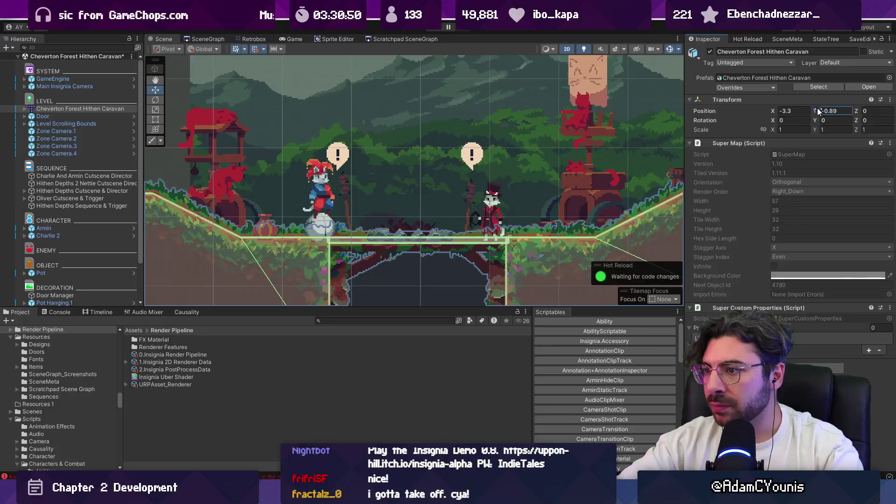
pyautogui.moveTo(772, 111); pyautogui.dragTo(771, 113)
pyautogui.scroll(-5, 504, 160)
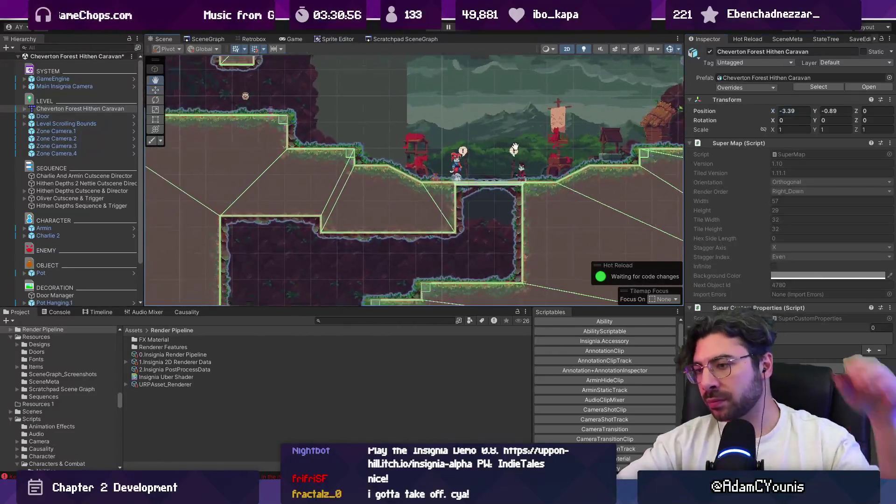
pyautogui.press('f')
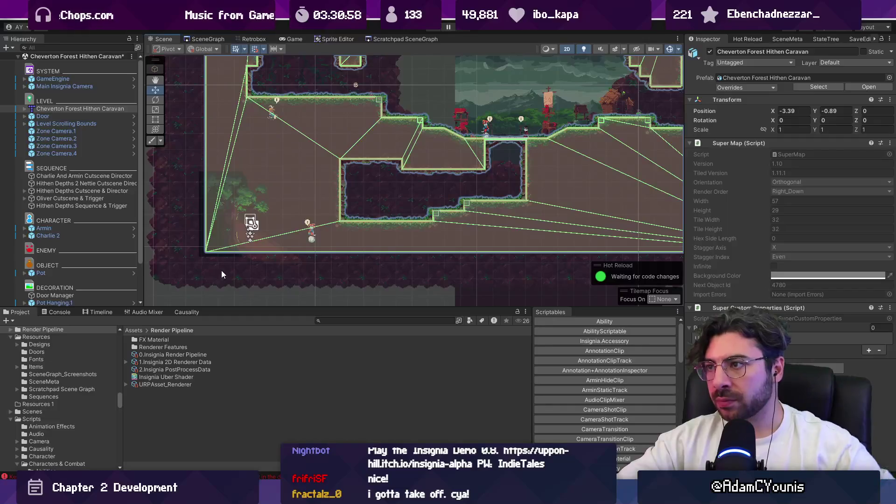
pyautogui.moveTo(222, 270); pyautogui.dragTo(250, 221)
# Move the forest Door right into the cropped room
pyautogui.click(229, 194)
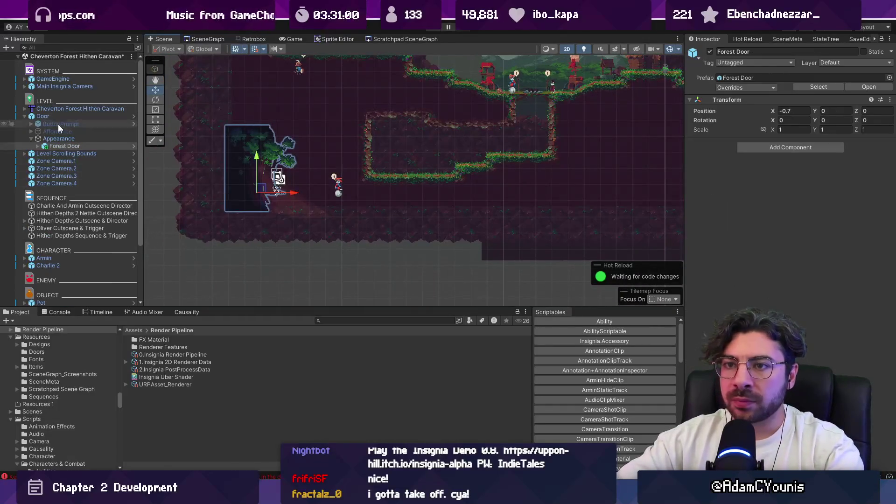
pyautogui.click(61, 108)
pyautogui.click(68, 116)
pyautogui.moveTo(286, 194)
pyautogui.mouseDown()
pyautogui.moveTo(400, 155)
pyautogui.moveTo(404, 174)
pyautogui.mouseUp()
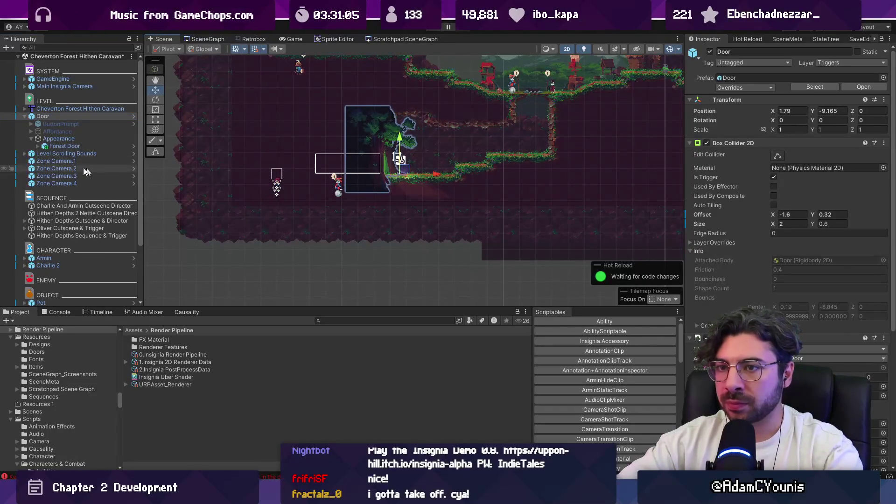
# Place Armin and Charlie 2 beside the door, with Armin lowered onto the ground
pyautogui.click(68, 258)
pyautogui.keyDown('shift'); pyautogui.click(51, 265); pyautogui.keyUp('shift')
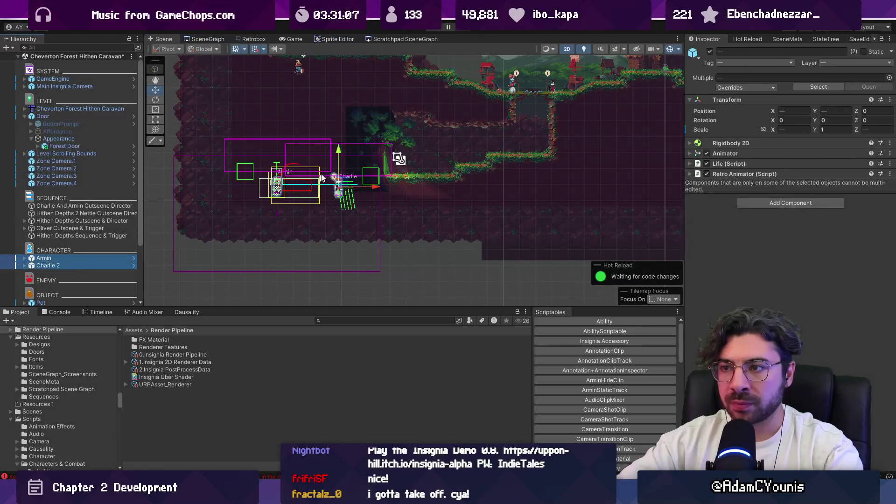
pyautogui.moveTo(341, 182); pyautogui.dragTo(471, 149)
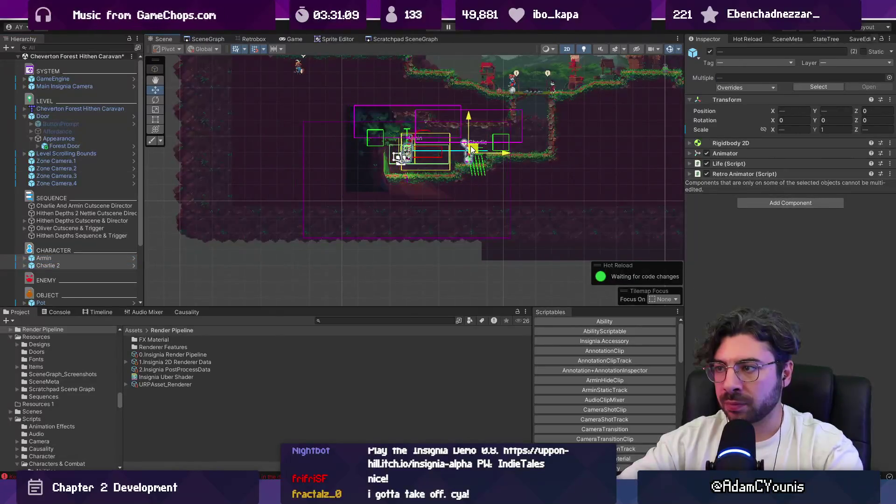
pyautogui.scroll(3, 407, 161)
pyautogui.click(406, 154)
pyautogui.moveTo(407, 144); pyautogui.dragTo(388, 175)
pyautogui.scroll(-3, 427, 135)
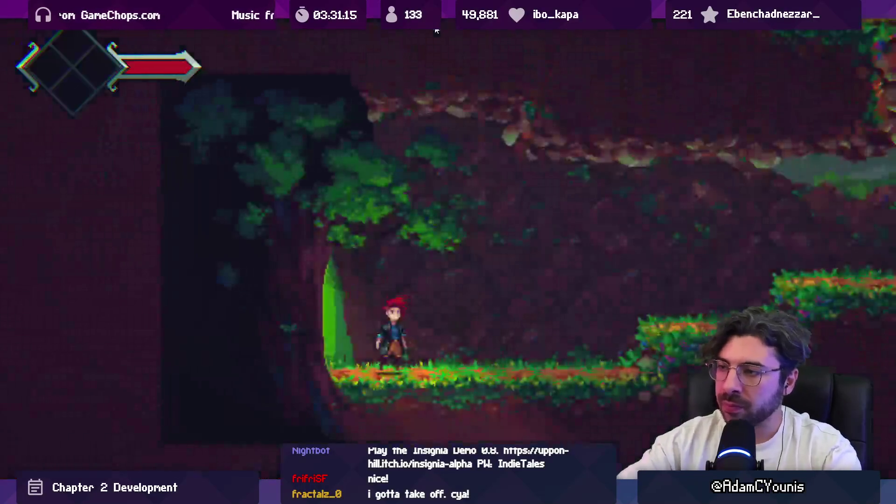
pyautogui.press('Left')
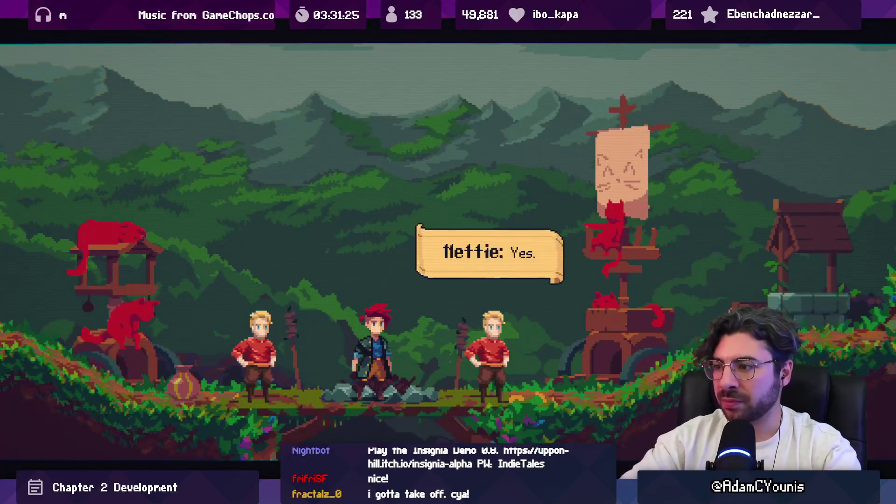
pyautogui.press('Left')
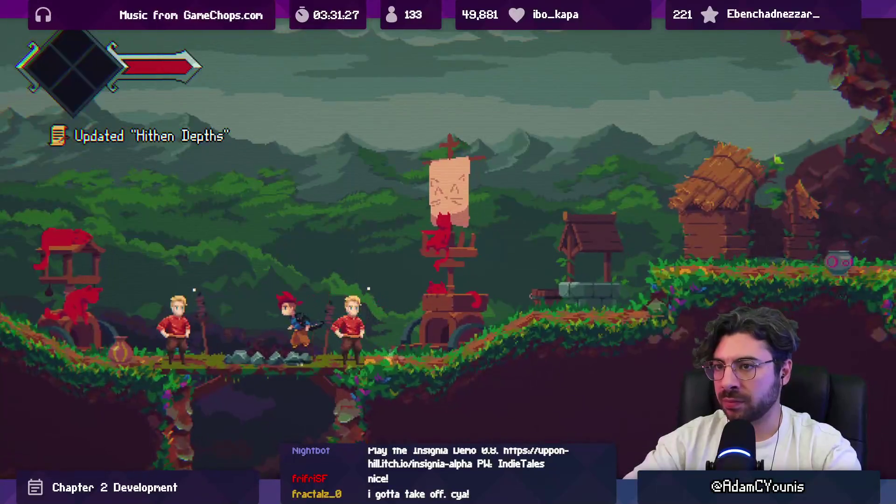
pyautogui.press('space')
pyautogui.press('Left')
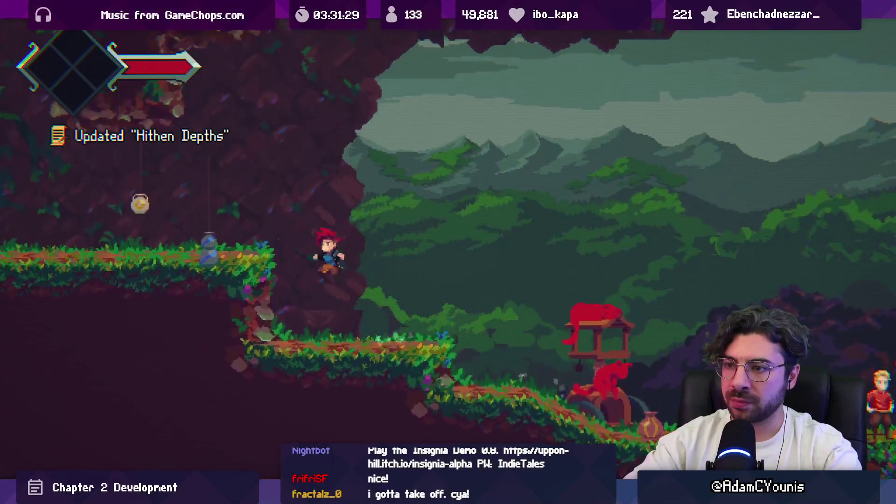
pyautogui.press('Left')
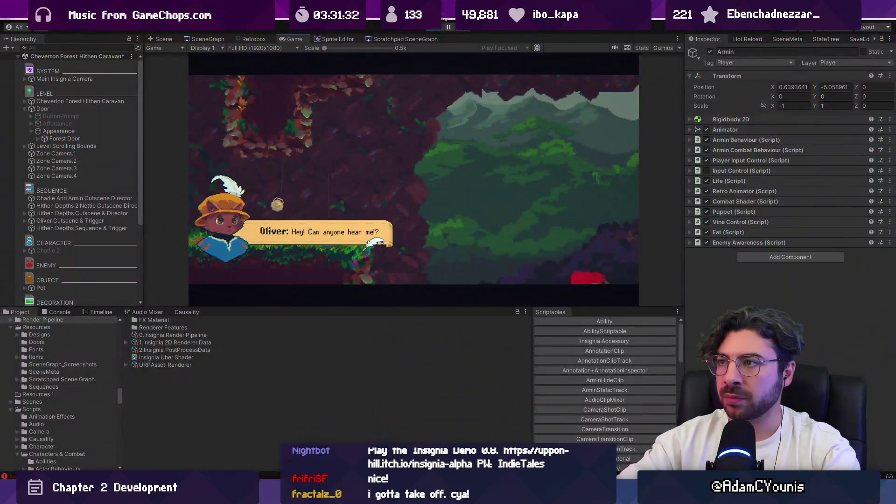
pyautogui.click(445, 21)
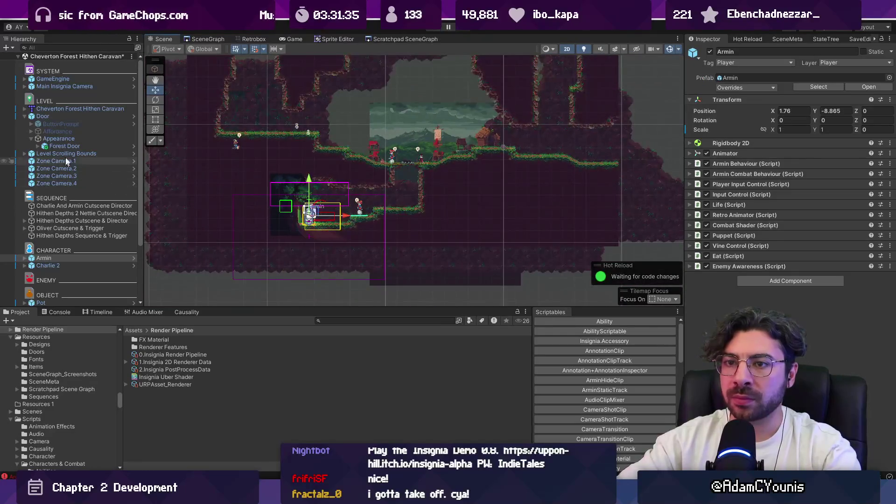
# Pull the Left Edge collider points of Level Scrolling Bounds up-left to follow the wall
pyautogui.click(51, 153)
pyautogui.click(24, 153)
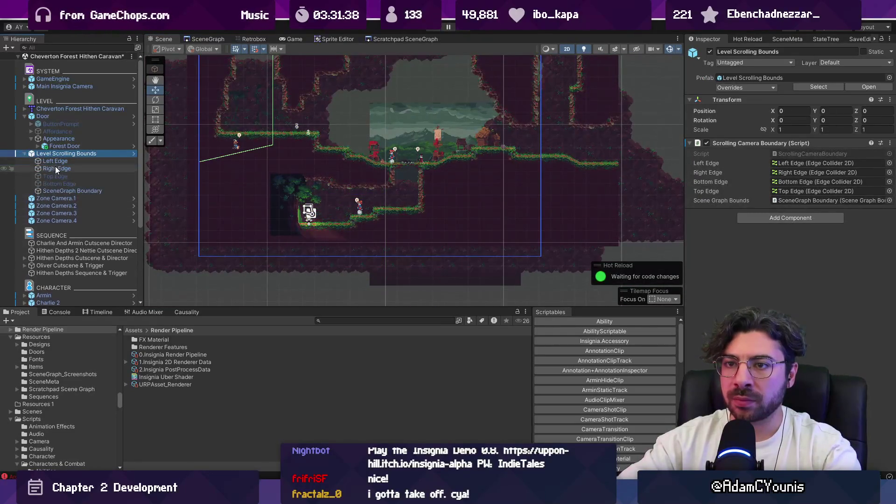
pyautogui.doubleClick(55, 160)
pyautogui.click(777, 131)
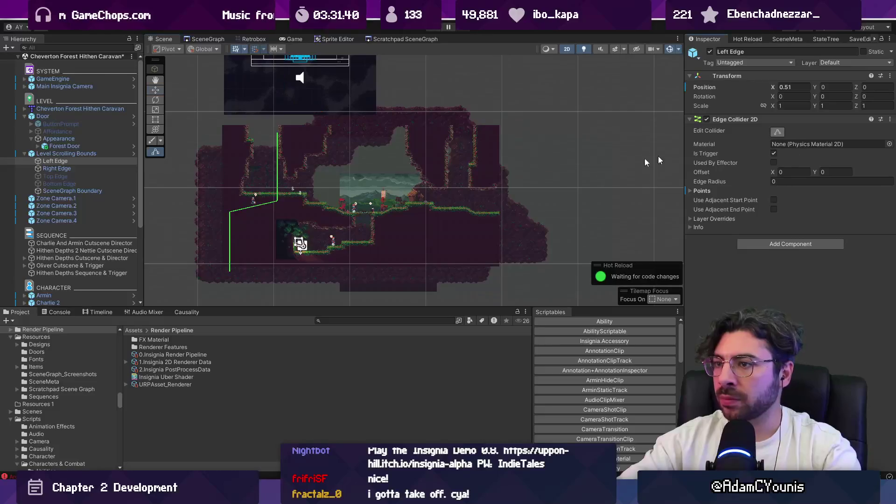
pyautogui.moveTo(277, 202); pyautogui.dragTo(271, 200)
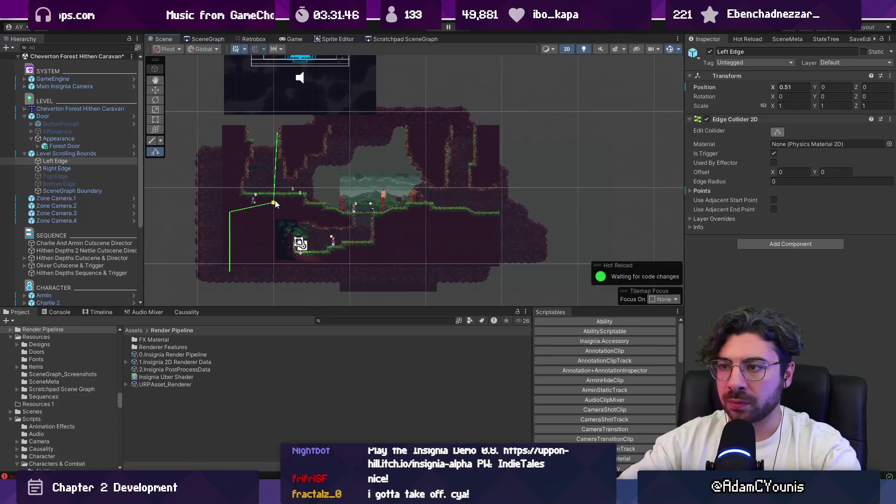
pyautogui.moveTo(267, 200); pyautogui.dragTo(231, 133)
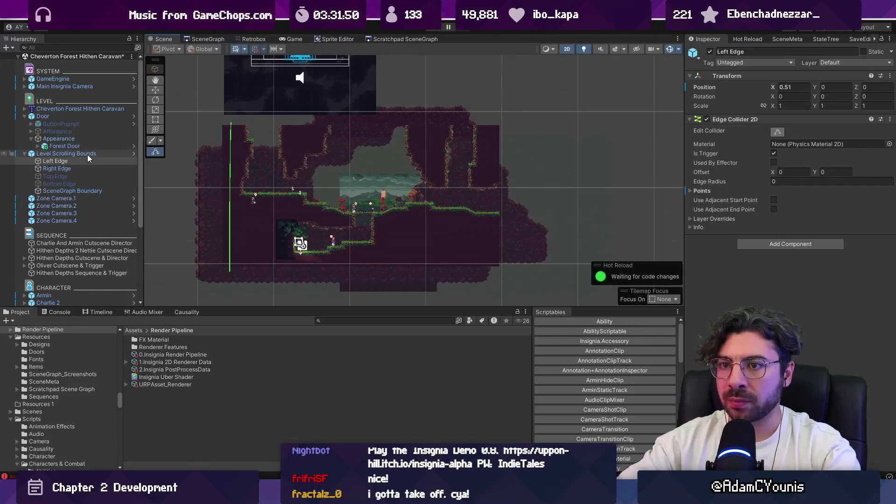
# Move the Right Edge bound further right to X 14.37 and save the scene
pyautogui.click(85, 169)
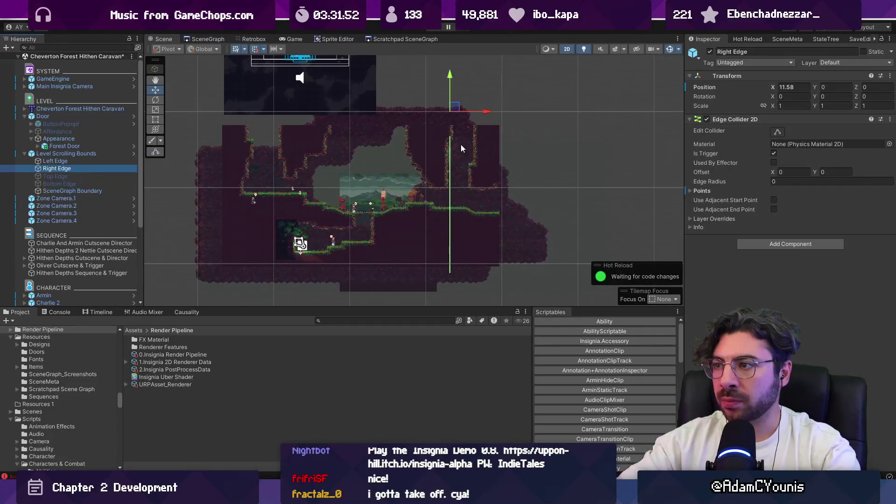
pyautogui.moveTo(487, 111); pyautogui.dragTo(515, 113)
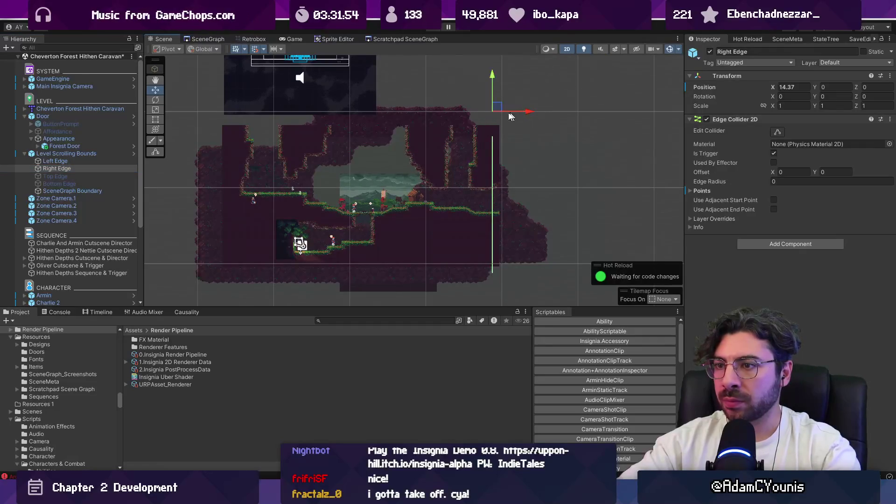
pyautogui.hotkey('ctrl', 's')
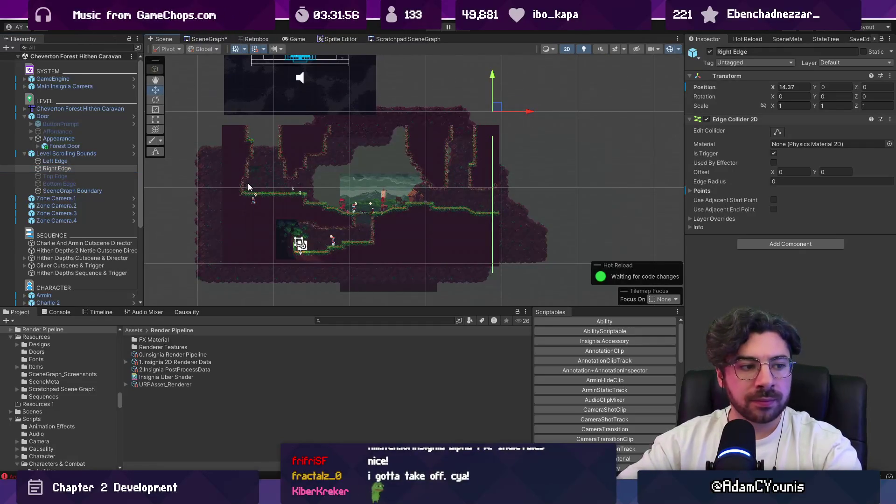
# Move more Left Edge collider points down to trace the lower wall
pyautogui.click(79, 162)
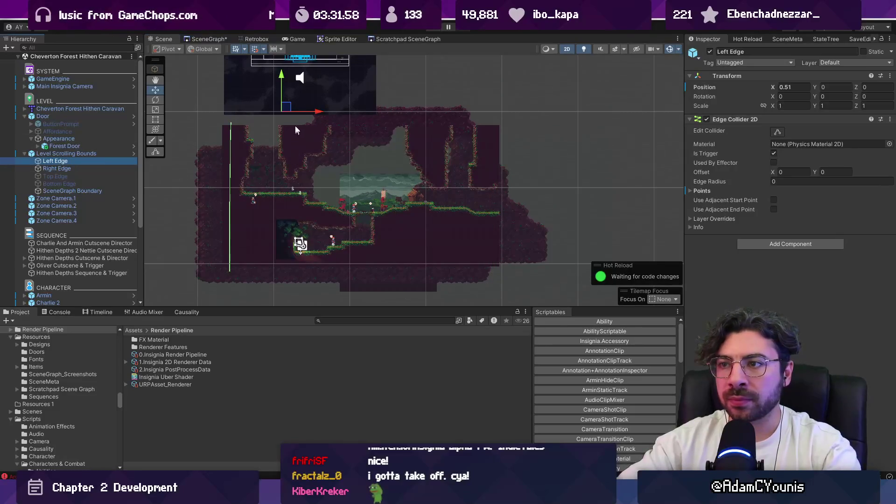
pyautogui.click(778, 131)
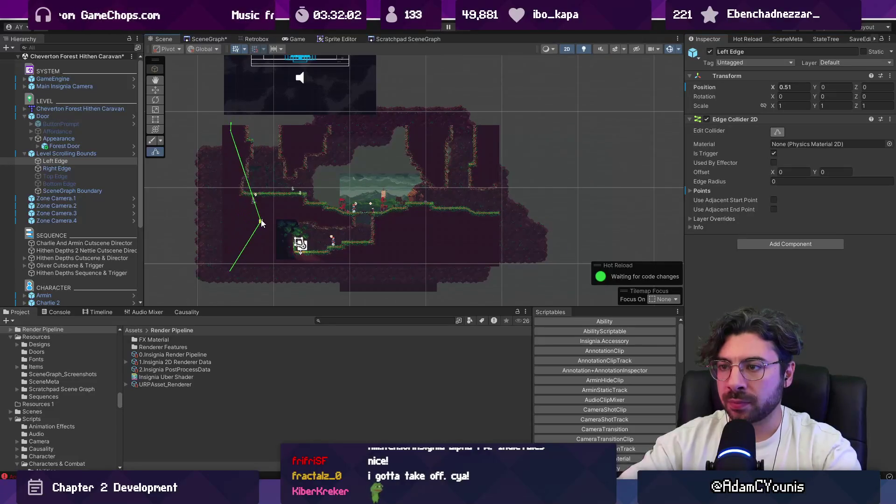
pyautogui.moveTo(234, 183); pyautogui.dragTo(236, 199)
pyautogui.moveTo(231, 271); pyautogui.dragTo(242, 276)
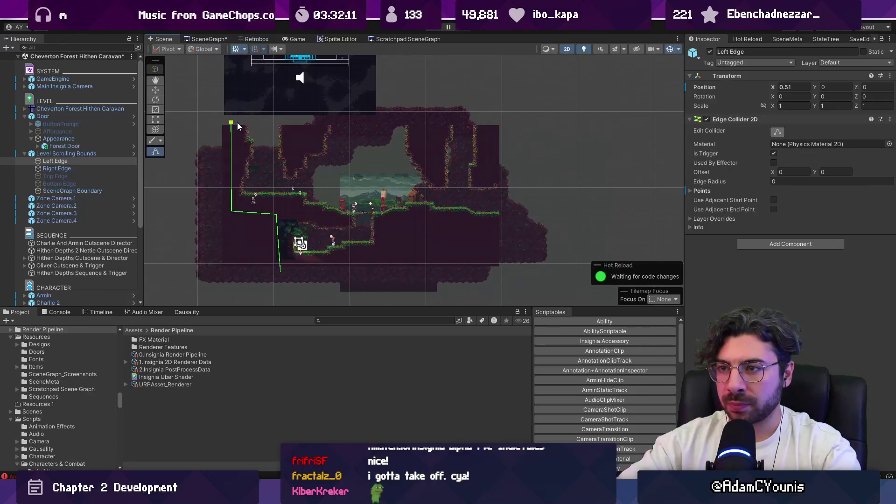
pyautogui.press('ctrl')
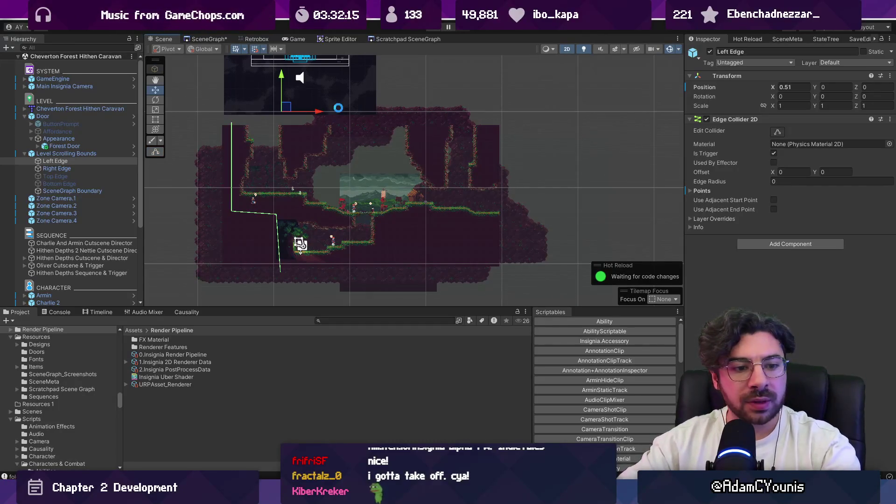
# Deactivate the five SEQUENCE objects
pyautogui.click(24, 154)
pyautogui.click(84, 205)
pyautogui.keyDown('shift'); pyautogui.click(82, 236); pyautogui.keyUp('shift')
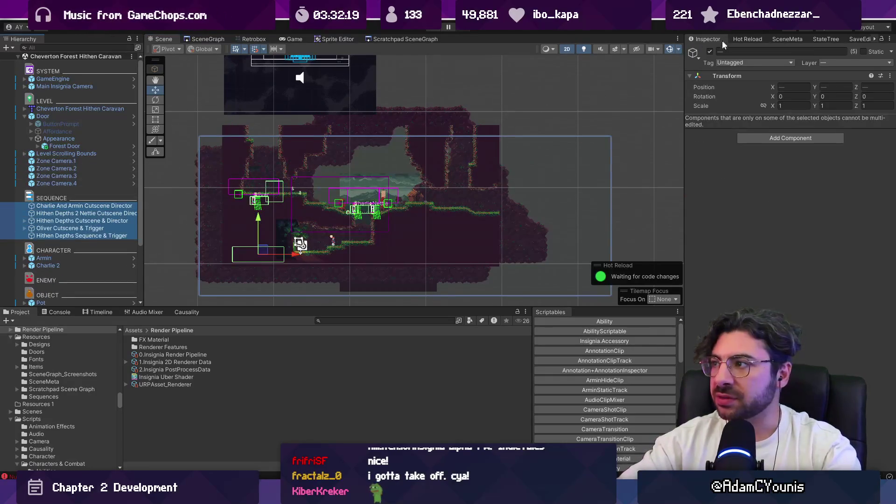
pyautogui.click(710, 51)
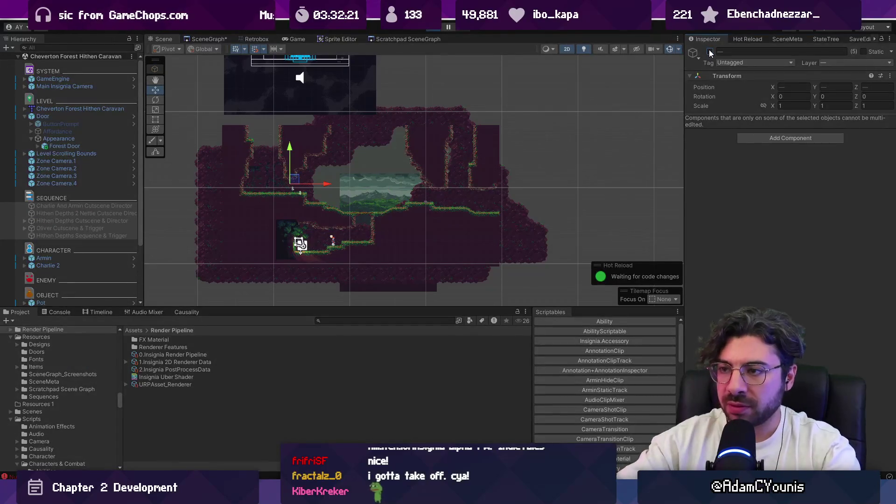
# Playtest: run right through the cave opening, cross the bridge left, jump onto the ledge
pyautogui.hotkey('ctrl', 'p')
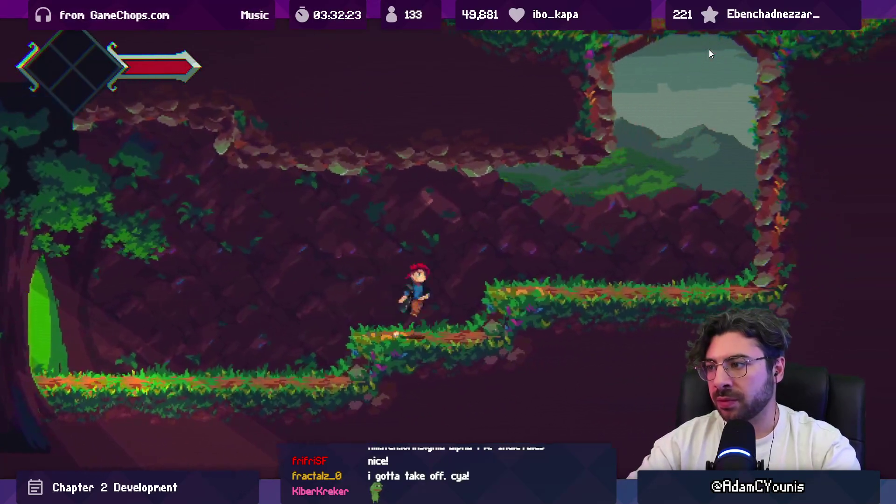
pyautogui.press('Right')
pyautogui.press('space')
pyautogui.press('Left')
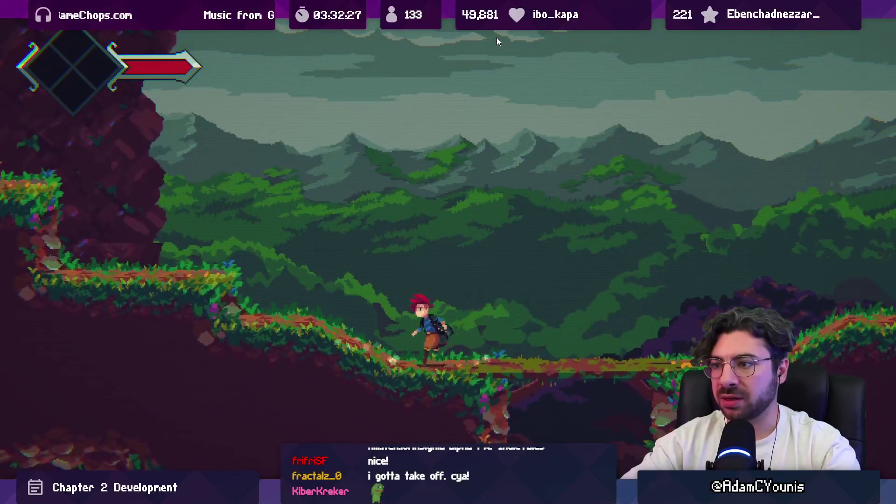
pyautogui.press('space')
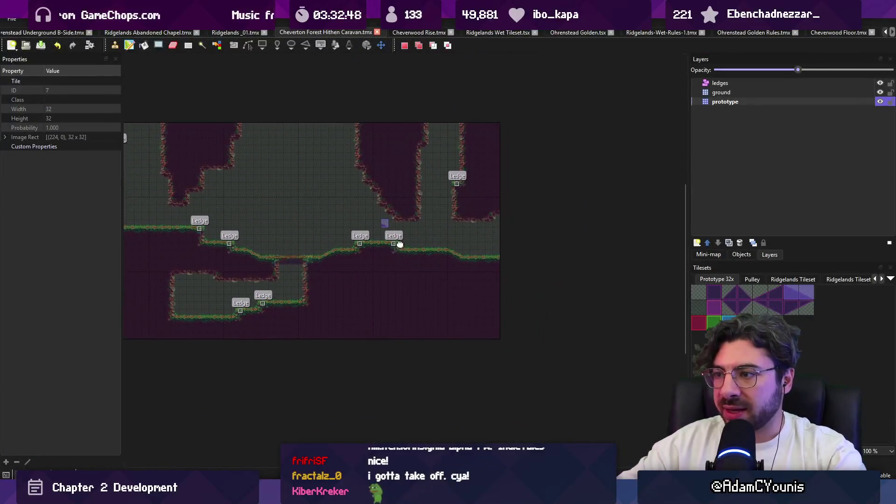
# Carve a vertical shaft through the ground and fill it with a purple prototype tile column
pyautogui.hscroll(2, 353, 202)
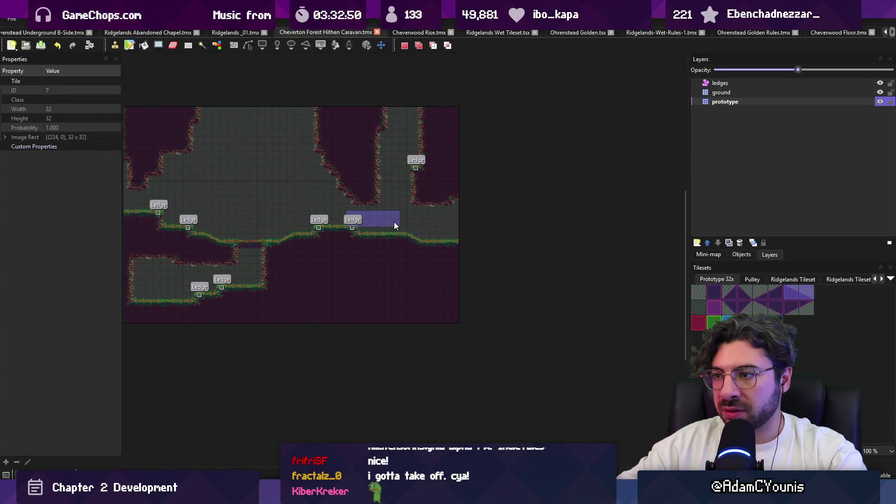
pyautogui.moveTo(375, 235); pyautogui.dragTo(380, 334)
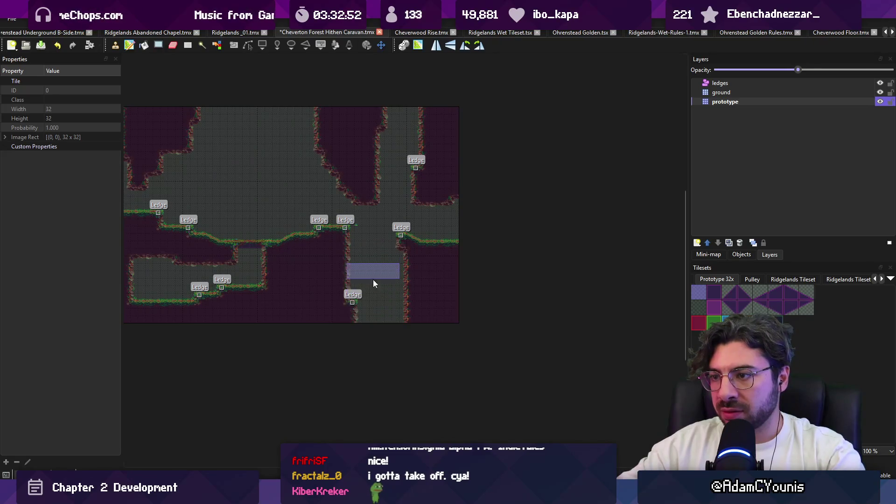
pyautogui.scroll(3, 374, 252)
pyautogui.rightClick(466, 245)
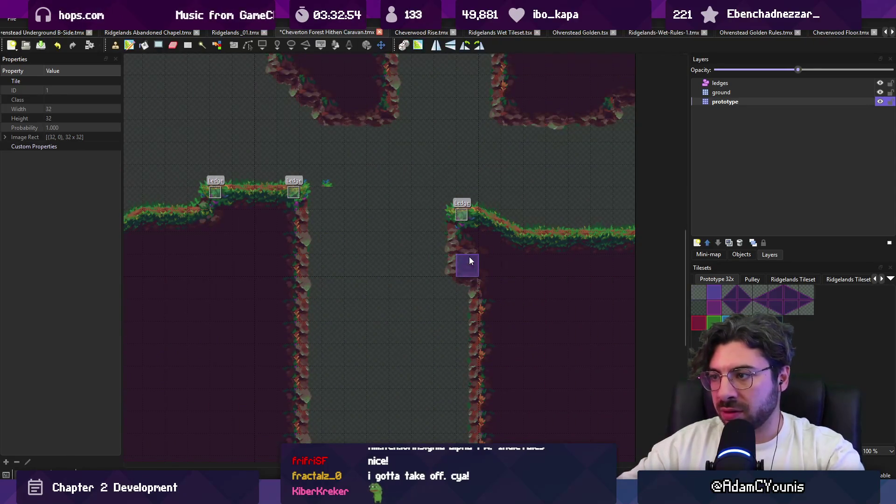
pyautogui.hscroll(-3, 476, 318)
pyautogui.press('r')
pyautogui.moveTo(443, 173)
pyautogui.mouseDown()
pyautogui.moveTo(464, 234)
pyautogui.moveTo(502, 441)
pyautogui.mouseUp()
pyautogui.scroll(-3, 396, 306)
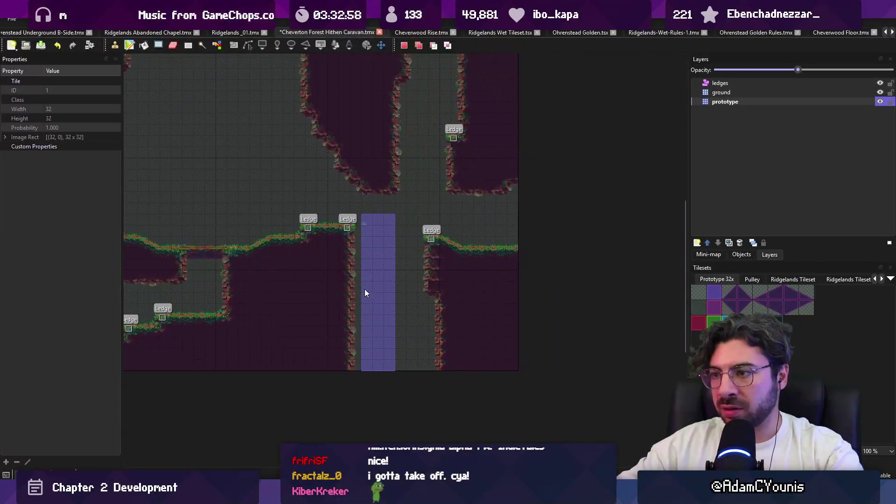
pyautogui.hscroll(2, 356, 302)
# Fill the map's wall areas with purple prototype tiles, then undo the fill
pyautogui.press('r')
pyautogui.hscroll(1, 343, 214)
pyautogui.scroll(-2, 332, 239)
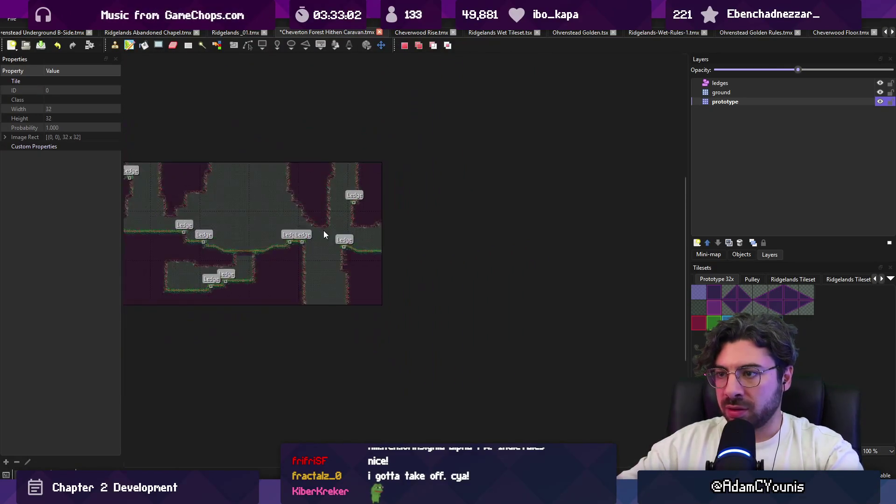
pyautogui.moveTo(242, 181)
pyautogui.mouseDown()
pyautogui.moveTo(534, 345)
pyautogui.moveTo(503, 310)
pyautogui.moveTo(497, 314)
pyautogui.mouseUp()
pyautogui.scroll(3, 315, 257)
pyautogui.press('f')
pyautogui.click(563, 260)
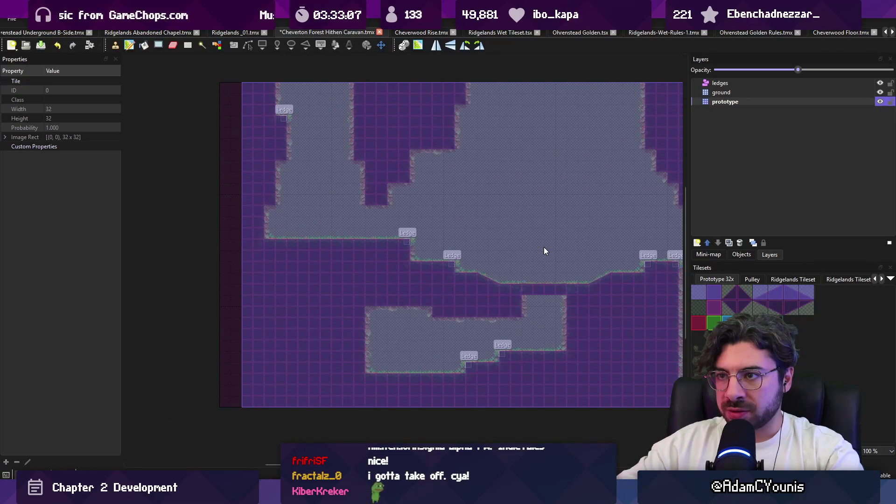
pyautogui.scroll(2, 540, 248)
pyautogui.hotkey('ctrl', 'z')
# Shift the shaft wall and its ledge one tile right
pyautogui.press('r')
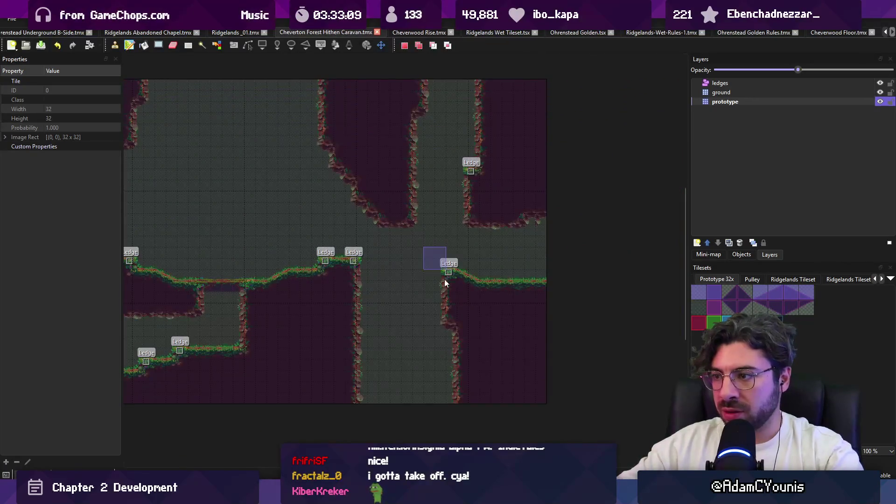
pyautogui.moveTo(436, 271); pyautogui.dragTo(502, 425)
pyautogui.moveTo(467, 327); pyautogui.dragTo(473, 327)
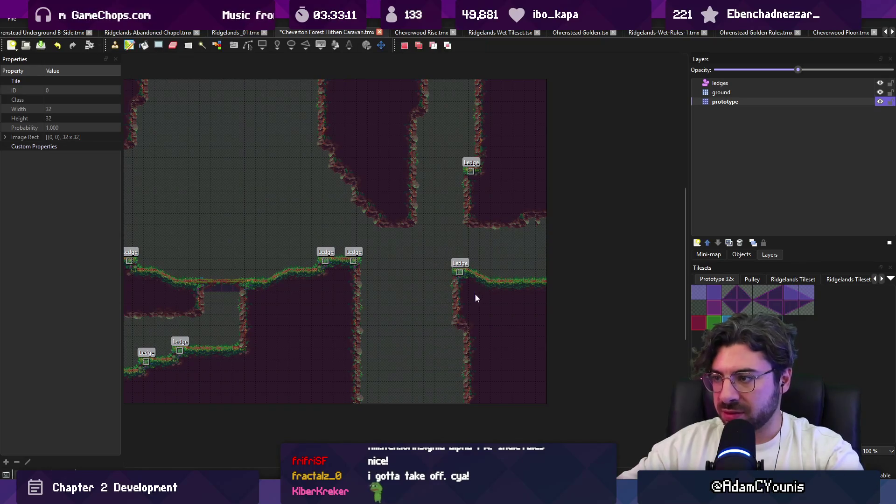
# Paint a sloped ground edge and ground beside the upper-right ledge, then save
pyautogui.press('b')
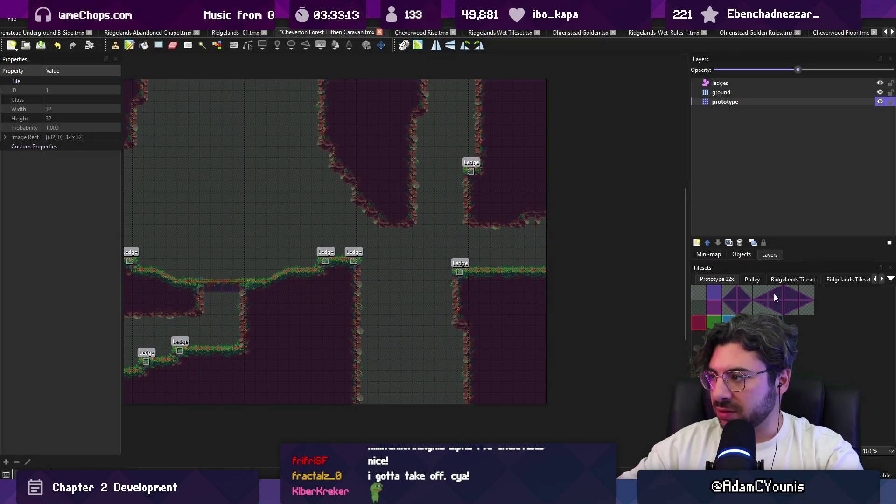
pyautogui.click(497, 265)
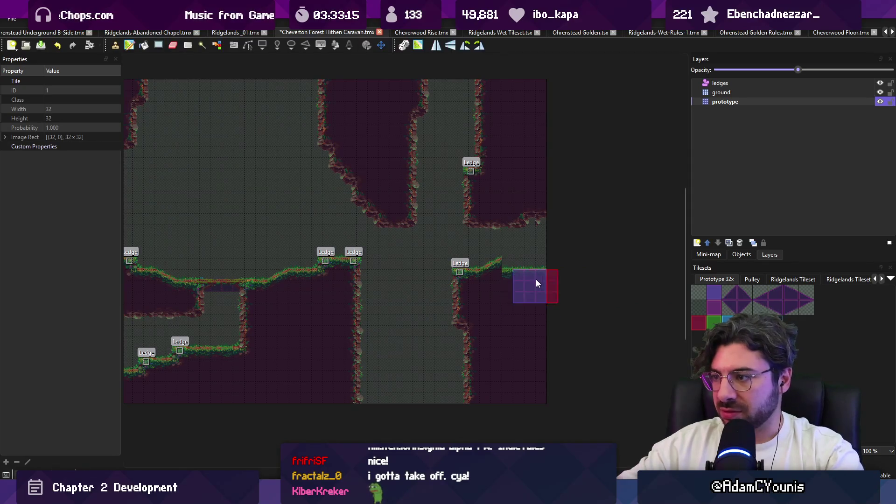
pyautogui.moveTo(475, 237); pyautogui.dragTo(521, 208)
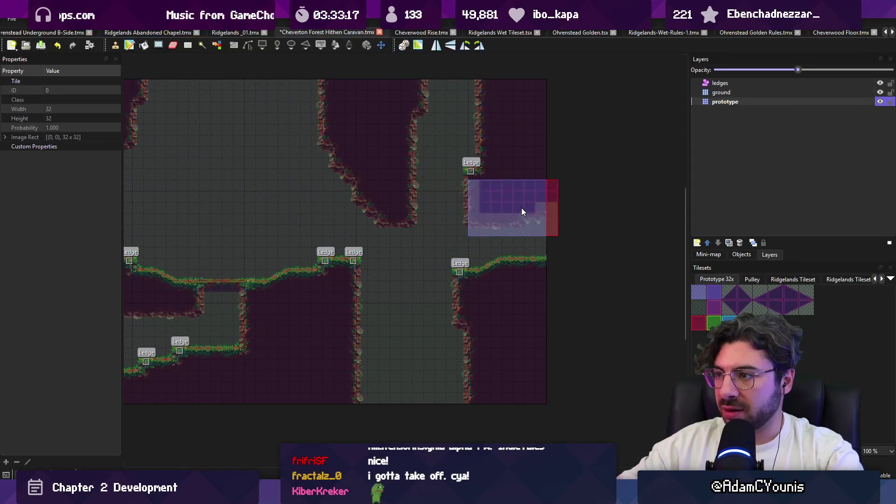
pyautogui.click(509, 213)
pyautogui.hotkey('ctrl', 's')
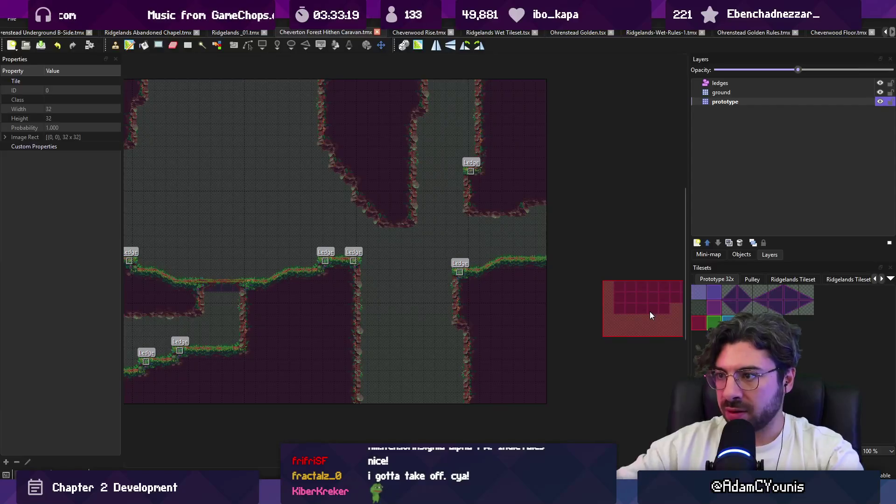
# Stamp over the upper-left wall and paint a new cave wall across the upper middle
pyautogui.press('Escape')
pyautogui.hscroll(-5, 422, 261)
pyautogui.scroll(1, 422, 262)
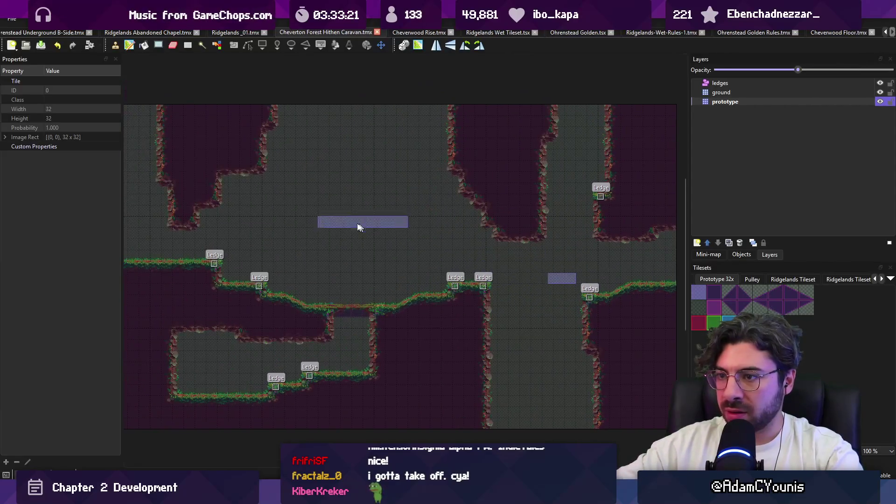
pyautogui.press('b')
pyautogui.click(248, 180)
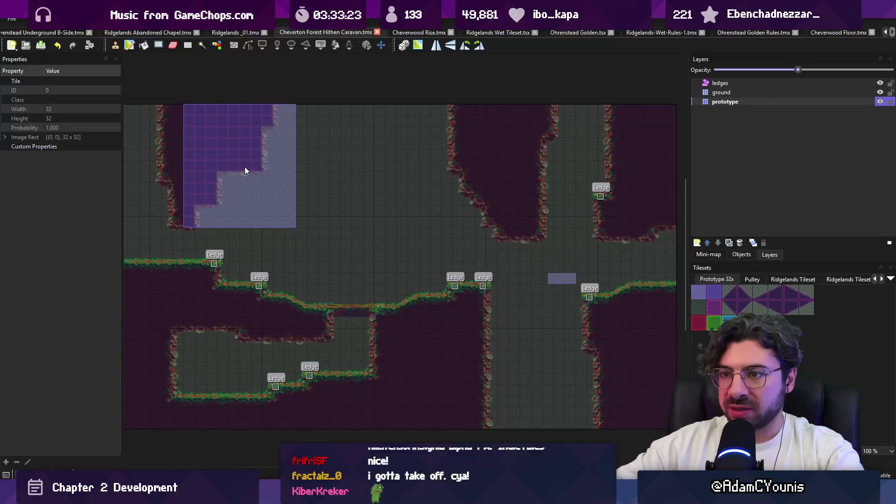
pyautogui.moveTo(438, 116); pyautogui.dragTo(514, 231)
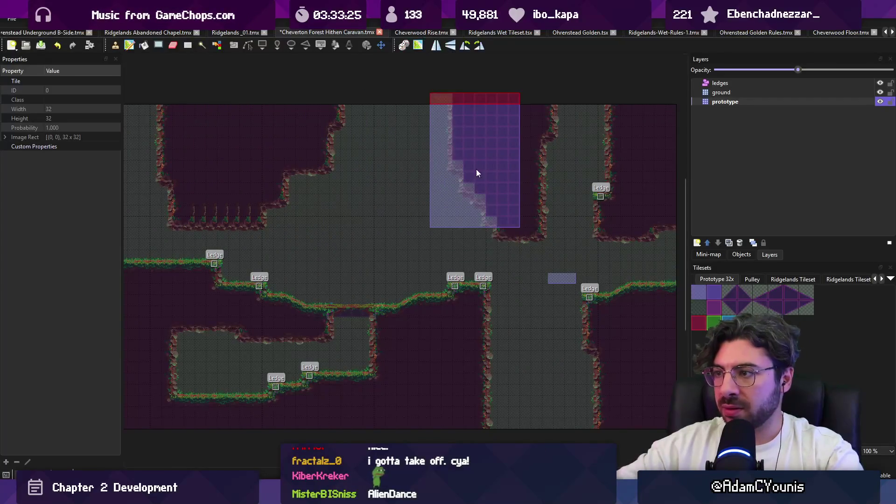
pyautogui.moveTo(477, 176); pyautogui.dragTo(523, 192)
# Copy a column of wall tiles into the upper gap
pyautogui.press('r')
pyautogui.moveTo(342, 187); pyautogui.dragTo(363, 111)
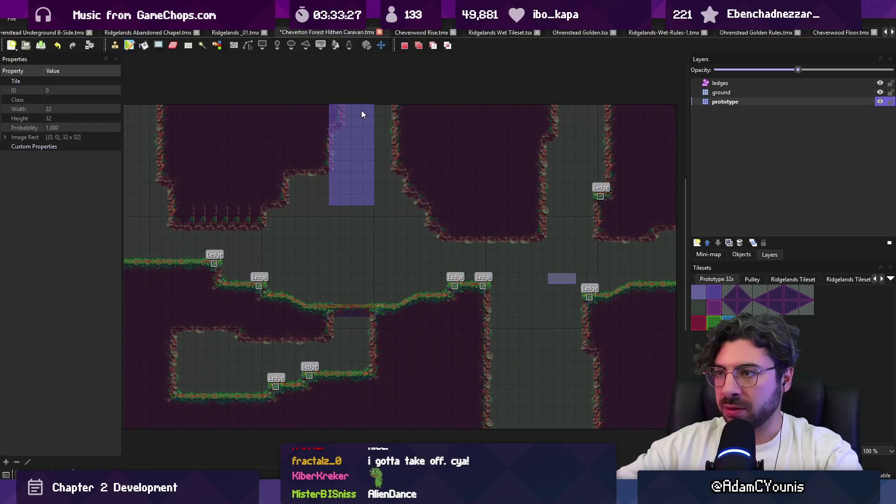
pyautogui.hotkey('ctrl', 'c')
pyautogui.hotkey('ctrl', 'v')
pyautogui.click(353, 152)
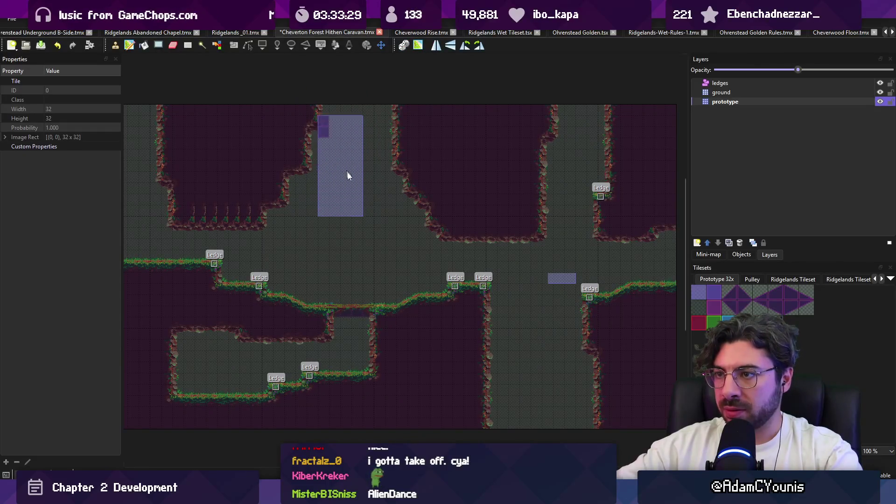
# Cut part of the upper-left wall and pick it up as a stamp
pyautogui.press('r')
pyautogui.moveTo(218, 139); pyautogui.dragTo(295, 193)
pyautogui.moveTo(240, 105); pyautogui.dragTo(282, 141)
pyautogui.hotkey('ctrl', 'x')
pyautogui.hotkey('ctrl', 'v')
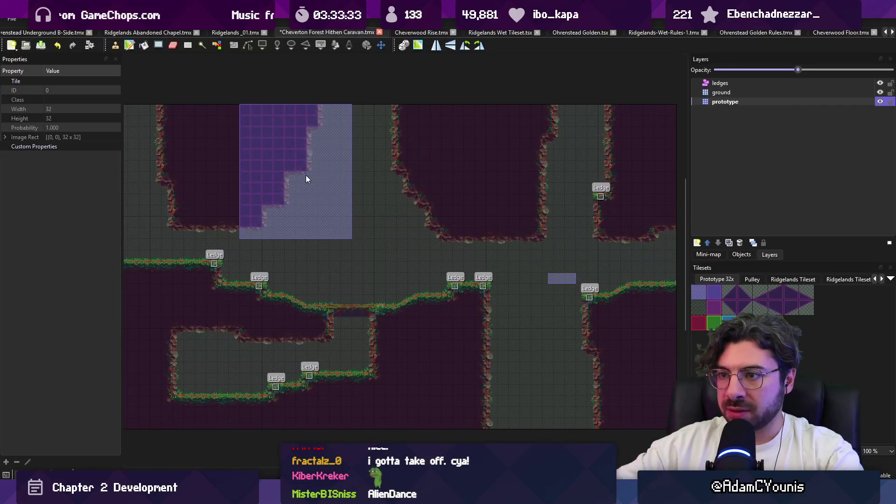
pyautogui.press('r')
# Copy an 8x13 wall block, save the map and return to Unity
pyautogui.moveTo(376, 116)
pyautogui.mouseDown()
pyautogui.moveTo(452, 229)
pyautogui.moveTo(462, 259)
pyautogui.mouseUp()
pyautogui.hotkey('ctrl', 'c')
pyautogui.hotkey('ctrl', 'v')
pyautogui.press('r')
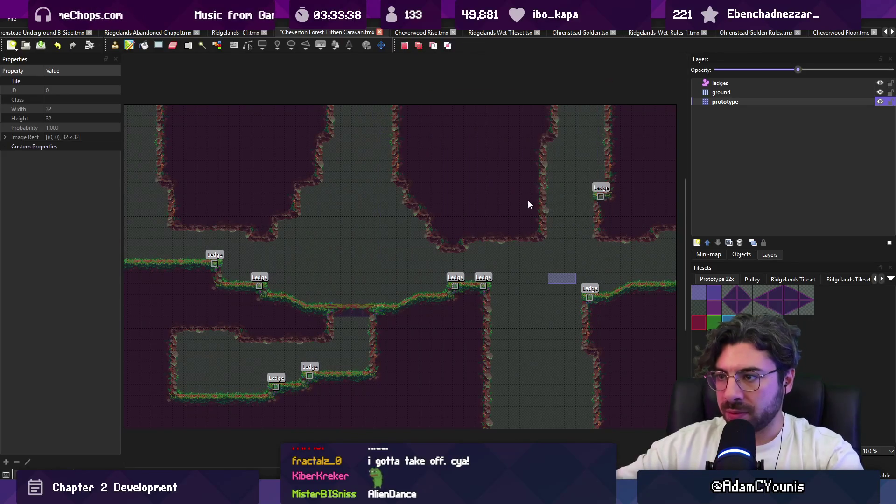
pyautogui.hotkey('ctrl', 's')
pyautogui.hotkey('alt', 'Tab')
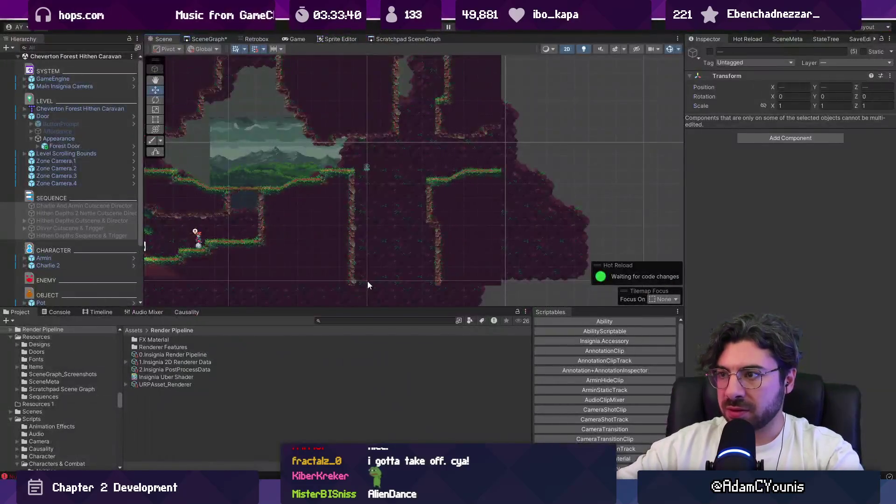
# Move the Cheverton Near Background Wall up and left to fit the cave
pyautogui.click(324, 140)
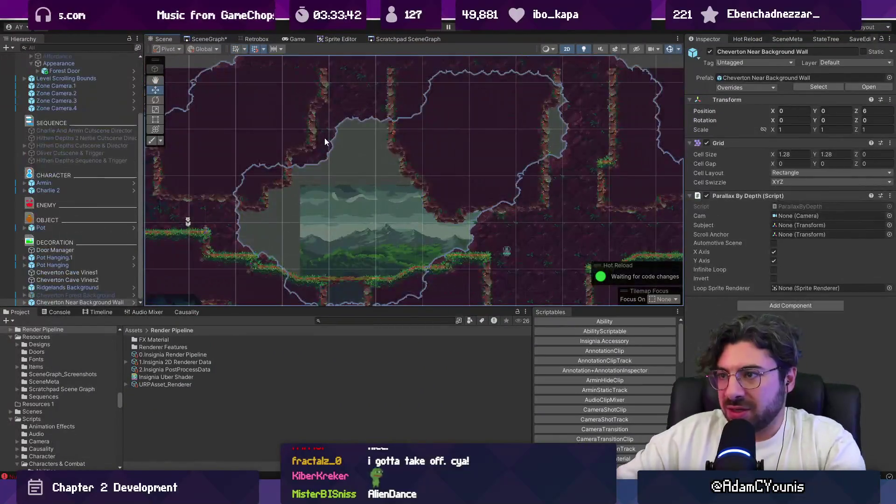
pyautogui.scroll(-2, 325, 142)
pyautogui.moveTo(325, 141)
pyautogui.mouseDown()
pyautogui.moveTo(416, 202)
pyautogui.moveTo(347, 170)
pyautogui.moveTo(355, 207)
pyautogui.moveTo(397, 239)
pyautogui.mouseUp()
pyautogui.scroll(-2, 348, 148)
pyautogui.moveTo(333, 126); pyautogui.dragTo(322, 112)
# Shift the Ridgelands Background left and start the playtest
pyautogui.click(399, 213)
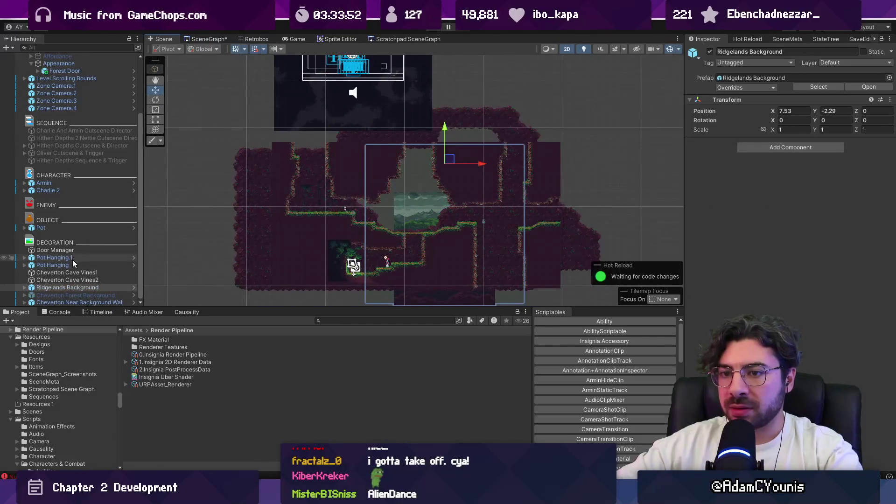
pyautogui.moveTo(450, 163); pyautogui.dragTo(417, 167)
pyautogui.hotkey('ctrl', 'p')
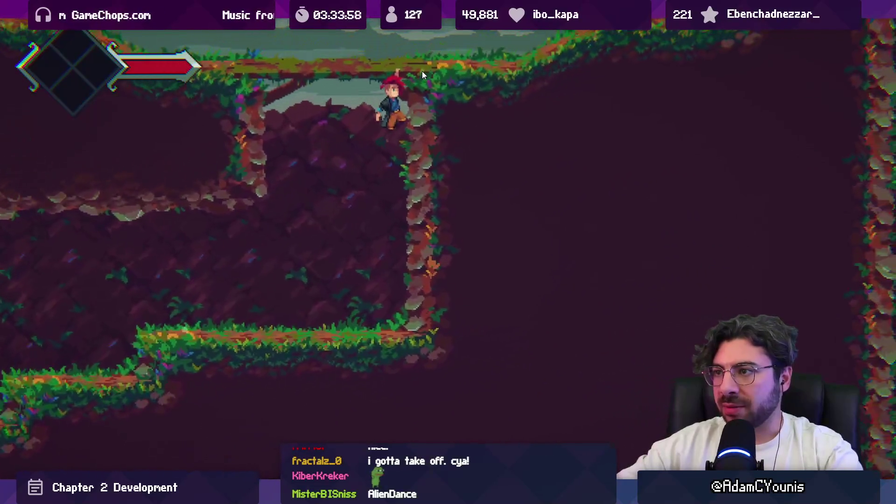
# Run left up the cliff, through the cave corridor into the forest, and down the shaft
pyautogui.press('Left')
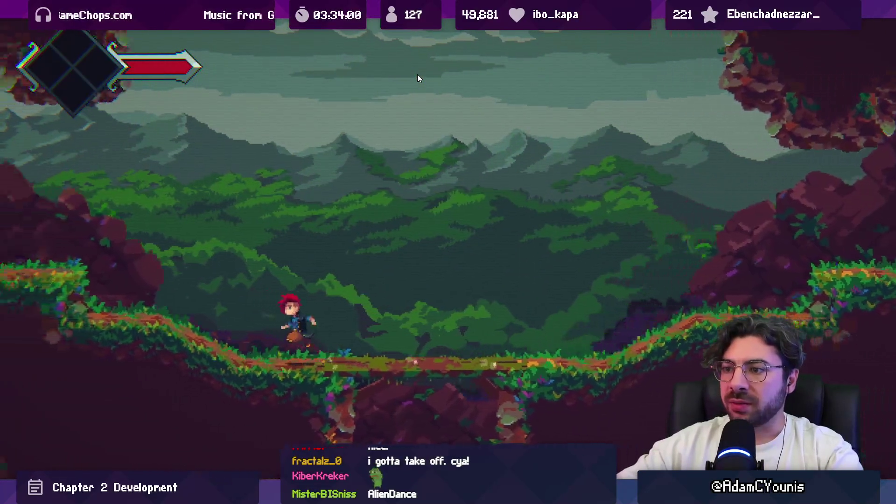
pyautogui.press('space')
pyautogui.press('Right')
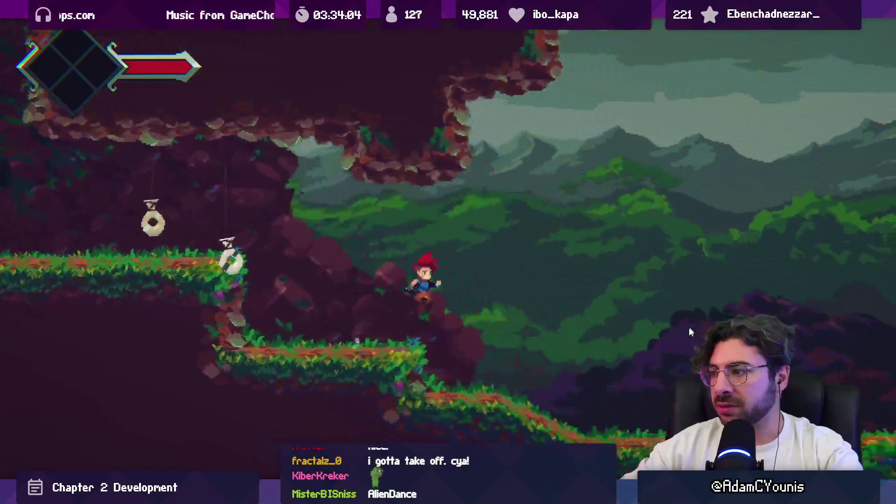
pyautogui.press('space')
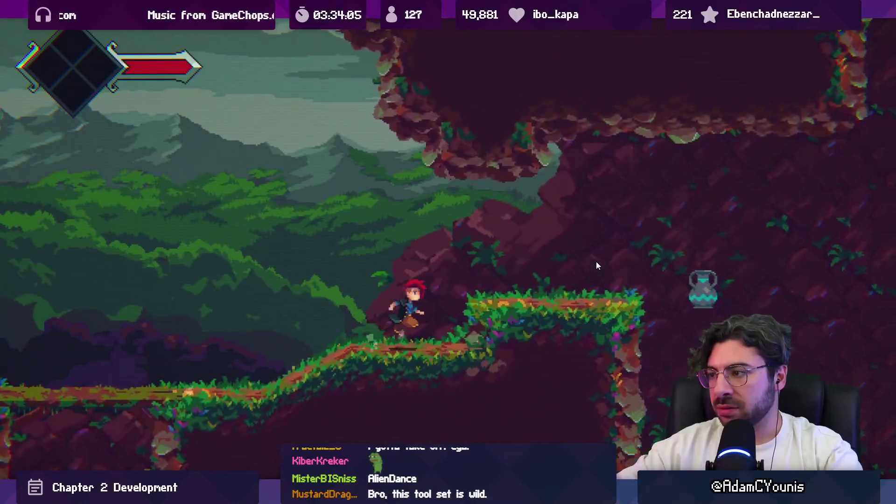
pyautogui.press('Right')
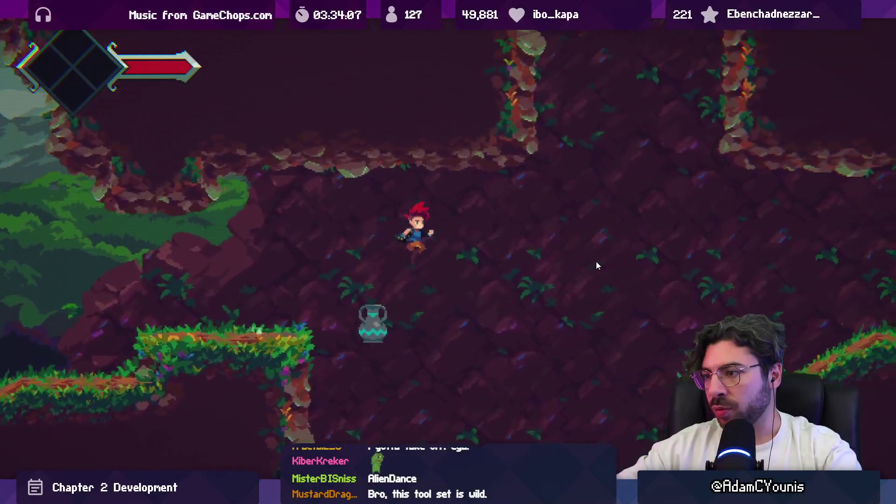
# Stop the playtest, return to the scene view and switch back to Tiled
pyautogui.hotkey('ctrl', 'p')
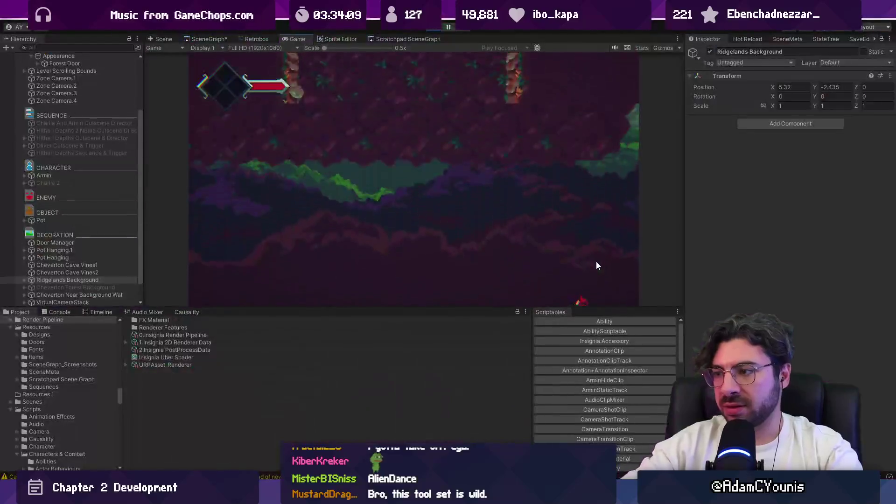
pyautogui.press('Right')
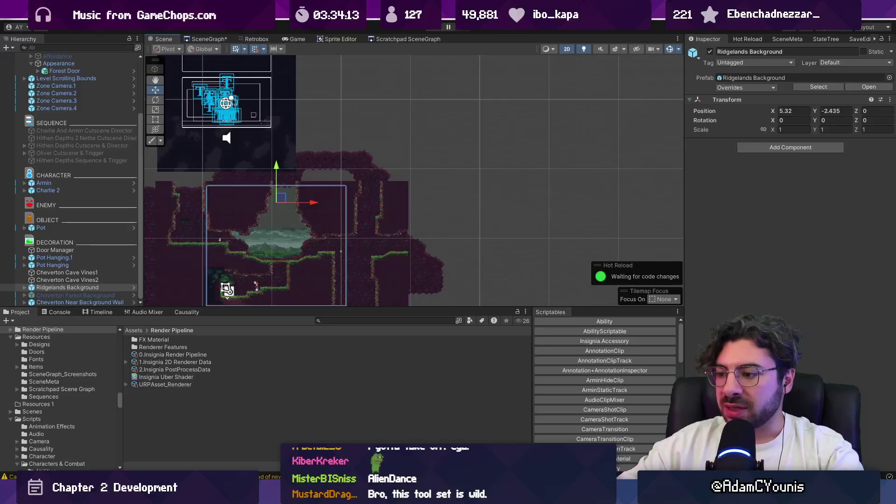
pyautogui.hotkey('alt', 'Tab')
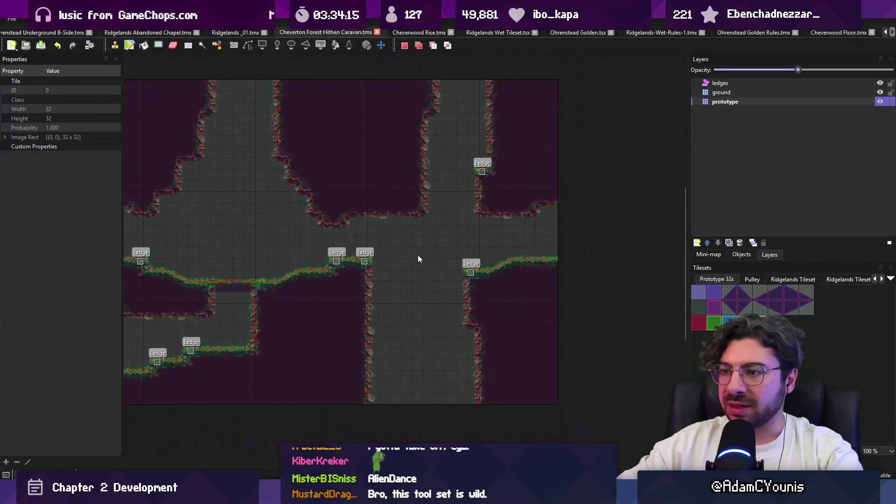
# Crop the forest room map to the selected narrower area with Map > Crop to Selection
pyautogui.keyDown('ctrl'); pyautogui.scroll(-2, 449, 283); pyautogui.keyUp('ctrl')
pyautogui.moveTo(175, 150); pyautogui.dragTo(621, 361)
pyautogui.click(122, 18)
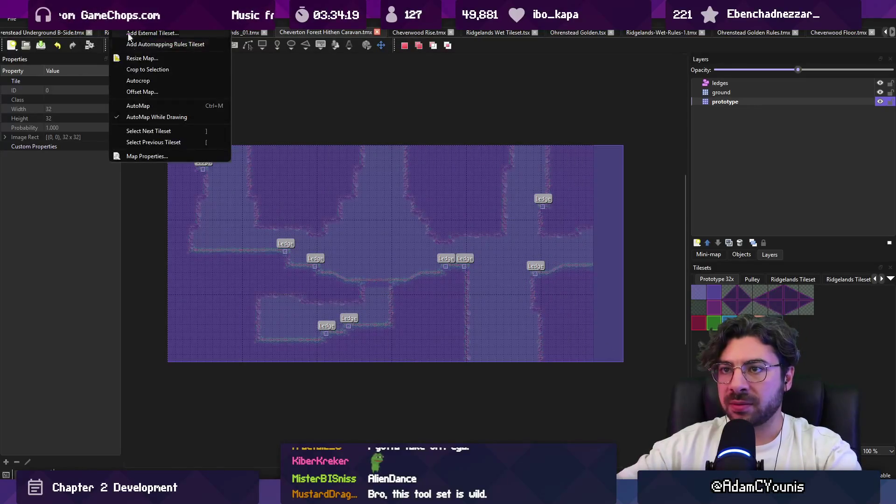
pyautogui.click(147, 70)
# Copy a full-height column of edge tiles and stamp it along the map's new right edge
pyautogui.moveTo(406, 140); pyautogui.dragTo(499, 362)
pyautogui.hotkey('ctrl', 'c')
pyautogui.hotkey('ctrl', 'v')
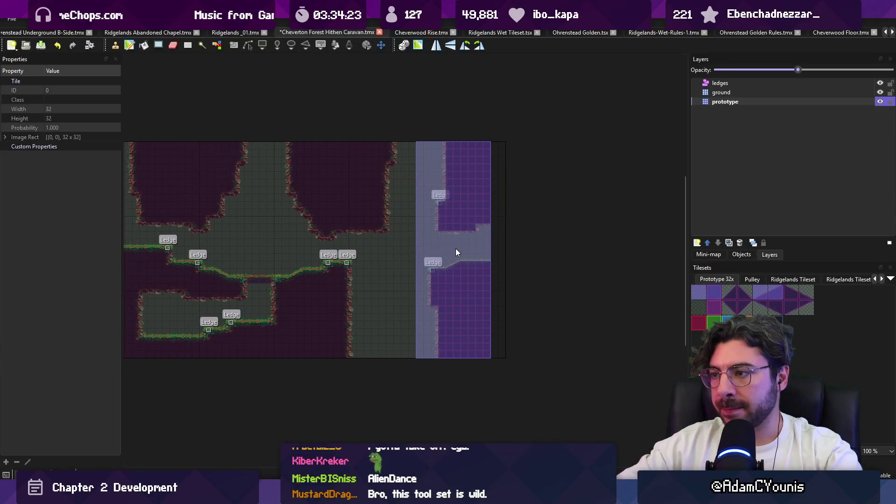
pyautogui.press('Delete')
pyautogui.moveTo(477, 157)
pyautogui.mouseDown()
pyautogui.moveTo(504, 294)
pyautogui.moveTo(481, 345)
pyautogui.mouseUp()
pyautogui.hotkey('ctrl', 'c')
pyautogui.hotkey('ctrl', 'v')
pyautogui.click(494, 251)
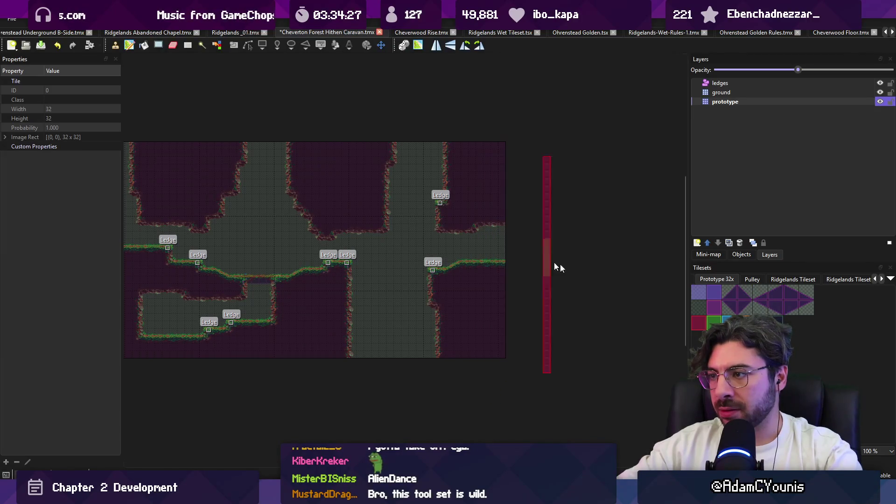
# Save the cropped map and view the reimported room in Unity's scene
pyautogui.press('Escape')
pyautogui.hotkey('alt', 'Tab')
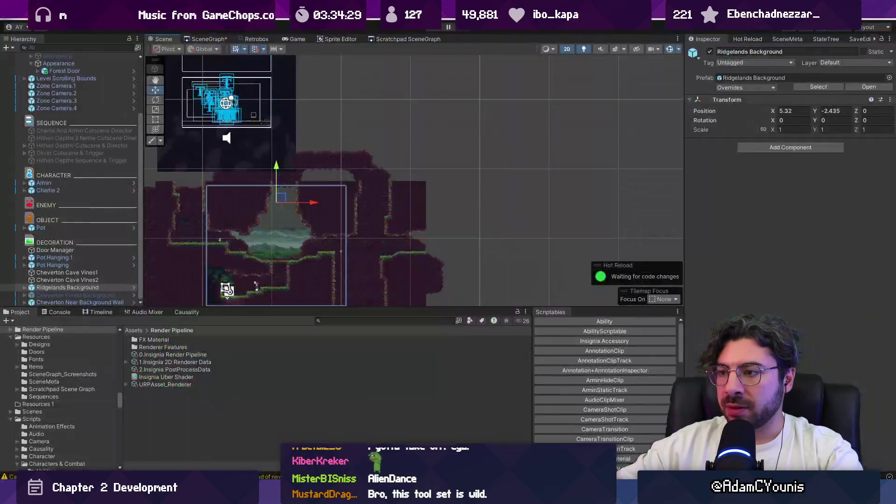
pyautogui.scroll(3, 449, 209)
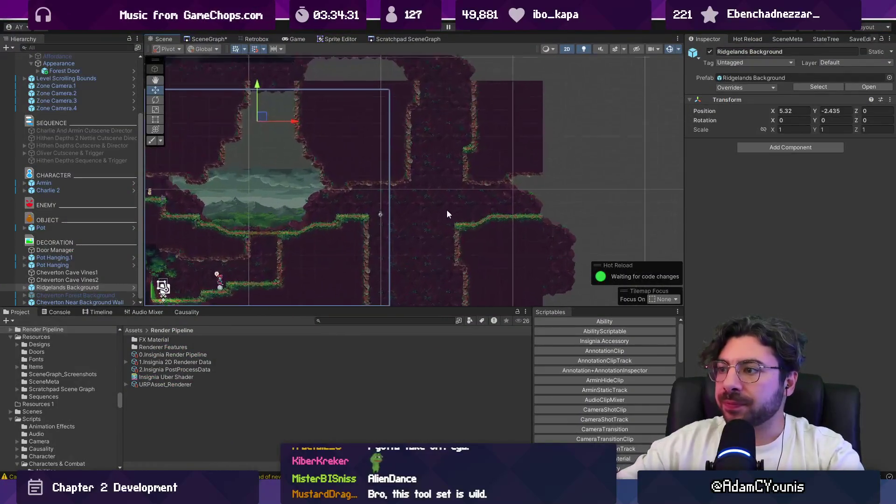
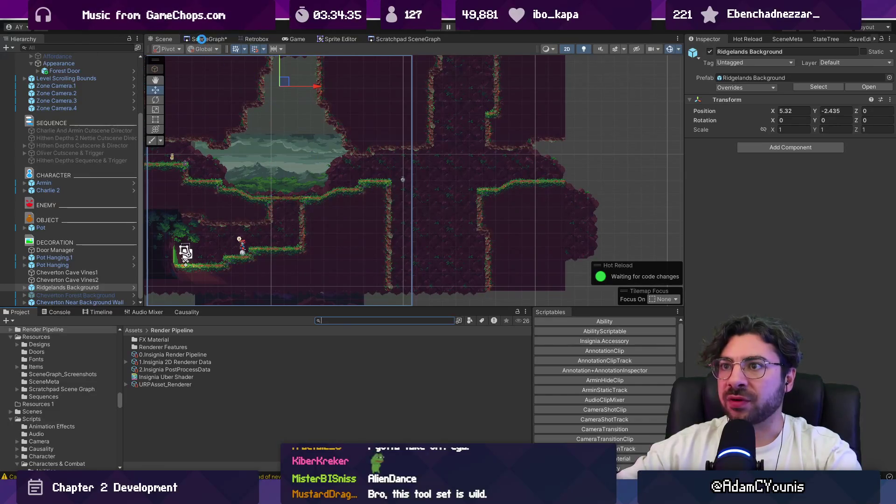
# Bring the wood Closed Sprite Shape from Ridgelands into Cheverton, placing it at X 11.54, Y -6.84
pyautogui.click(201, 39)
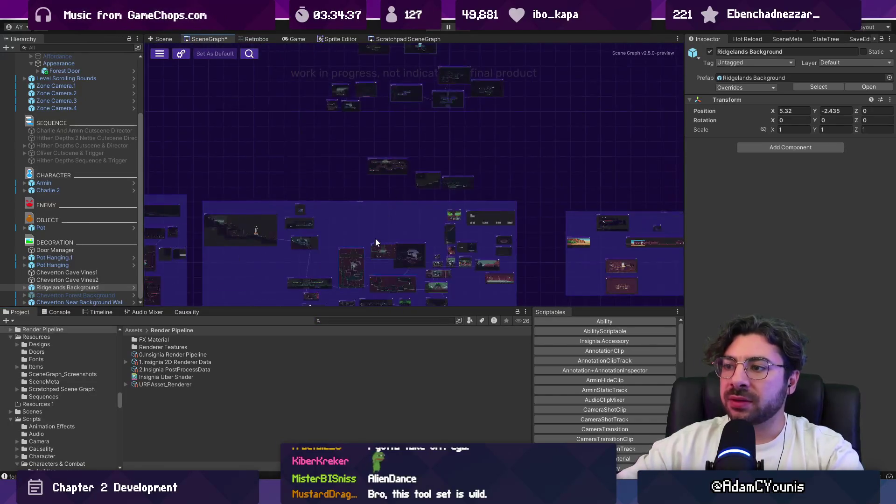
pyautogui.scroll(5, 378, 240)
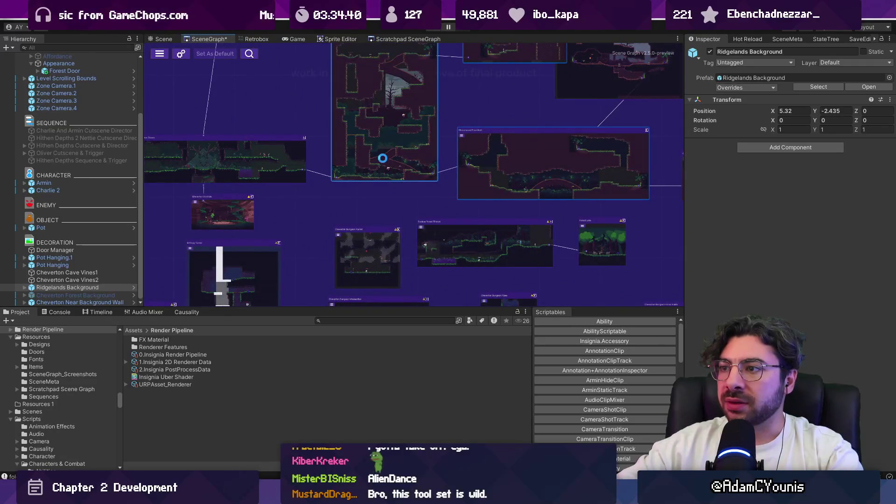
pyautogui.doubleClick(382, 159)
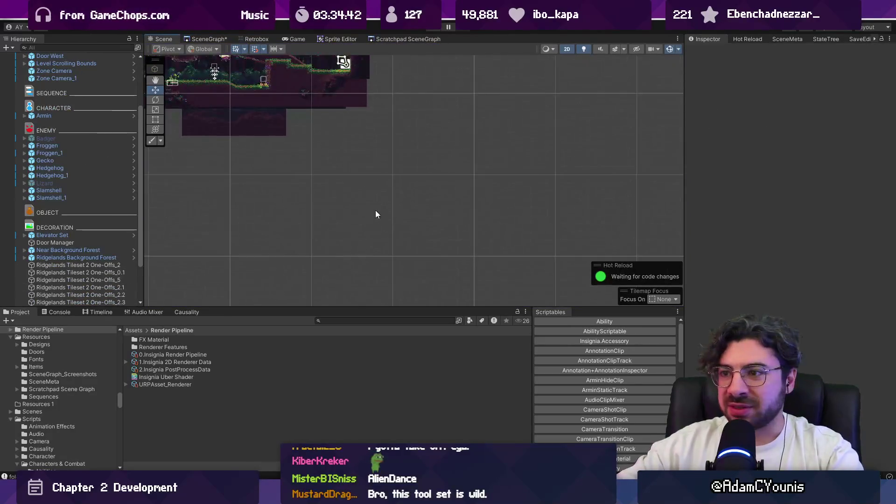
pyautogui.click(344, 196)
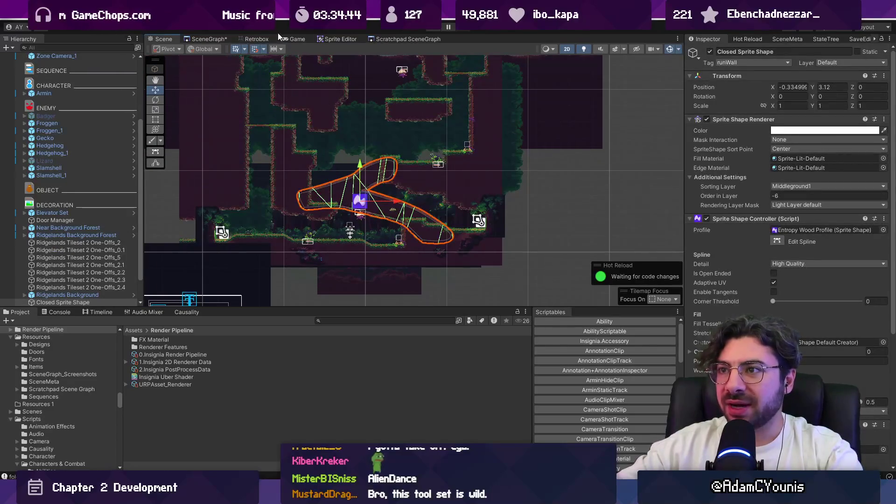
pyautogui.click(209, 40)
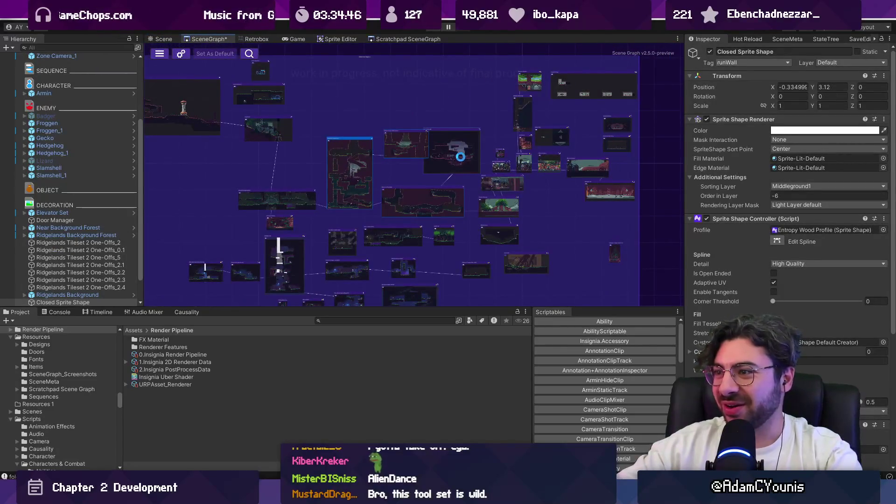
pyautogui.scroll(-5, 405, 176)
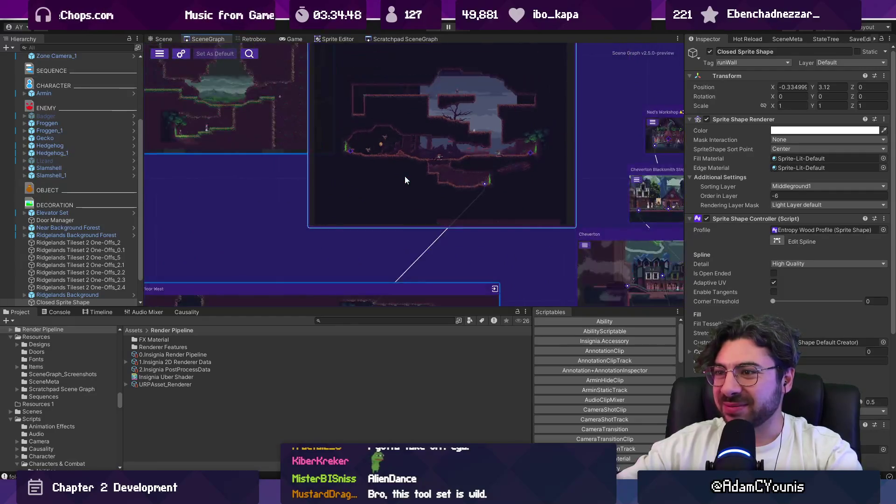
pyautogui.doubleClick(310, 138)
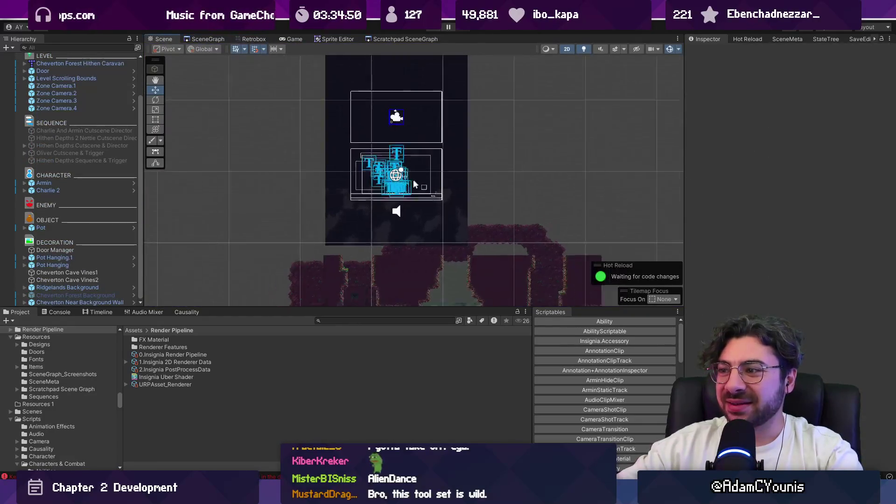
pyautogui.moveTo(270, 70)
pyautogui.mouseDown()
pyautogui.moveTo(369, 189)
pyautogui.moveTo(391, 195)
pyautogui.moveTo(375, 211)
pyautogui.moveTo(384, 210)
pyautogui.mouseUp()
# Enter spline editing on the sprite shape and delete its upper loop points
pyautogui.press('f')
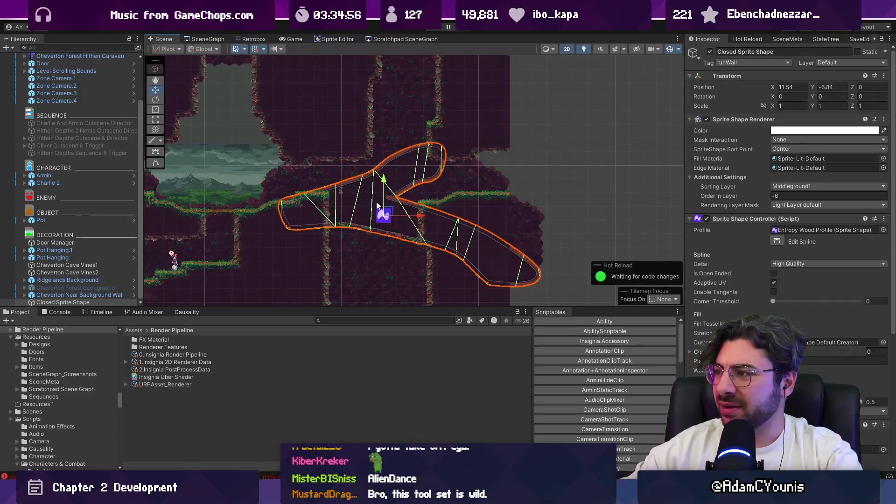
pyautogui.press('u')
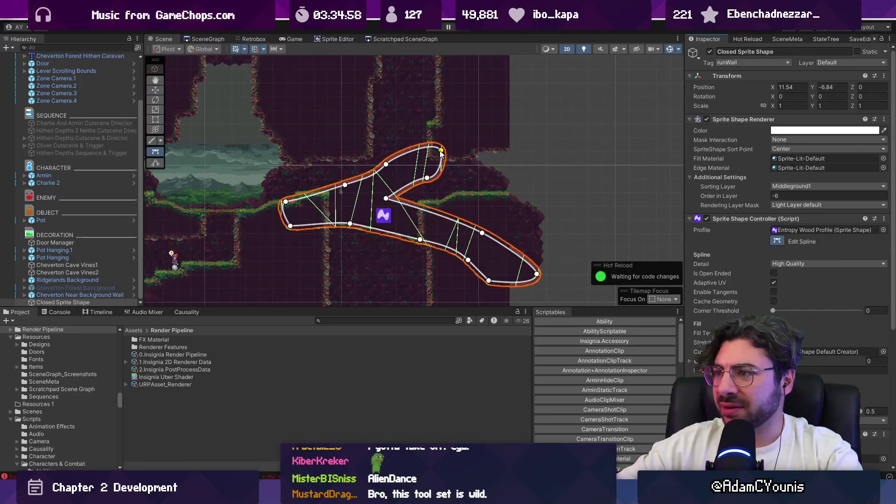
pyautogui.moveTo(391, 142); pyautogui.dragTo(465, 181)
pyautogui.press('Delete')
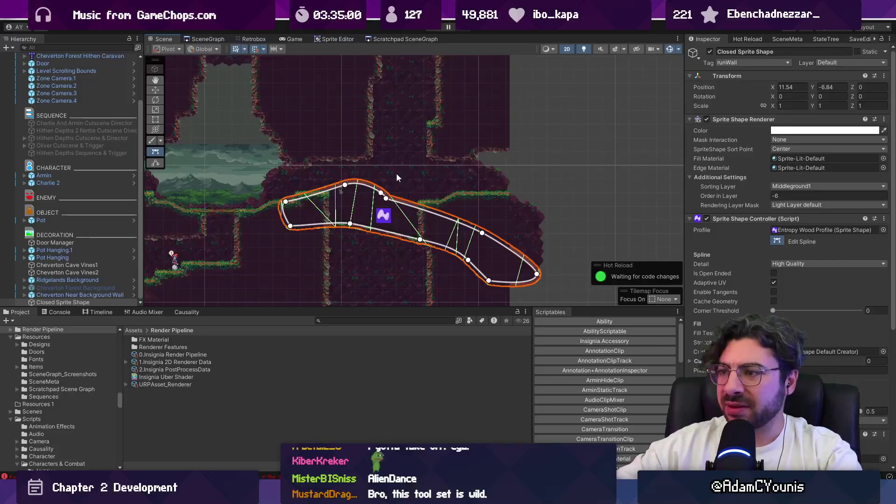
# Move and add spline points to widen the shape into a rounded band across the cave
pyautogui.moveTo(348, 185)
pyautogui.mouseDown()
pyautogui.moveTo(348, 198)
pyautogui.moveTo(380, 197)
pyautogui.moveTo(407, 173)
pyautogui.mouseUp()
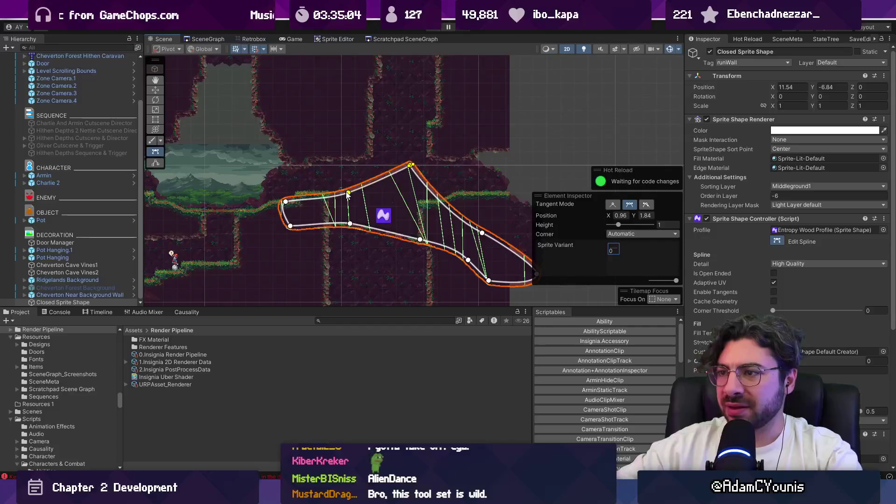
pyautogui.moveTo(347, 192); pyautogui.dragTo(335, 165)
pyautogui.moveTo(350, 227); pyautogui.dragTo(362, 211)
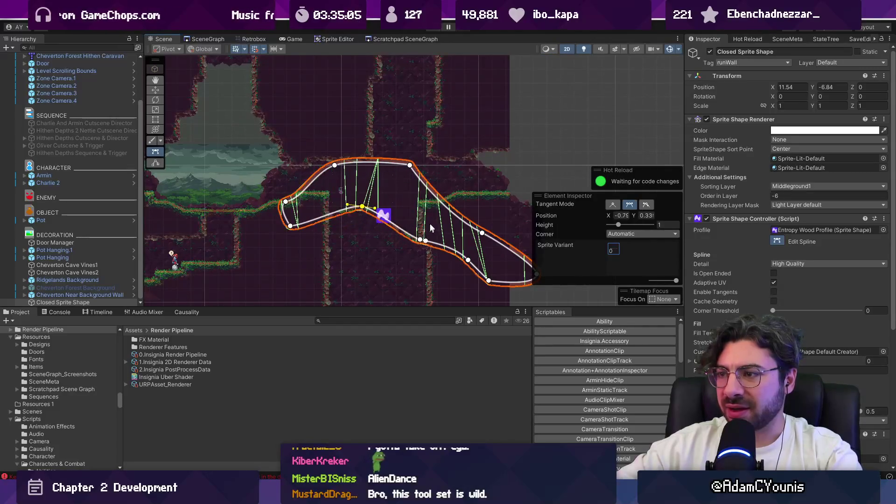
pyautogui.moveTo(481, 231); pyautogui.dragTo(483, 169)
pyautogui.moveTo(404, 231); pyautogui.dragTo(492, 289)
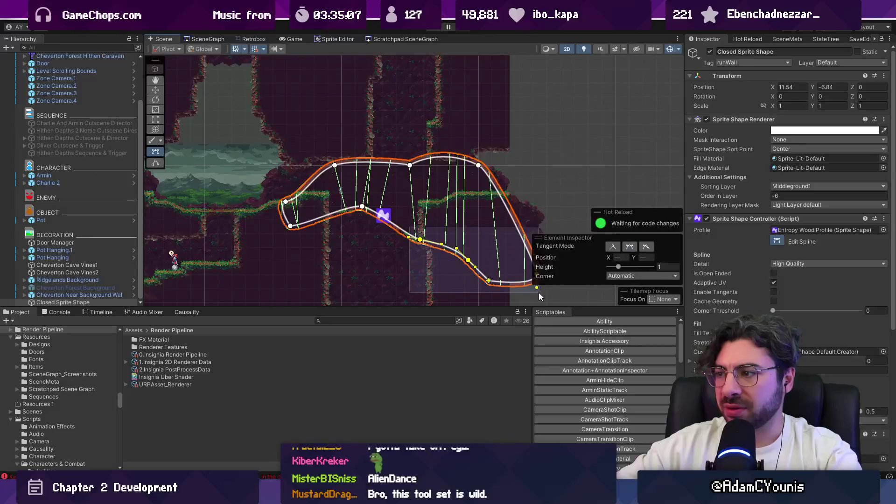
pyautogui.moveTo(540, 275); pyautogui.dragTo(446, 210)
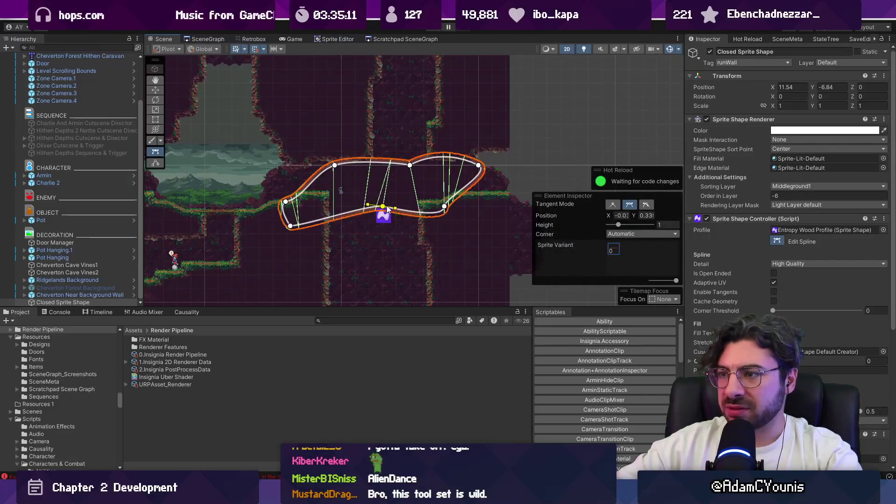
pyautogui.moveTo(408, 166); pyautogui.dragTo(389, 161)
pyautogui.moveTo(476, 166)
pyautogui.mouseDown()
pyautogui.moveTo(466, 192)
pyautogui.moveTo(460, 153)
pyautogui.moveTo(421, 171)
pyautogui.mouseUp()
pyautogui.moveTo(446, 206)
pyautogui.mouseDown()
pyautogui.moveTo(453, 176)
pyautogui.moveTo(459, 200)
pyautogui.mouseUp()
pyautogui.scroll(3, 379, 208)
pyautogui.moveTo(257, 237)
pyautogui.mouseDown()
pyautogui.moveTo(288, 218)
pyautogui.moveTo(266, 169)
pyautogui.moveTo(280, 142)
pyautogui.mouseUp()
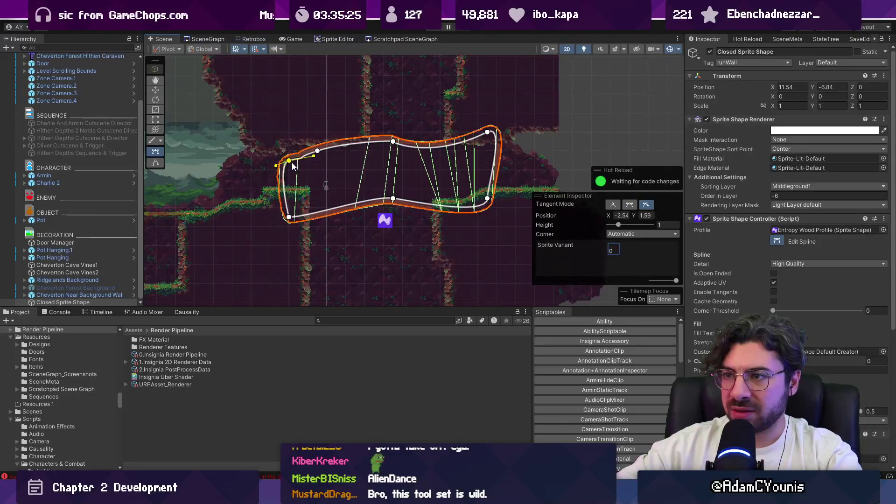
pyautogui.click(234, 133)
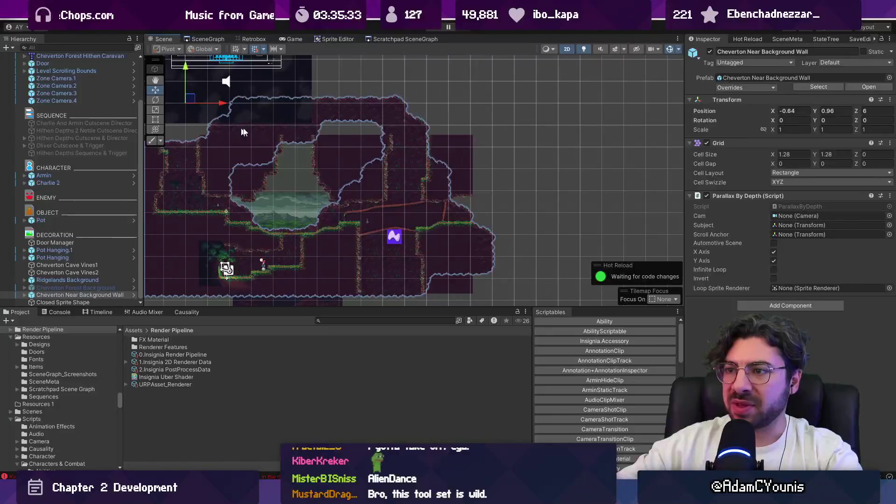
# Select the Cheverton Near Background Wall and frame it in the view
pyautogui.click(825, 39)
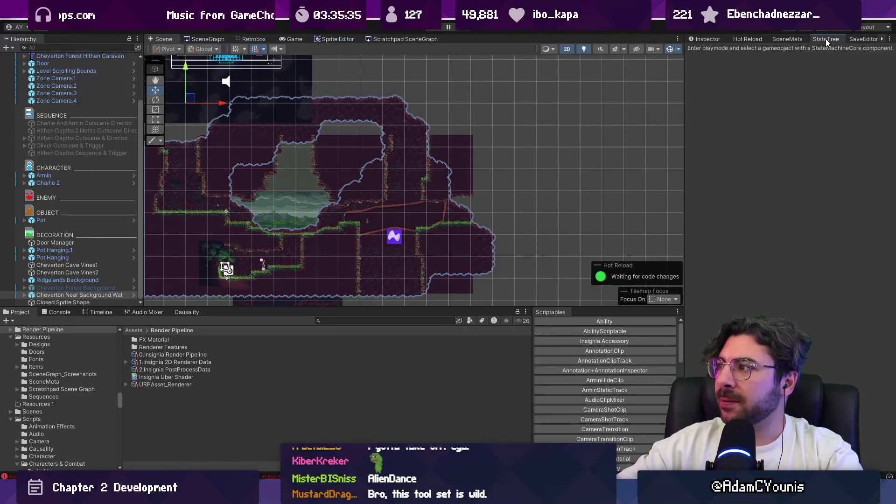
pyautogui.click(60, 295)
pyautogui.click(707, 40)
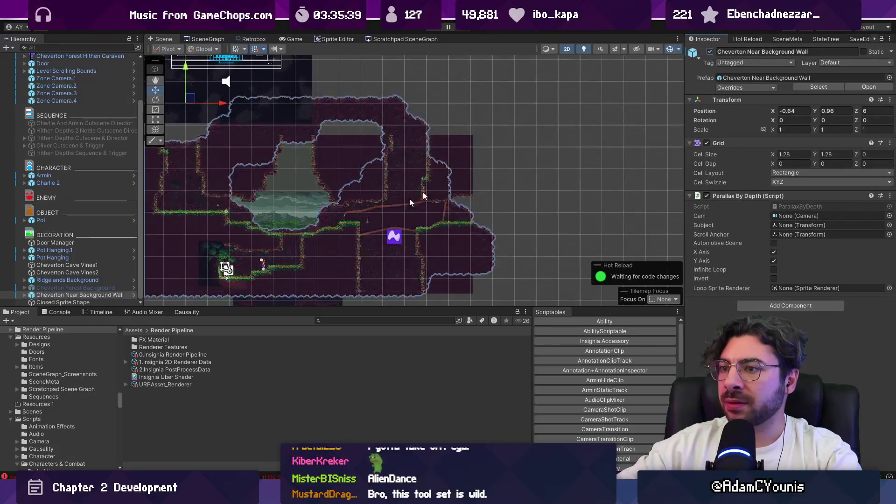
pyautogui.press('f')
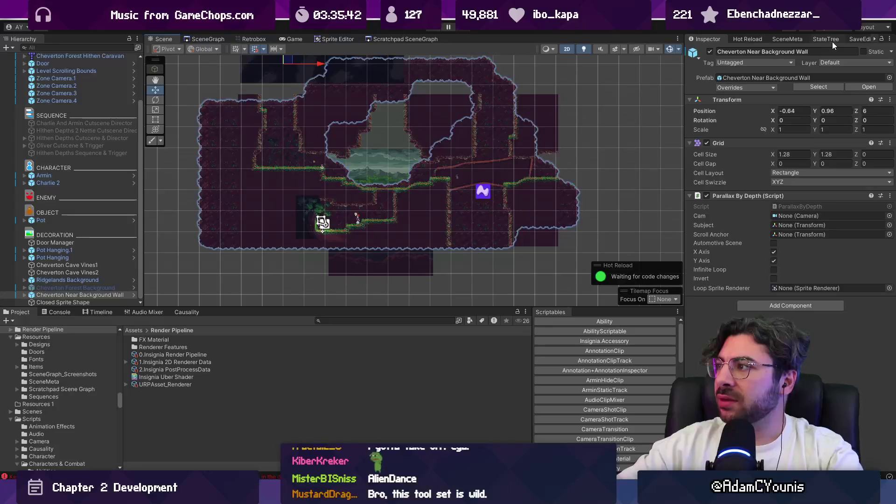
# Erase the near background wall's tiles on the cave's right side and upper-left
pyautogui.click(874, 39)
pyautogui.click(857, 39)
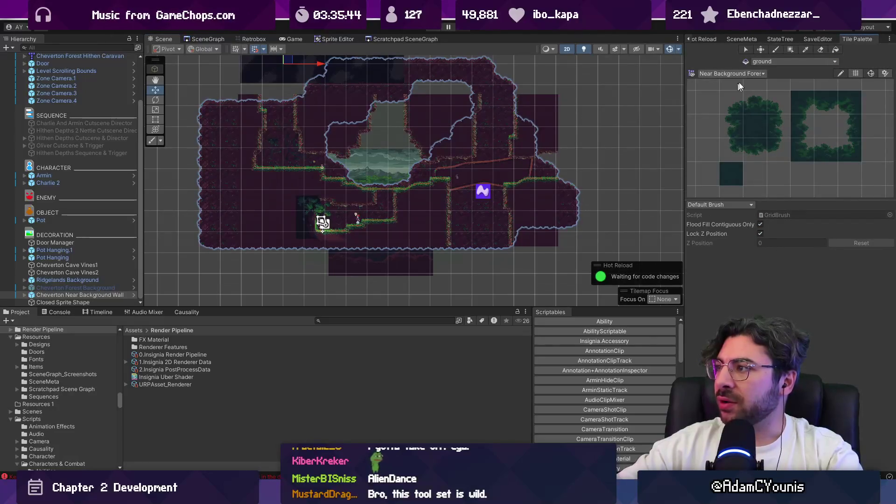
pyautogui.click(819, 50)
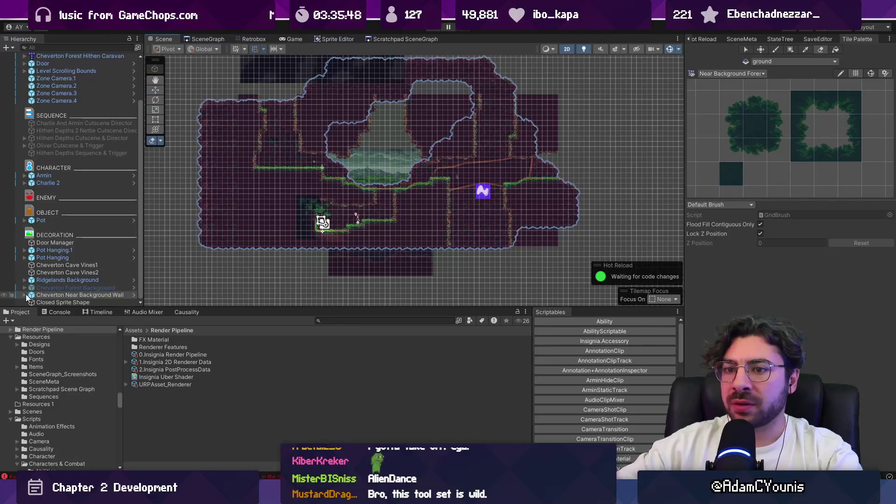
pyautogui.click(42, 301)
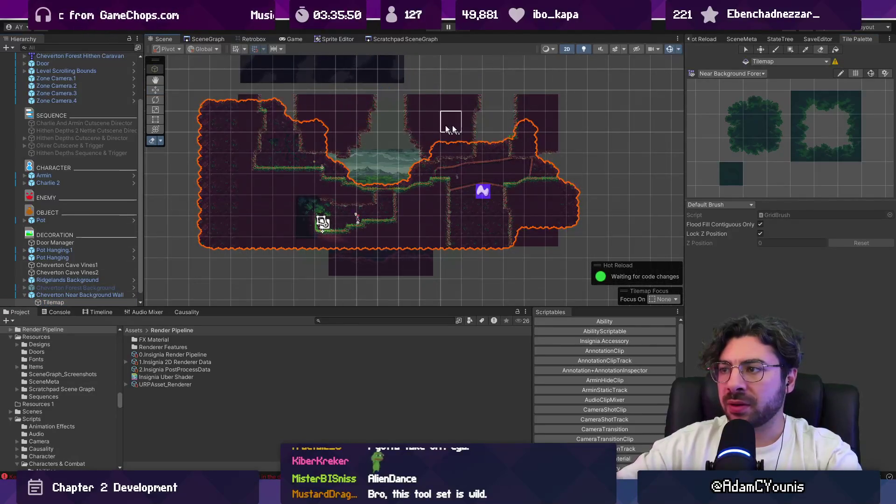
pyautogui.moveTo(513, 168); pyautogui.dragTo(491, 154)
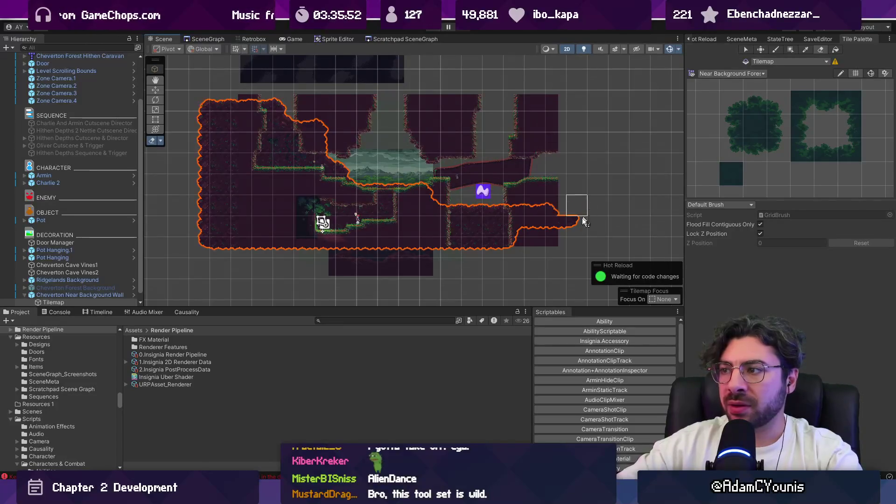
pyautogui.moveTo(192, 110)
pyautogui.mouseDown()
pyautogui.moveTo(196, 140)
pyautogui.moveTo(252, 129)
pyautogui.mouseUp()
pyautogui.moveTo(273, 154)
pyautogui.mouseDown()
pyautogui.moveTo(320, 160)
pyautogui.moveTo(194, 165)
pyautogui.moveTo(224, 218)
pyautogui.mouseUp()
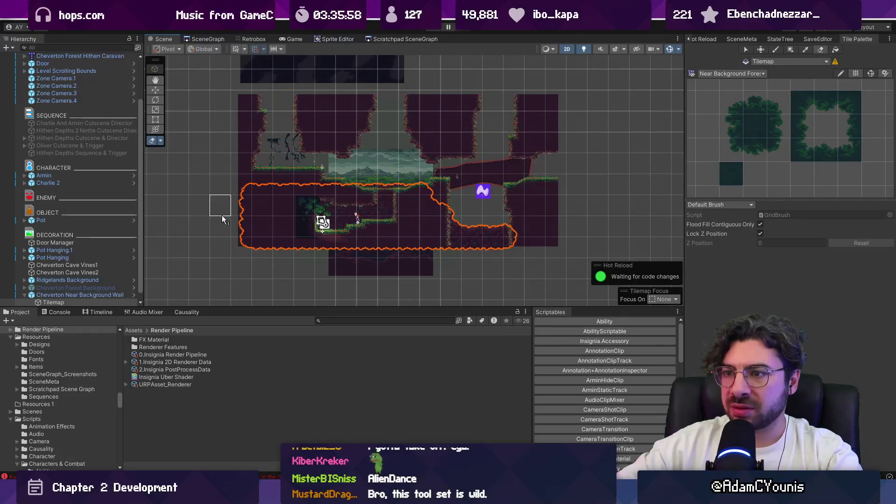
pyautogui.scroll(3, 450, 161)
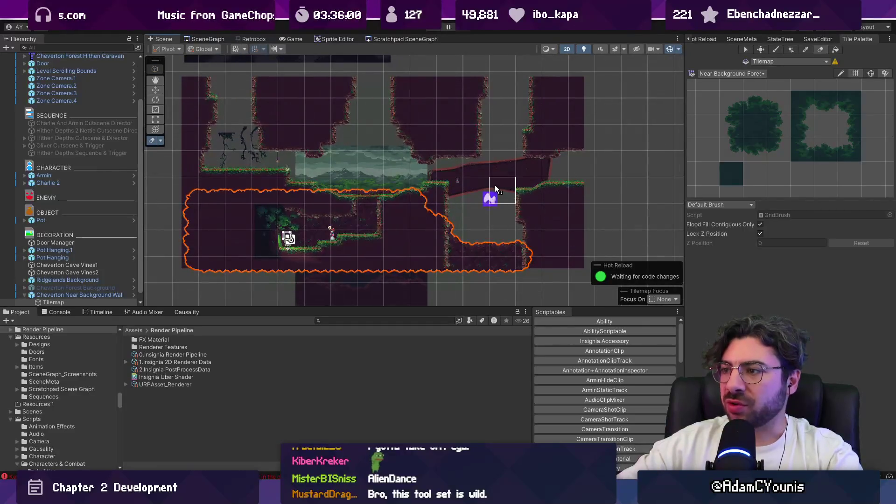
pyautogui.click(319, 320)
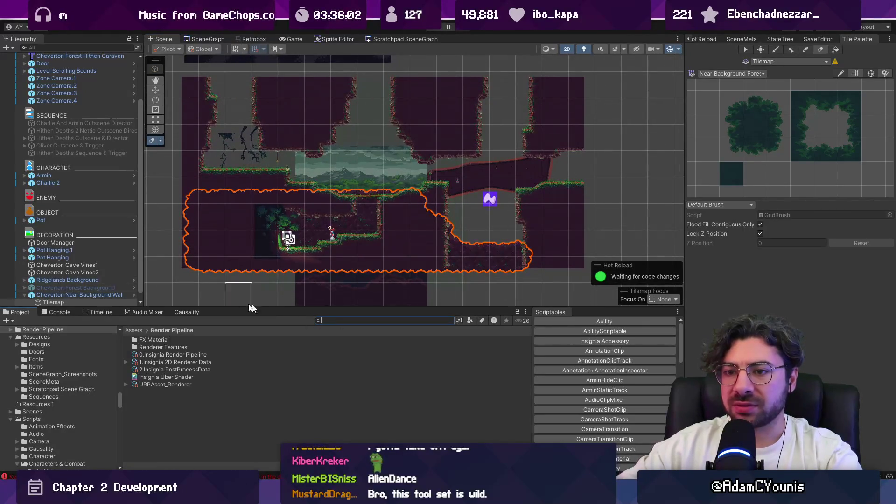
# Delete the Cheverton Forest Background and frame the closed sprite shape
pyautogui.click(89, 286)
pyautogui.click(703, 39)
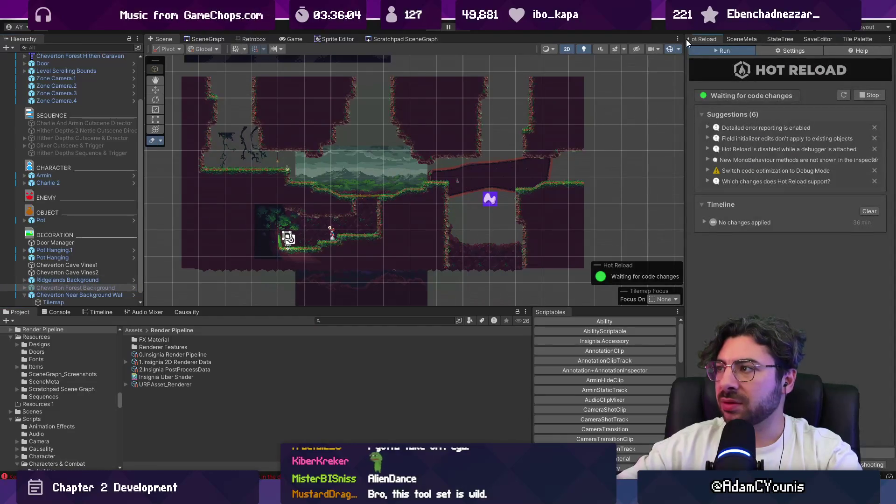
pyautogui.click(688, 39)
pyautogui.click(710, 52)
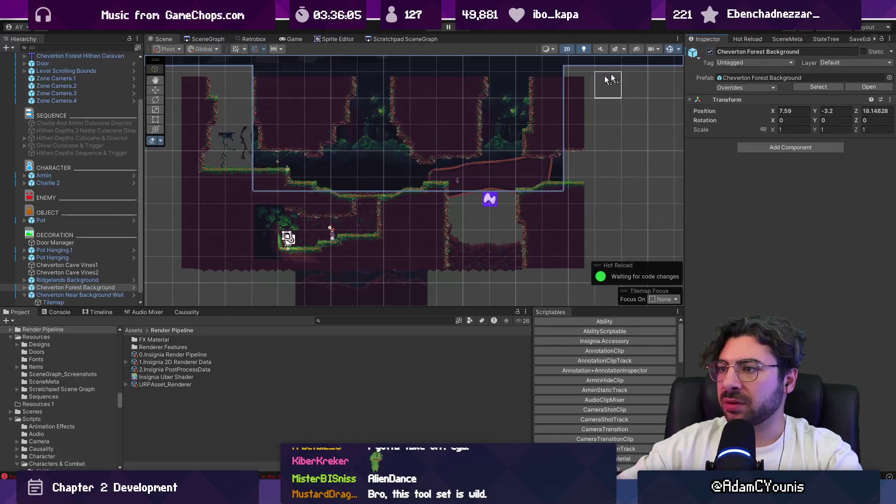
pyautogui.scroll(-2, 467, 107)
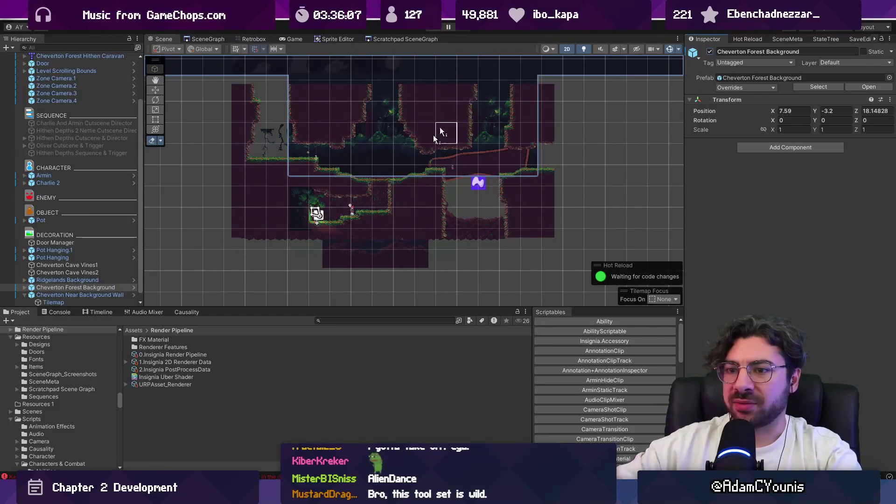
pyautogui.click(93, 288)
pyautogui.press('Delete')
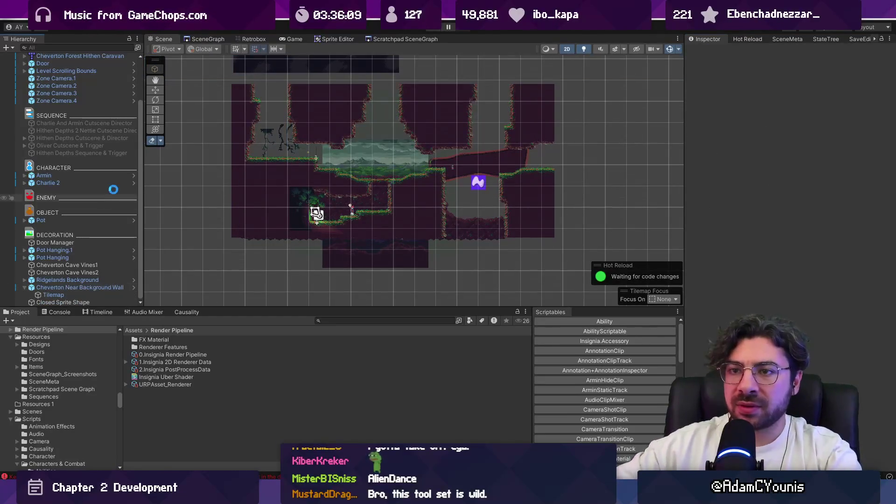
pyautogui.click(460, 162)
pyautogui.press('f')
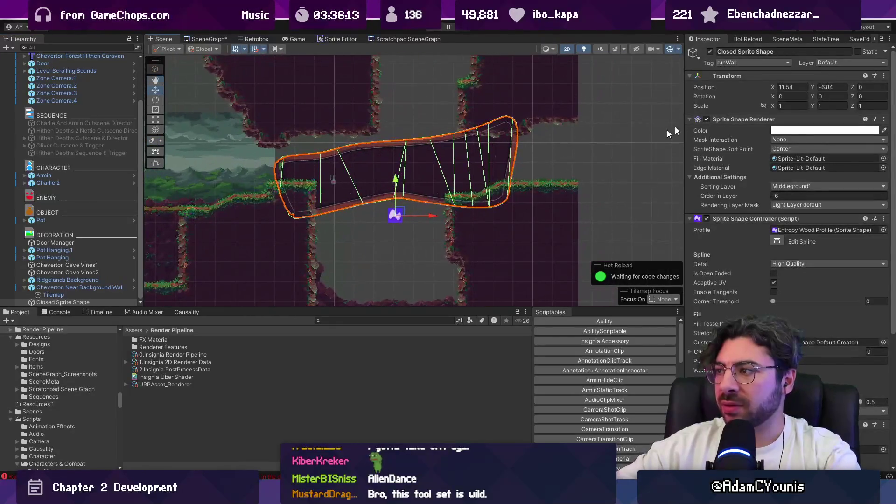
# Enter spline editing and shift the shape's upper-left and top points down and right
pyautogui.press('r')
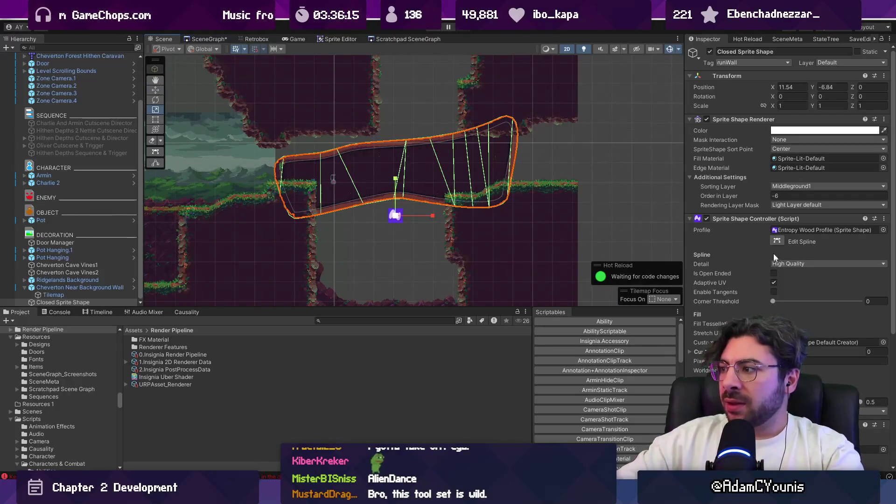
pyautogui.click(776, 241)
pyautogui.moveTo(284, 163)
pyautogui.mouseDown()
pyautogui.moveTo(255, 201)
pyautogui.moveTo(235, 204)
pyautogui.mouseUp()
pyautogui.hotkey('ctrl', 'z')
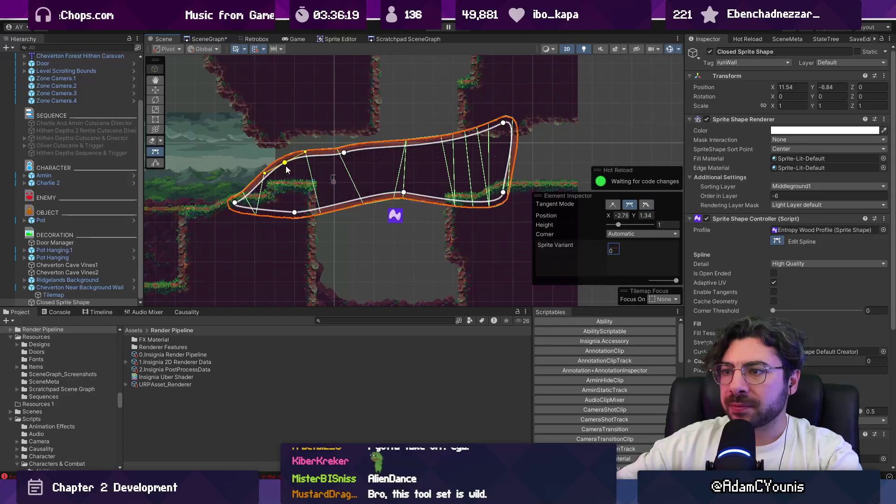
pyautogui.moveTo(288, 171); pyautogui.dragTo(302, 182)
pyautogui.moveTo(295, 213); pyautogui.dragTo(313, 224)
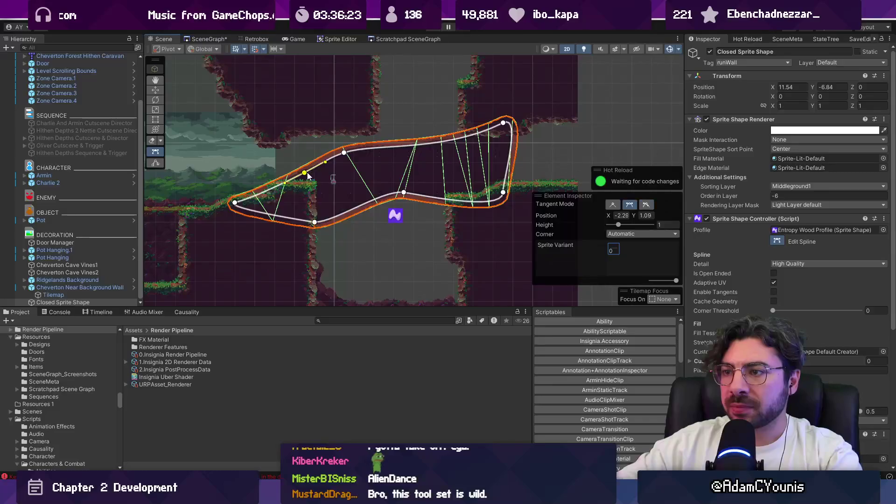
pyautogui.moveTo(307, 175); pyautogui.dragTo(319, 181)
pyautogui.moveTo(345, 153); pyautogui.dragTo(401, 156)
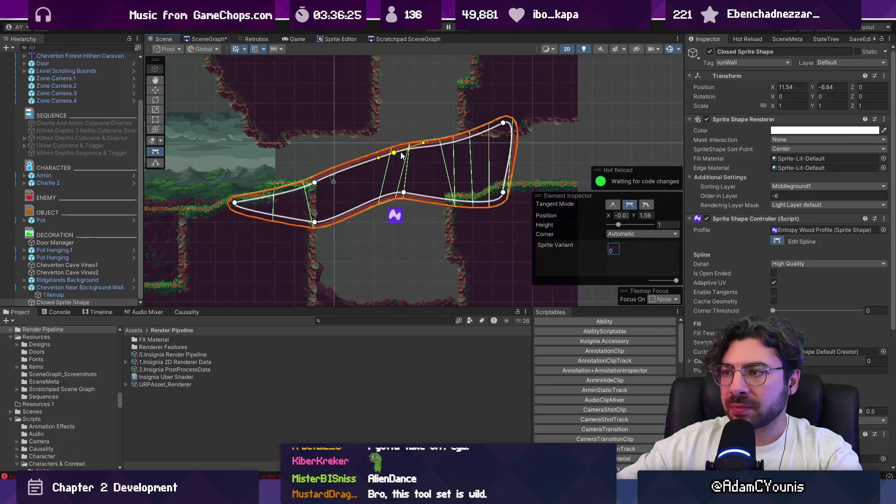
# Rework the right end, raising it toward the upper right and adjusting the lower-middle points
pyautogui.moveTo(511, 125)
pyautogui.mouseDown()
pyautogui.moveTo(513, 142)
pyautogui.moveTo(456, 129)
pyautogui.mouseUp()
pyautogui.moveTo(511, 142)
pyautogui.mouseDown()
pyautogui.moveTo(495, 156)
pyautogui.moveTo(473, 134)
pyautogui.mouseUp()
pyautogui.moveTo(413, 115); pyautogui.dragTo(434, 152)
pyautogui.moveTo(509, 187); pyautogui.dragTo(547, 120)
pyautogui.moveTo(406, 193); pyautogui.dragTo(424, 212)
pyautogui.moveTo(550, 129); pyautogui.dragTo(507, 129)
pyautogui.moveTo(423, 212); pyautogui.dragTo(471, 175)
pyautogui.moveTo(394, 153); pyautogui.dragTo(393, 163)
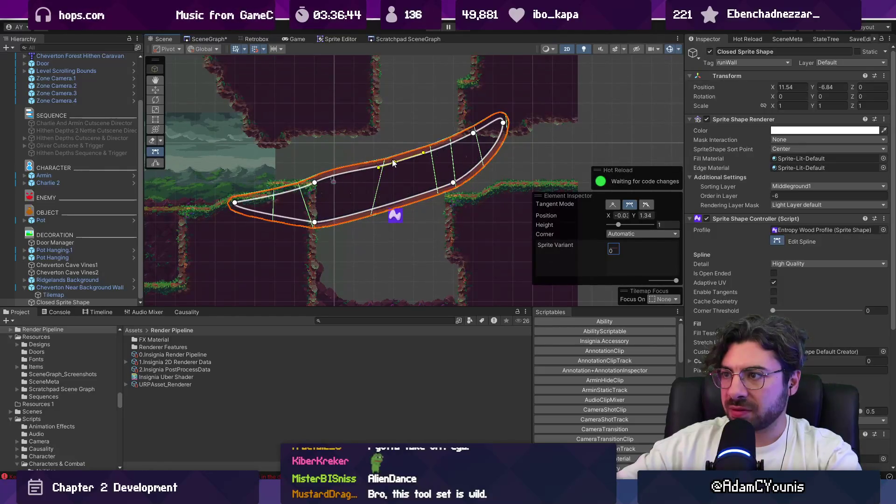
pyautogui.moveTo(482, 160); pyautogui.dragTo(492, 164)
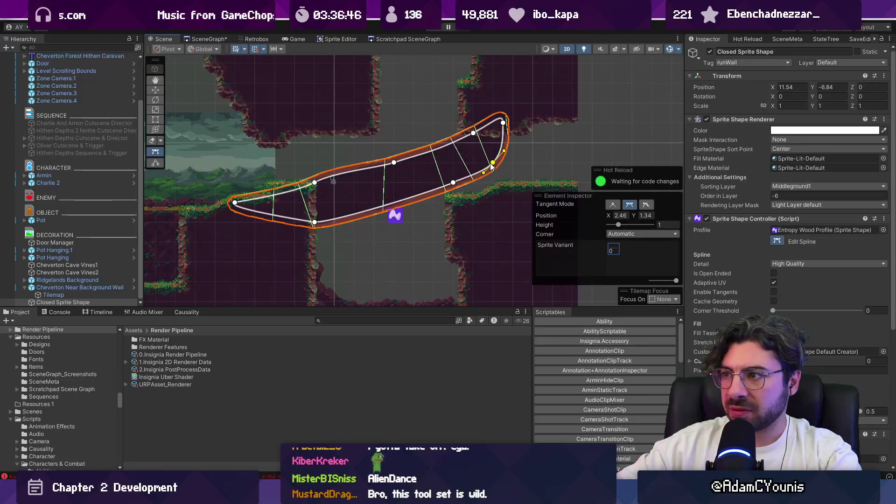
pyautogui.moveTo(429, 193); pyautogui.dragTo(425, 195)
# Add and round top-edge points, drop the left tip, and lift the upper-right edge
pyautogui.moveTo(393, 163); pyautogui.dragTo(385, 174)
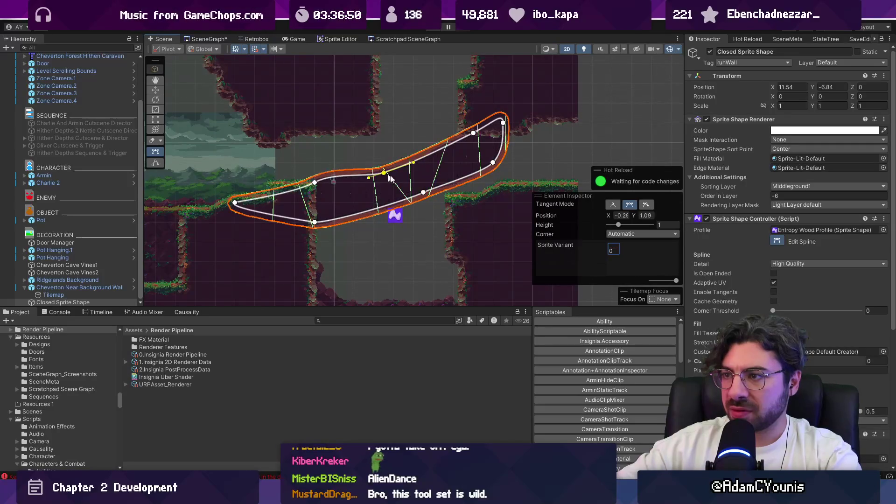
pyautogui.moveTo(425, 197)
pyautogui.mouseDown()
pyautogui.moveTo(432, 188)
pyautogui.moveTo(419, 201)
pyautogui.mouseUp()
pyautogui.click(384, 172)
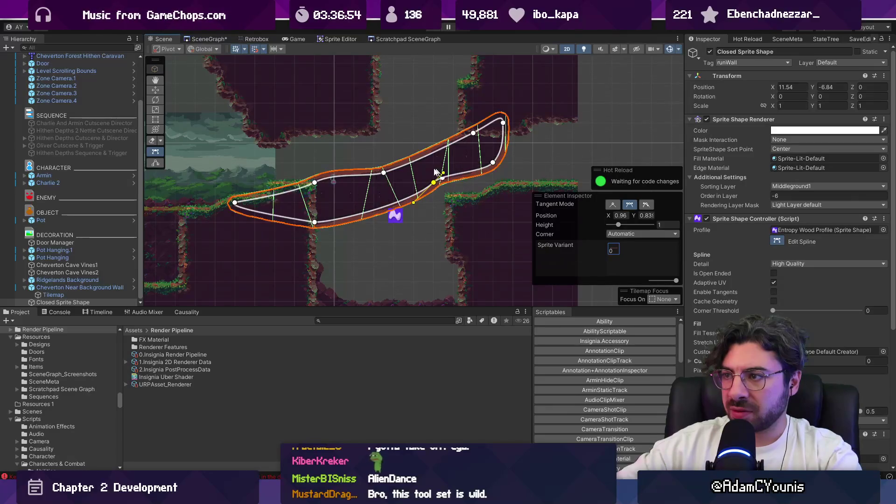
pyautogui.moveTo(371, 181)
pyautogui.mouseDown()
pyautogui.moveTo(351, 197)
pyautogui.moveTo(374, 162)
pyautogui.mouseUp()
pyautogui.moveTo(314, 183); pyautogui.dragTo(305, 162)
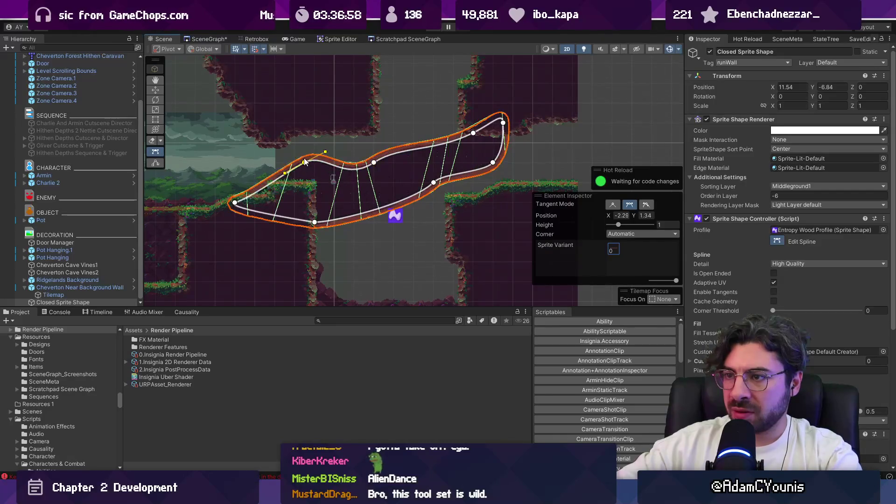
pyautogui.moveTo(374, 163); pyautogui.dragTo(382, 154)
pyautogui.moveTo(322, 222); pyautogui.dragTo(324, 203)
pyautogui.moveTo(235, 202); pyautogui.dragTo(285, 232)
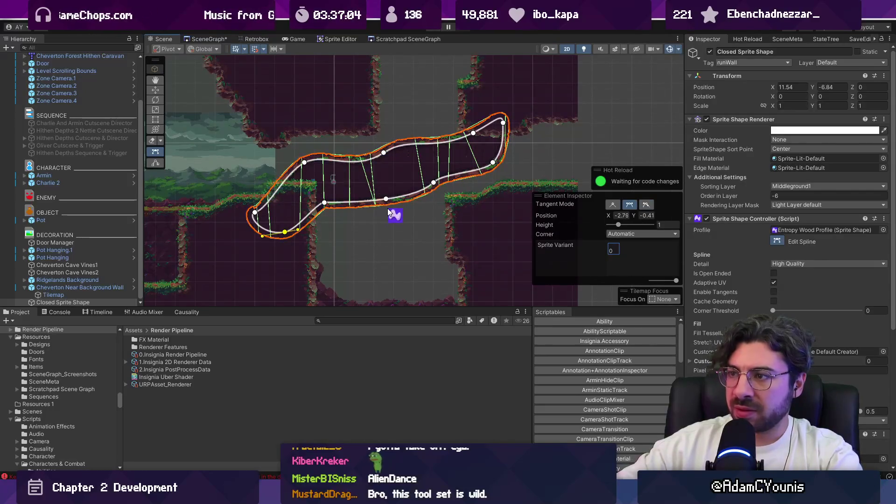
pyautogui.moveTo(384, 153); pyautogui.dragTo(351, 162)
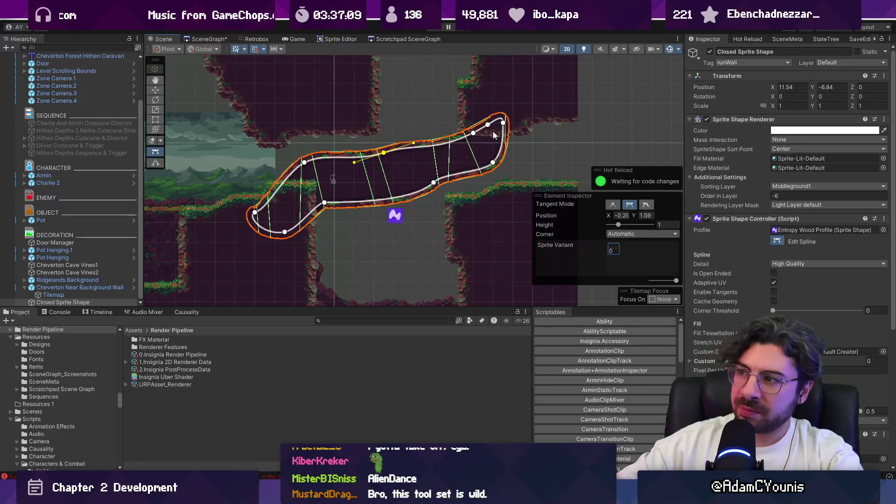
pyautogui.moveTo(471, 135); pyautogui.dragTo(472, 118)
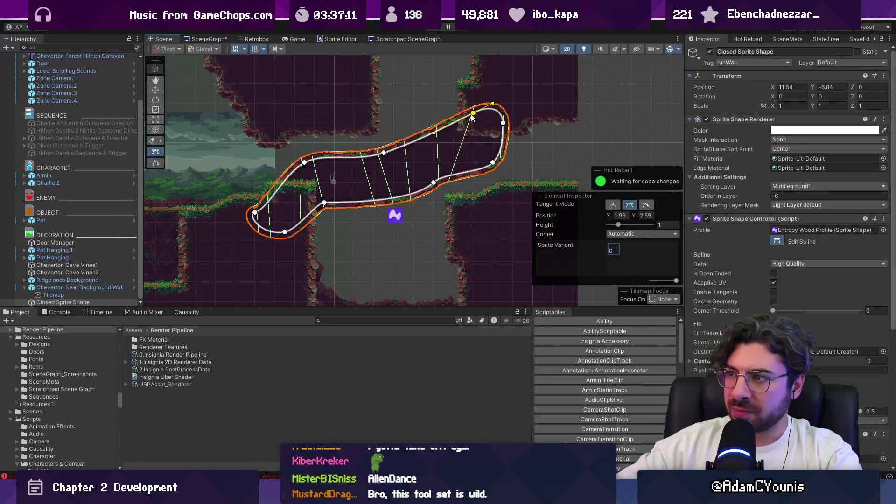
pyautogui.moveTo(493, 162); pyautogui.dragTo(494, 155)
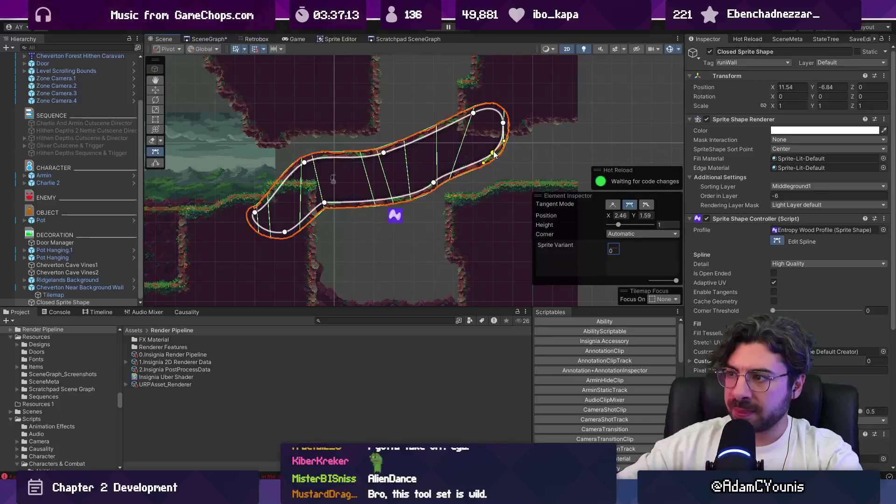
pyautogui.click(414, 236)
pyautogui.click(414, 237)
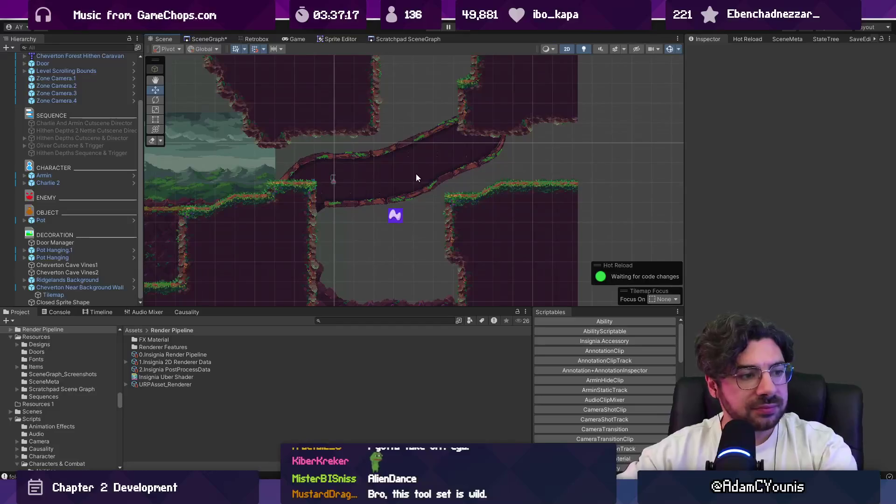
pyautogui.hotkey('ctrl', 'p')
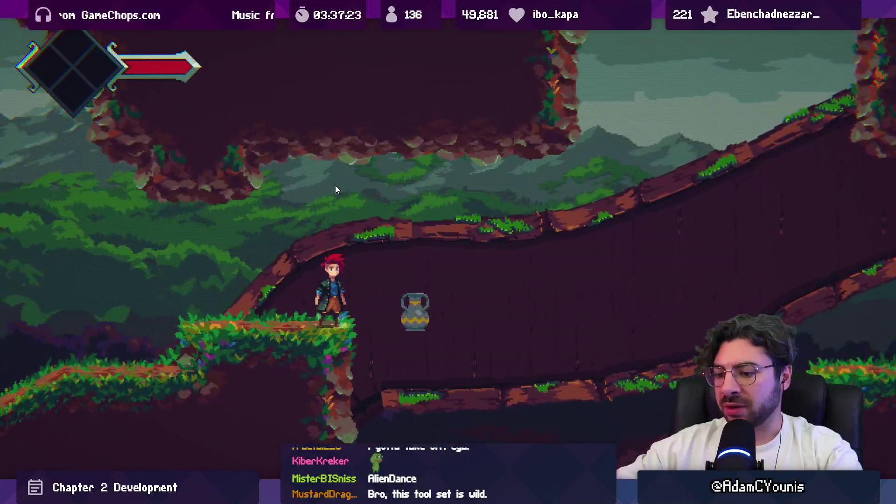
pyautogui.hotkey('ctrl', 'shift', 'F7')
pyautogui.hotkey('ctrl', 'p')
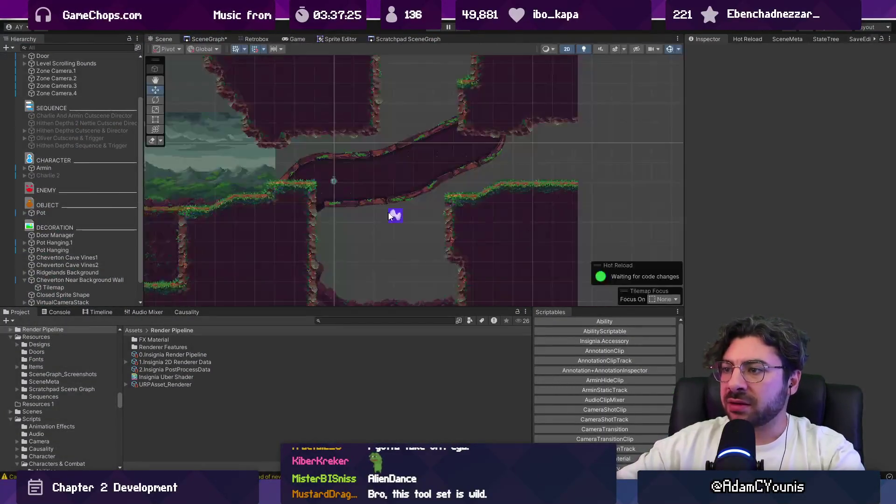
pyautogui.click(334, 174)
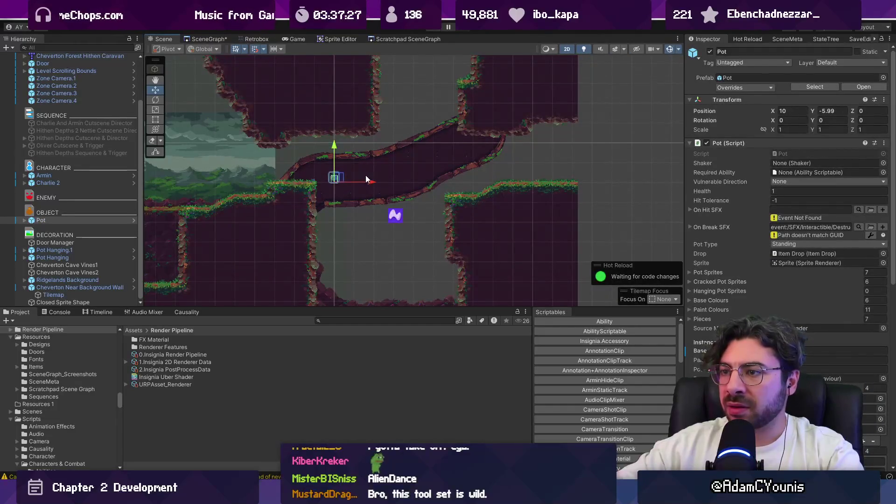
# Move the pot left to X 8.755, drop a Gecko into the sloped tunnel, and play-test
pyautogui.moveTo(334, 174); pyautogui.dragTo(284, 179)
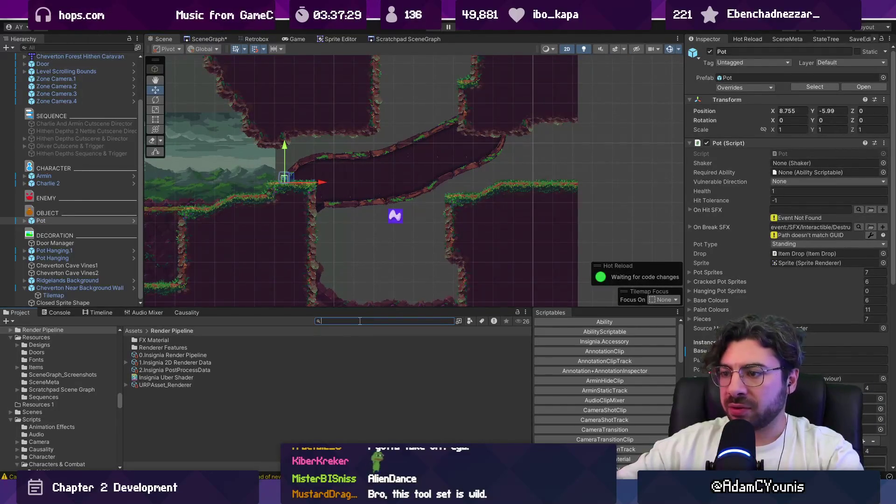
pyautogui.moveTo(147, 347)
pyautogui.mouseDown()
pyautogui.moveTo(371, 173)
pyautogui.moveTo(387, 172)
pyautogui.mouseUp()
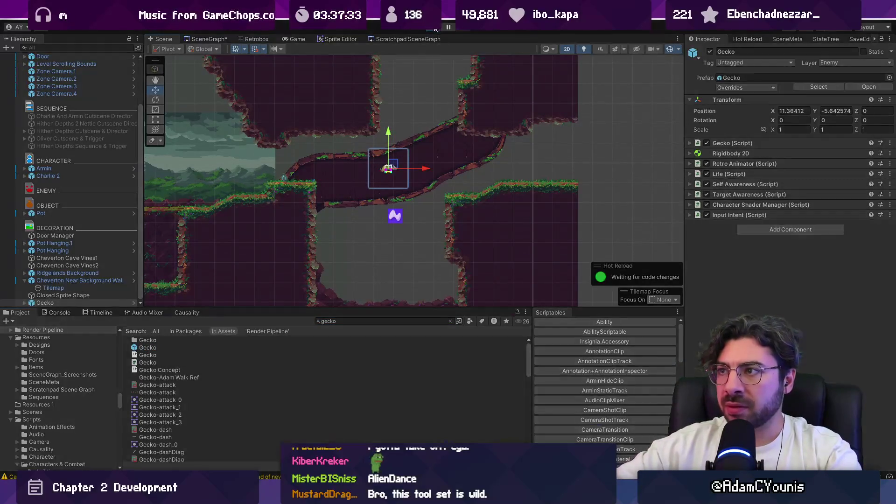
pyautogui.hotkey('ctrl', 'p')
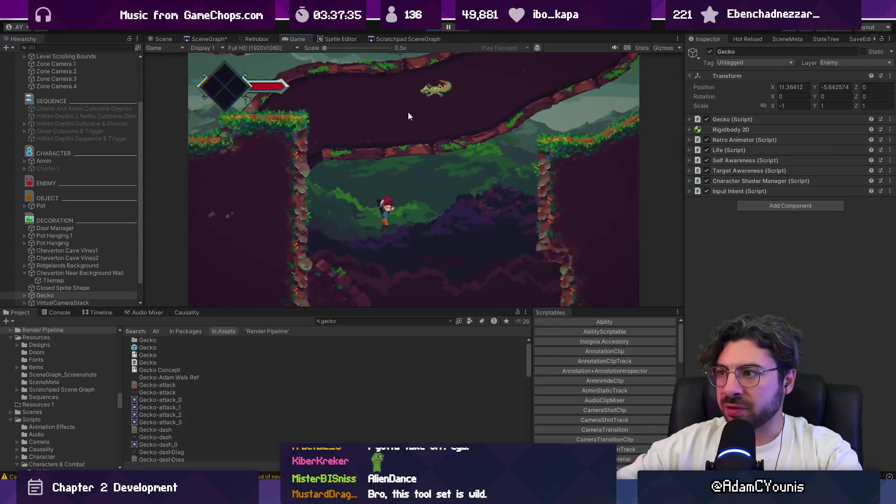
pyautogui.hotkey('ctrl', 'p')
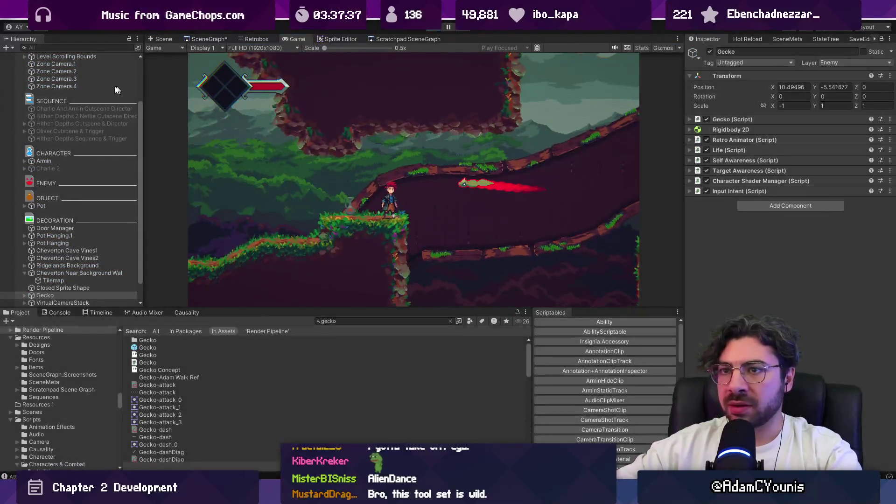
pyautogui.click(80, 79)
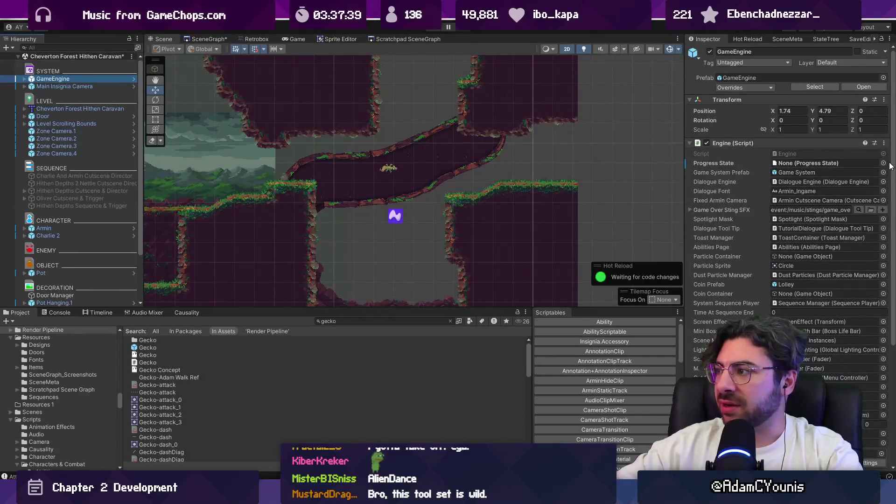
# Set GameEngine's Progress State to Combat Unlocked and play-test the level
pyautogui.click(876, 160)
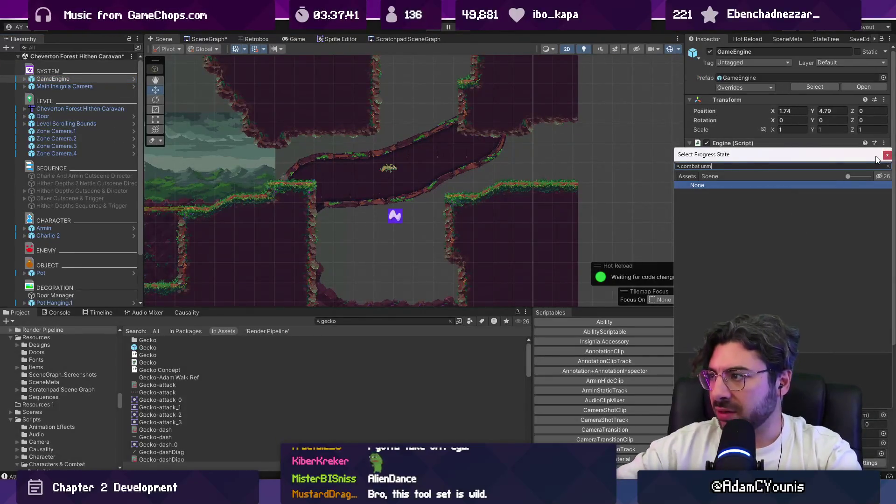
pyautogui.press('Down')
pyautogui.press('Return')
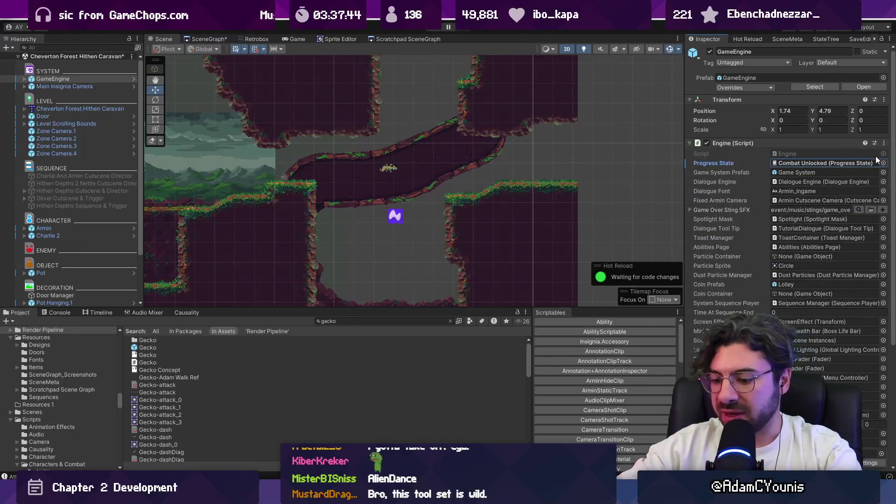
pyautogui.hotkey('ctrl', 'p')
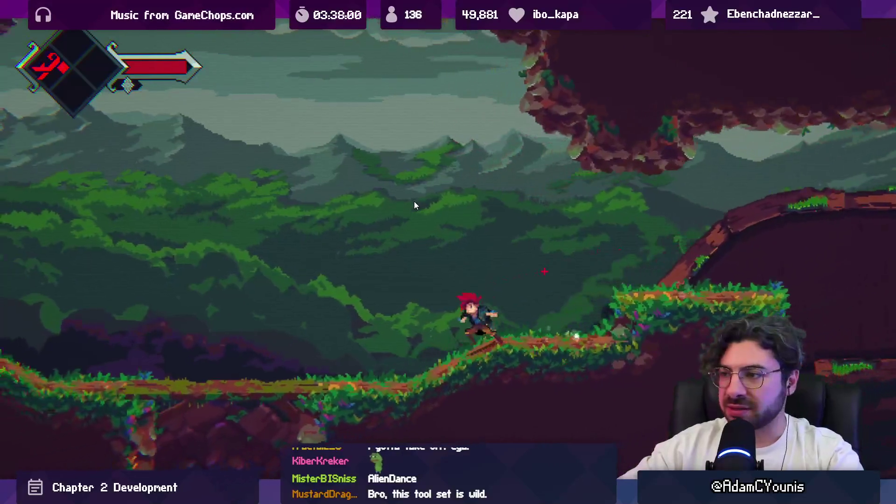
pyautogui.press('F11')
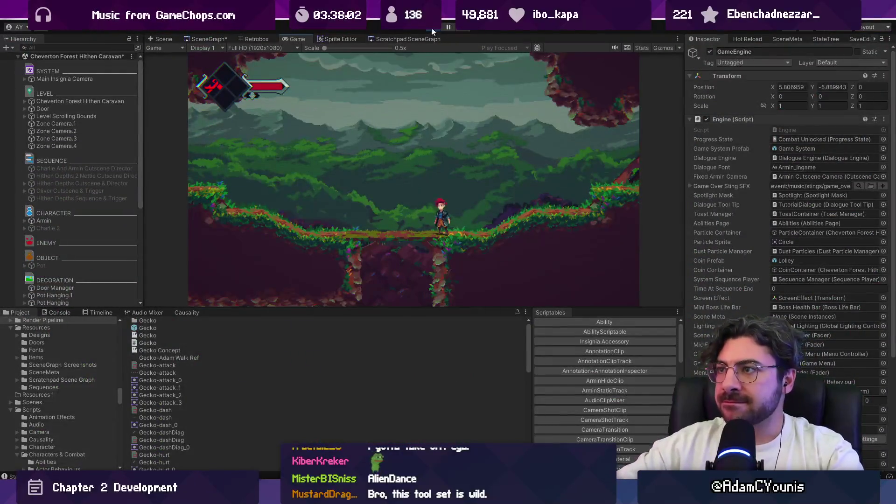
pyautogui.click(432, 29)
pyautogui.click(48, 123)
pyautogui.press('f')
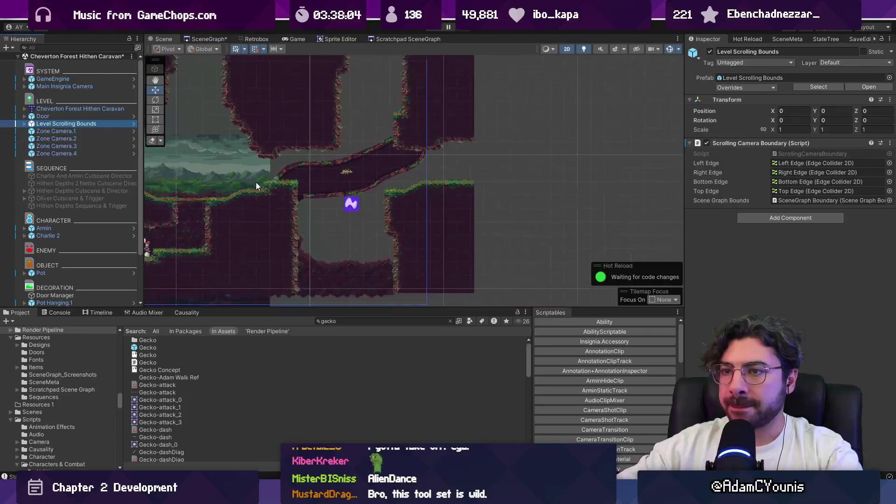
pyautogui.click(24, 123)
pyautogui.click(129, 139)
pyautogui.scroll(-4, 444, 178)
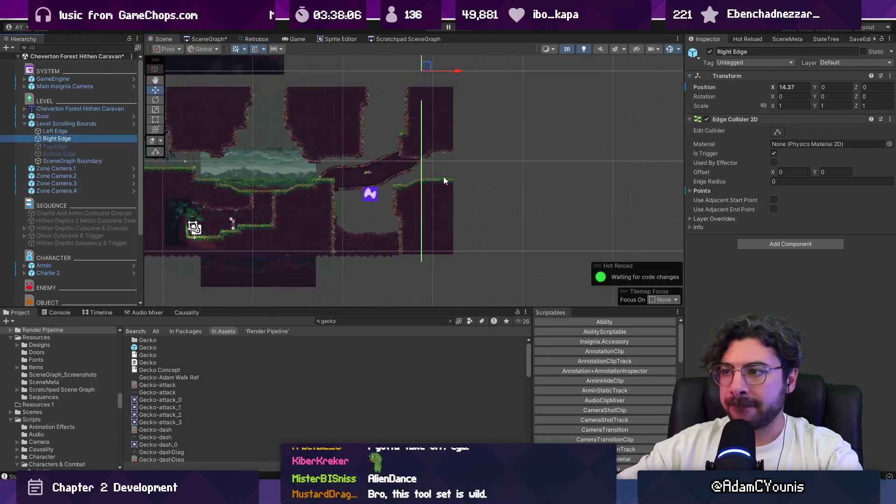
pyautogui.moveTo(454, 81); pyautogui.dragTo(481, 82)
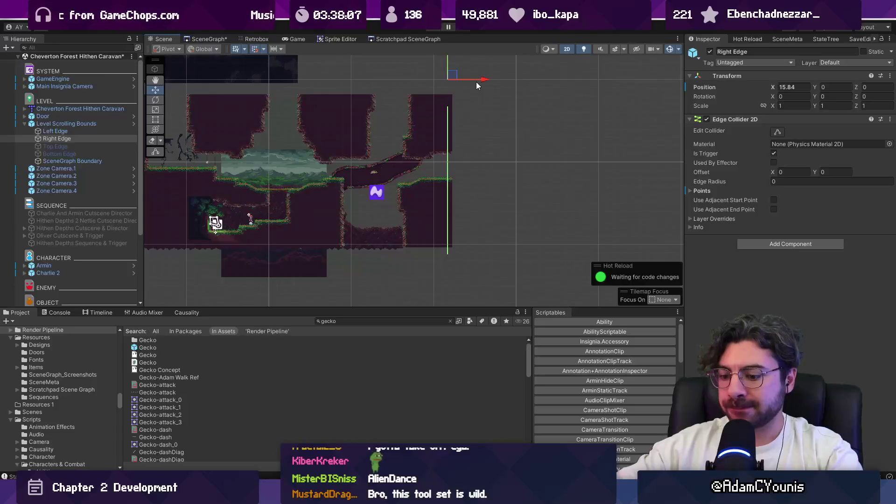
pyautogui.hotkey('ctrl', 'p')
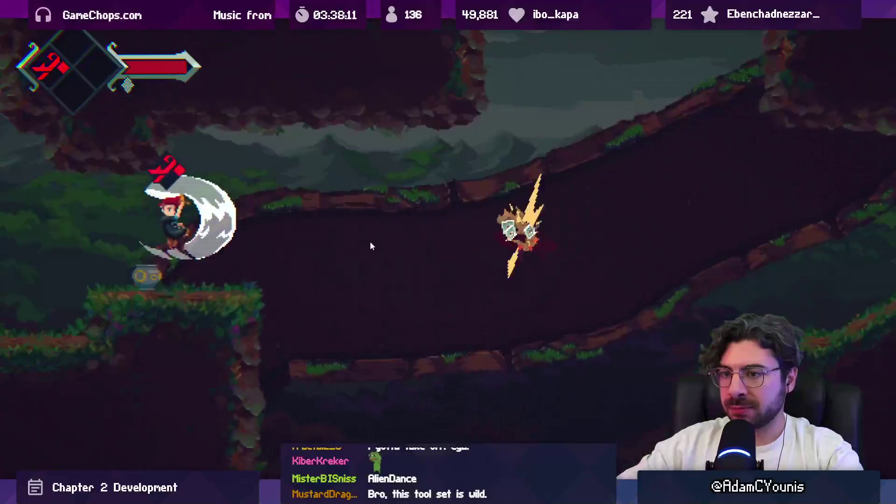
pyautogui.hotkey('shift', 'space')
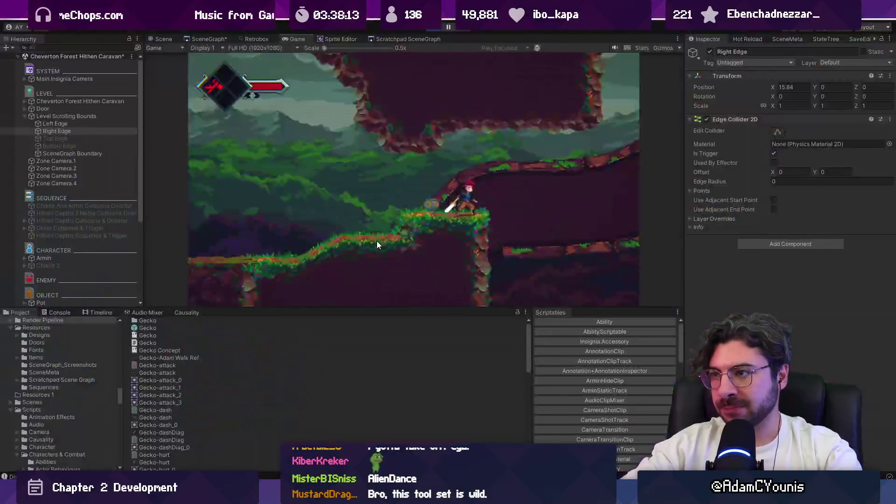
pyautogui.click(436, 26)
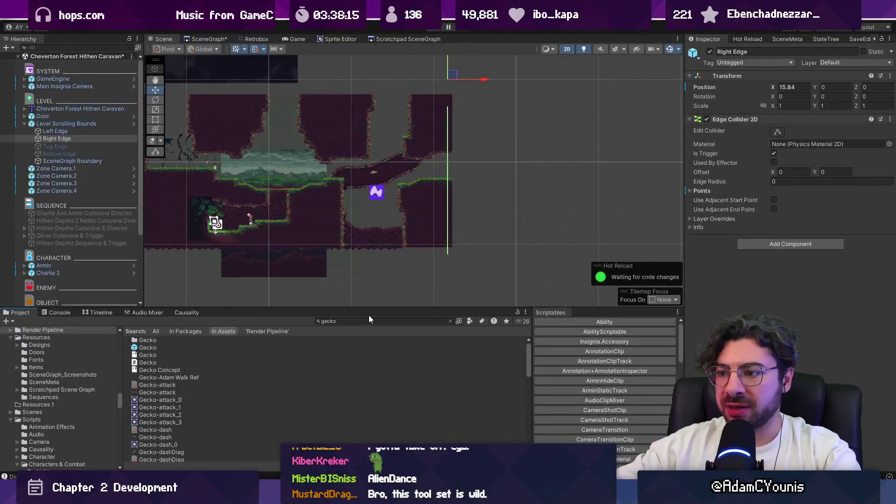
pyautogui.click(367, 320)
pyautogui.write('zone cam')
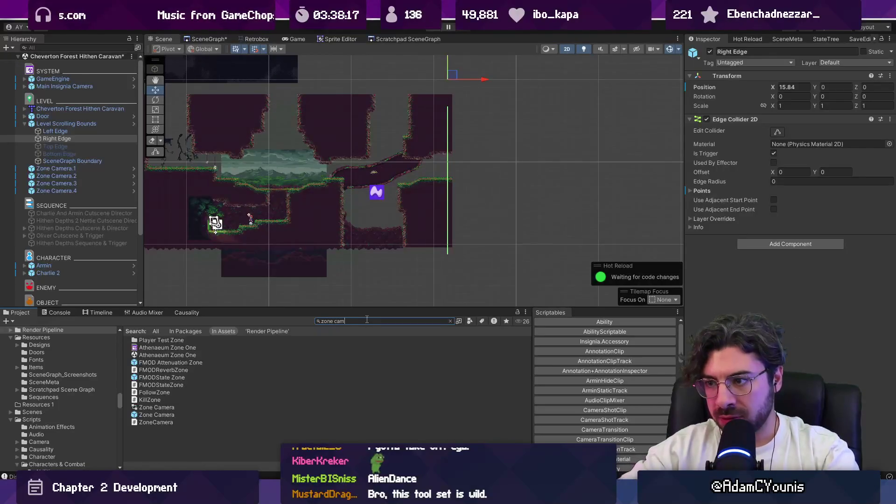
pyautogui.write('era')
# Place a Zone Camera over the middle chamber and narrow its Box Collider 2D
pyautogui.moveTo(141, 349); pyautogui.dragTo(365, 188)
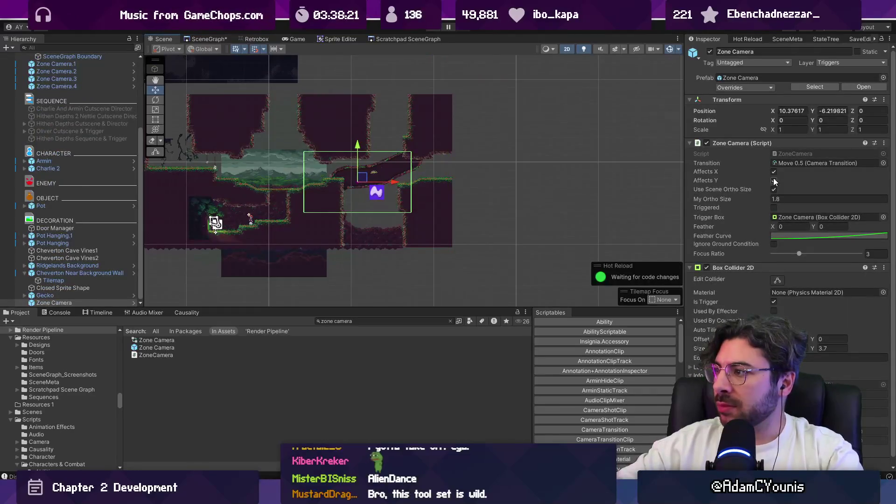
pyautogui.moveTo(391, 185); pyautogui.dragTo(414, 185)
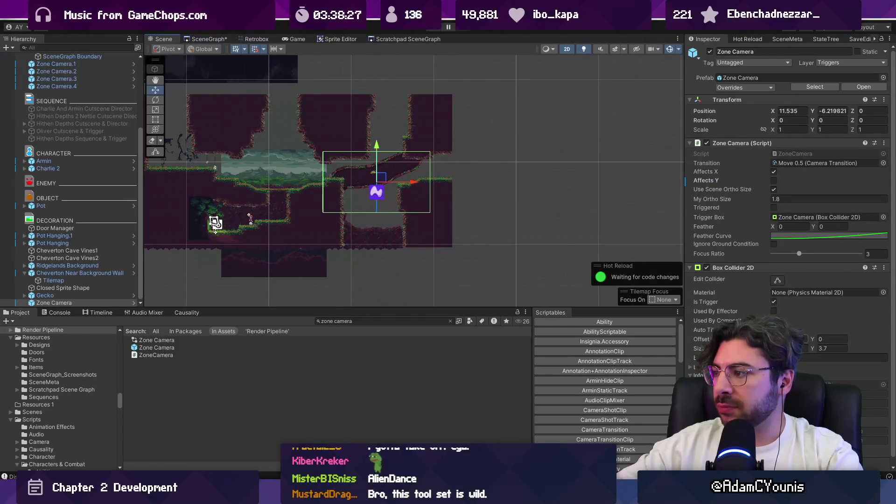
pyautogui.moveTo(775, 348); pyautogui.dragTo(761, 348)
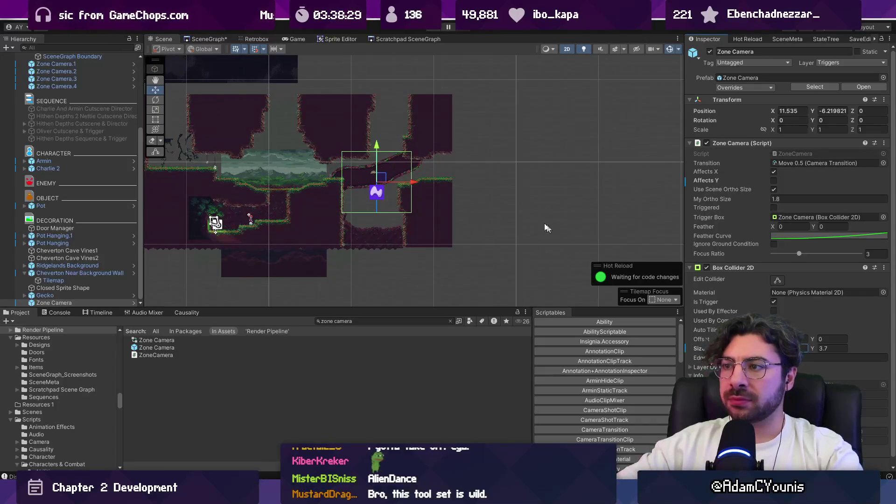
pyautogui.moveTo(413, 185); pyautogui.dragTo(408, 185)
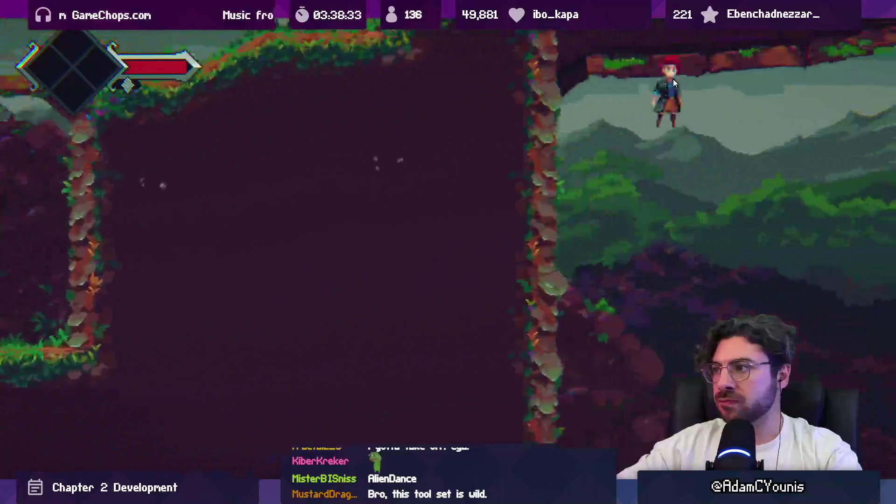
# Playtest the level, running right, grabbing the mushroom and attacking the lizard
pyautogui.press('Right')
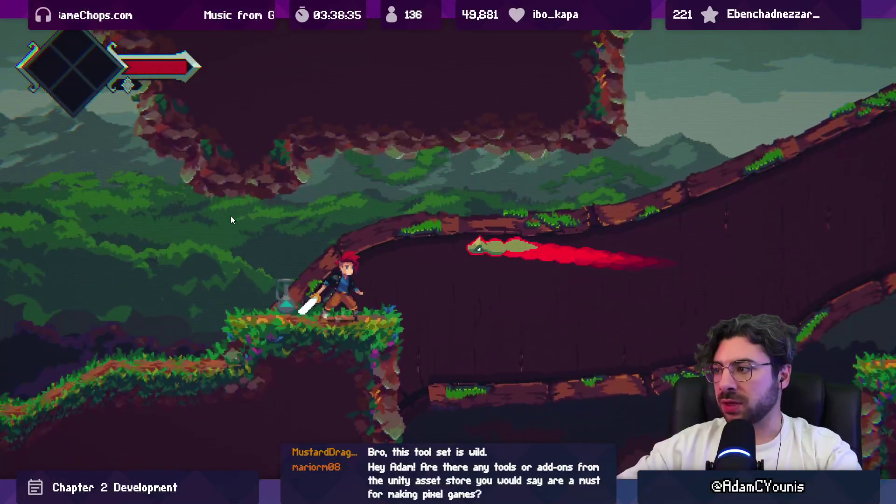
pyautogui.press('Right')
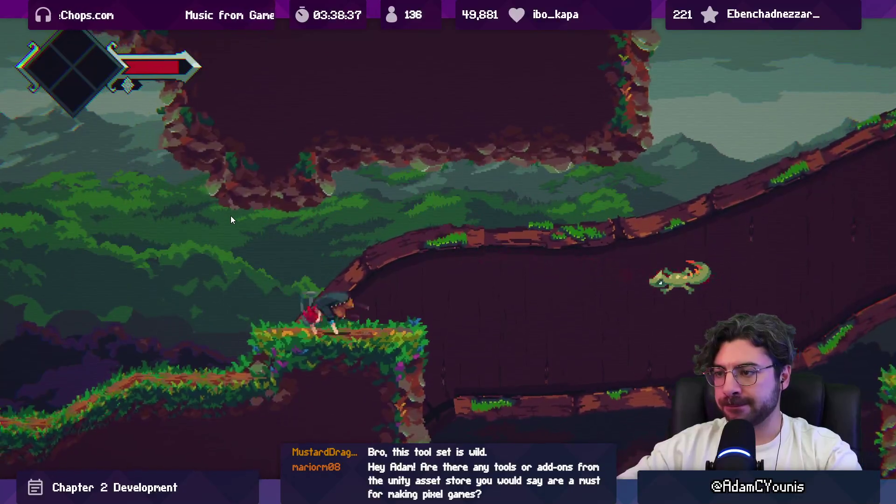
pyautogui.press('Right')
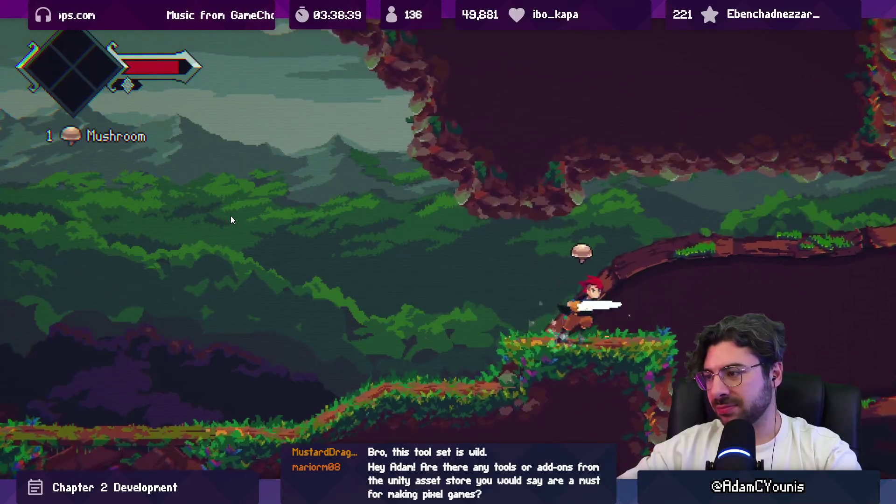
pyautogui.press('Left')
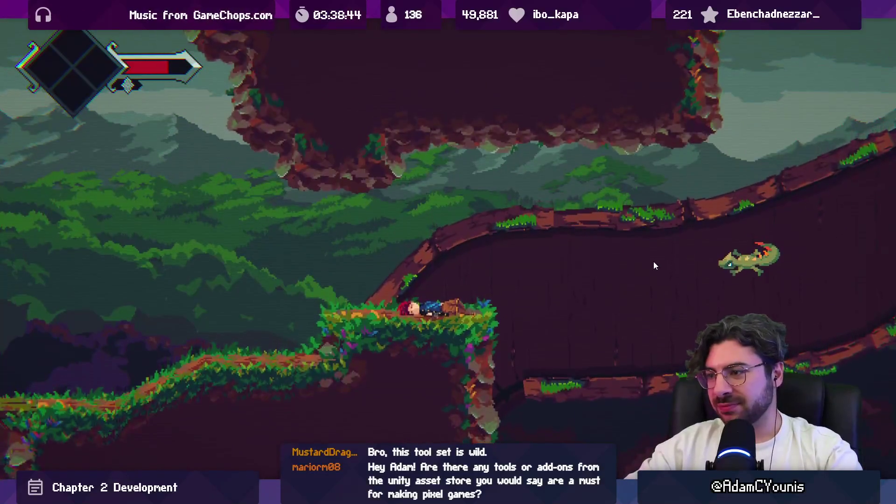
pyautogui.press('Right')
pyautogui.press('Right')
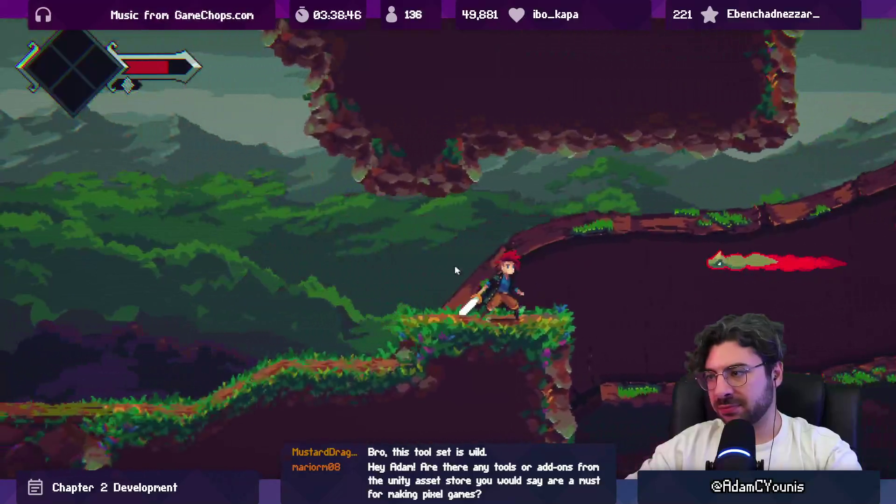
pyautogui.click(601, 254)
pyautogui.hotkey('shift', 'space')
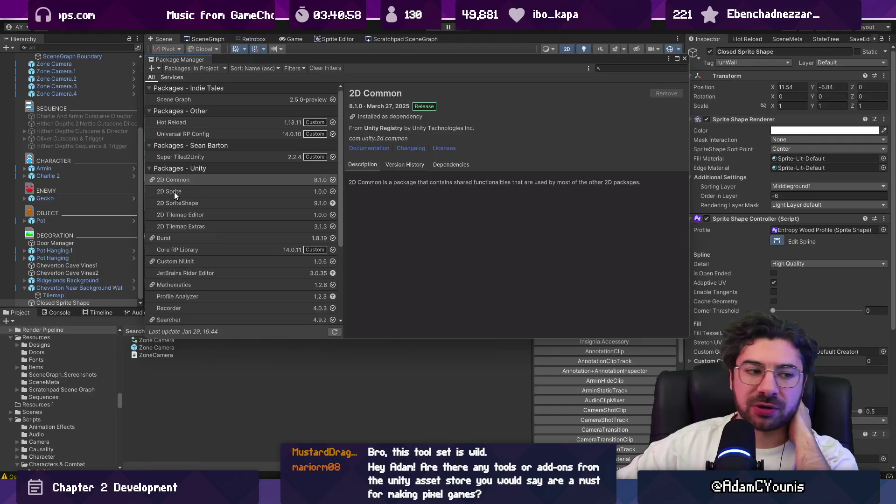
# Browse the In Project packages, viewing Hot Reload, Super Tiled2Unity, then JetBrains Rider Editor 3.0.35
pyautogui.scroll(-1, 174, 196)
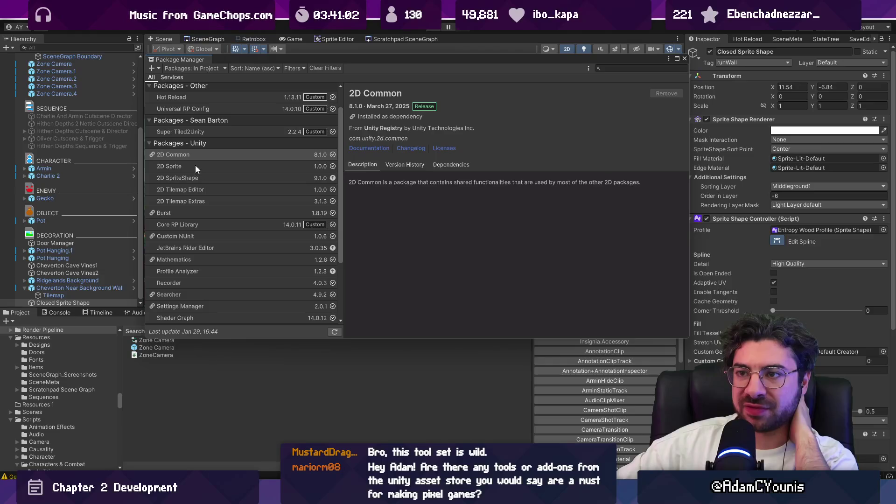
pyautogui.scroll(-2, 209, 185)
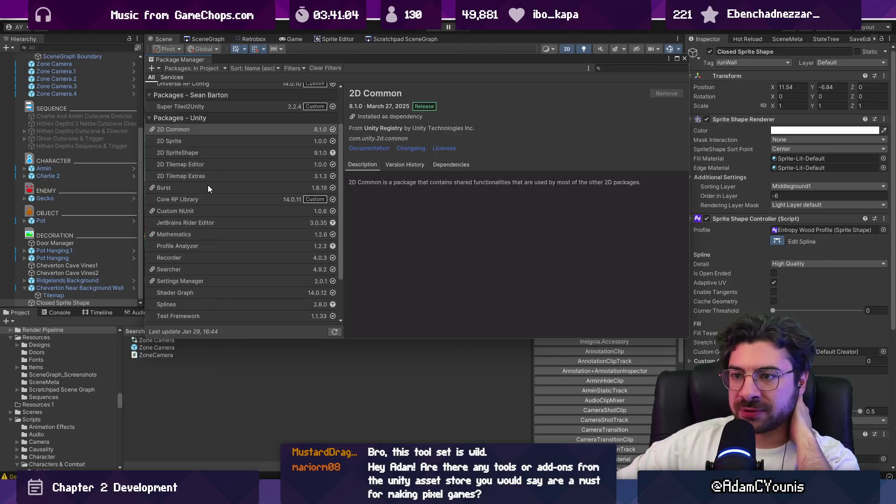
pyautogui.scroll(-1, 208, 186)
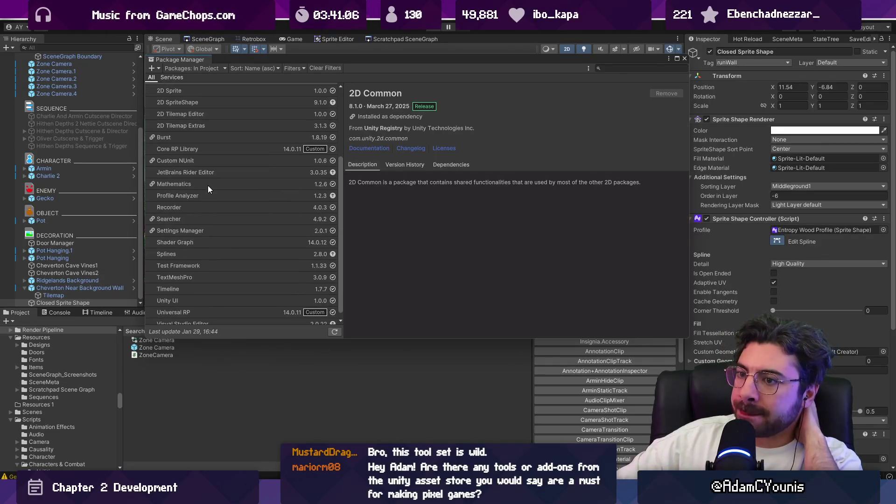
pyautogui.scroll(-1, 202, 188)
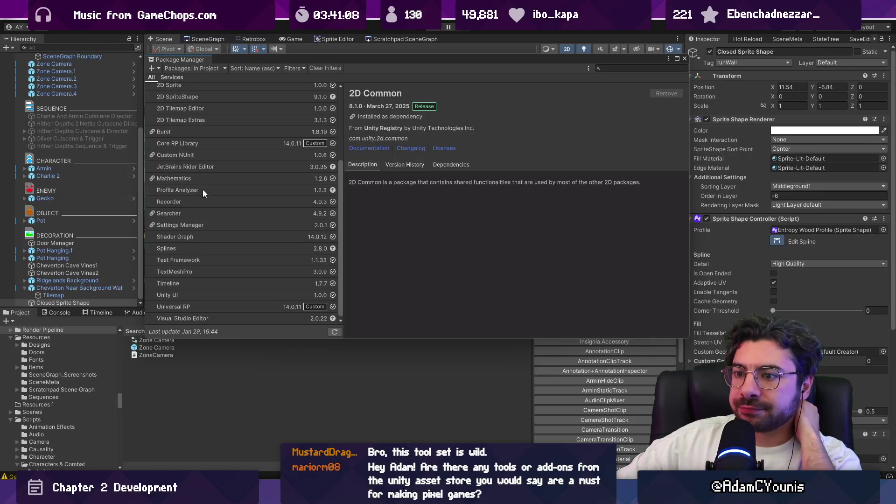
pyautogui.scroll(5, 238, 215)
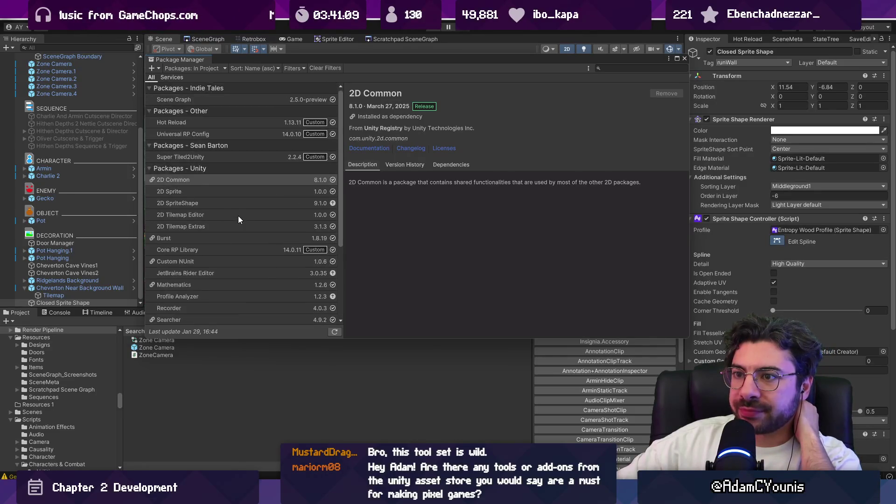
pyautogui.click(198, 121)
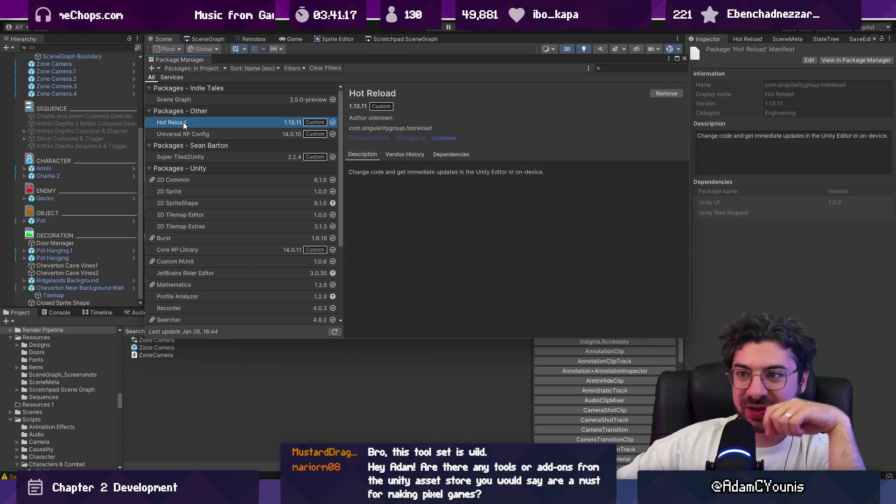
pyautogui.click(193, 160)
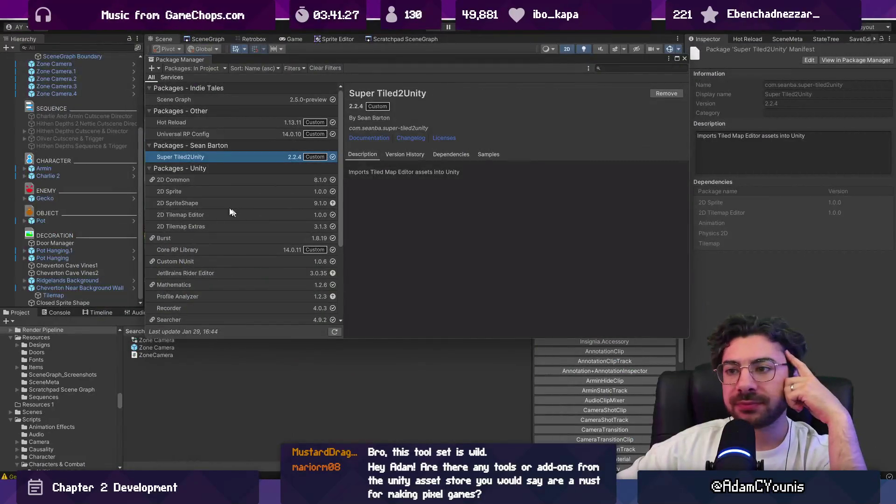
pyautogui.scroll(-5, 200, 192)
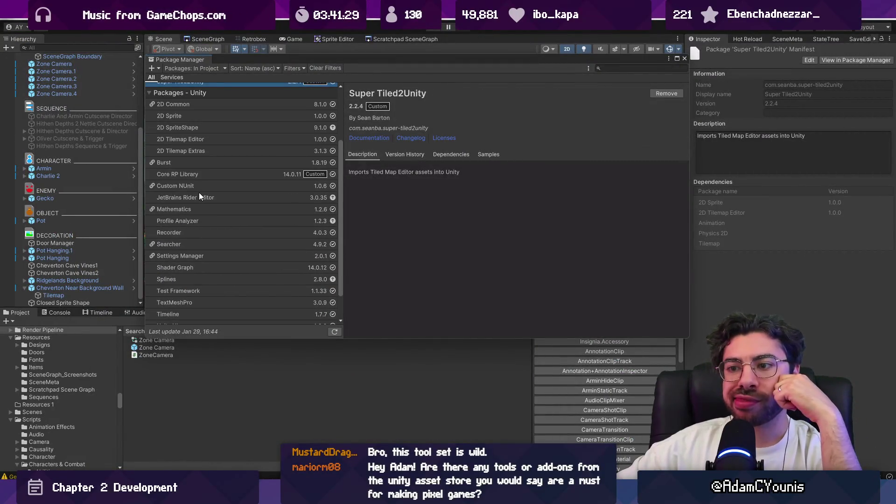
pyautogui.scroll(-2, 199, 192)
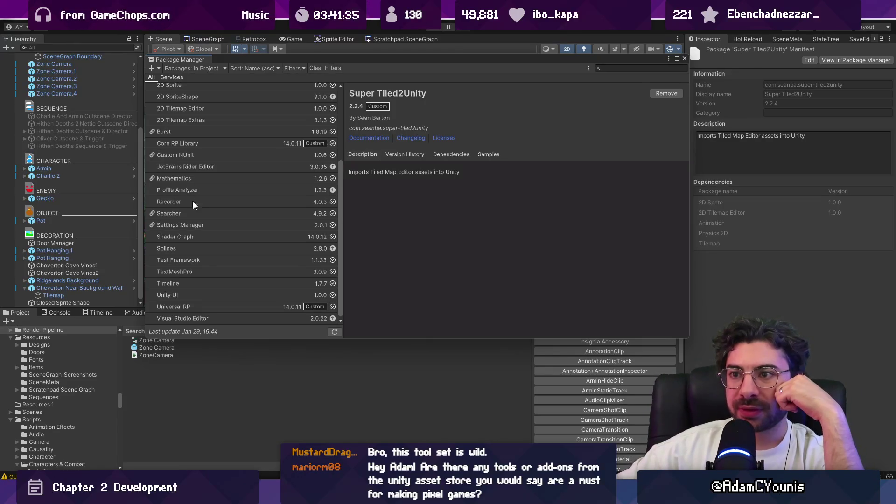
pyautogui.scroll(2, 194, 204)
pyautogui.click(207, 191)
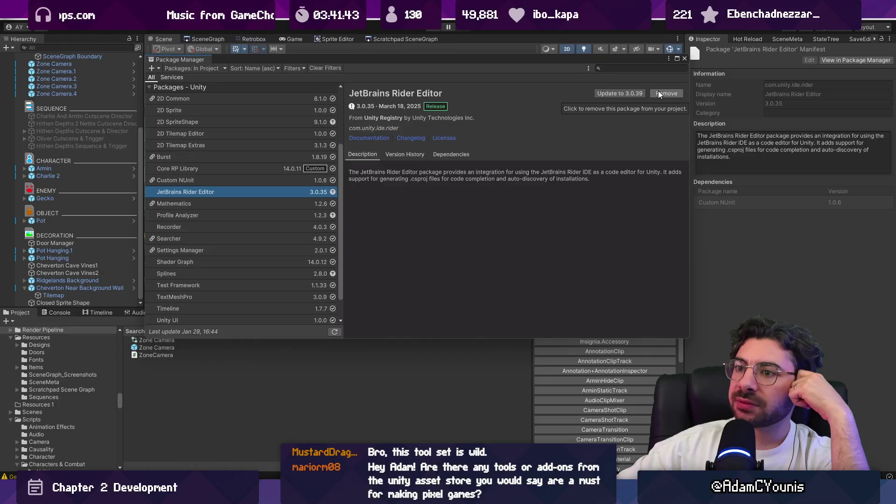
# Remove the JetBrains Rider Editor package, confirm it, and close the Package Manager
pyautogui.click(658, 93)
pyautogui.click(429, 262)
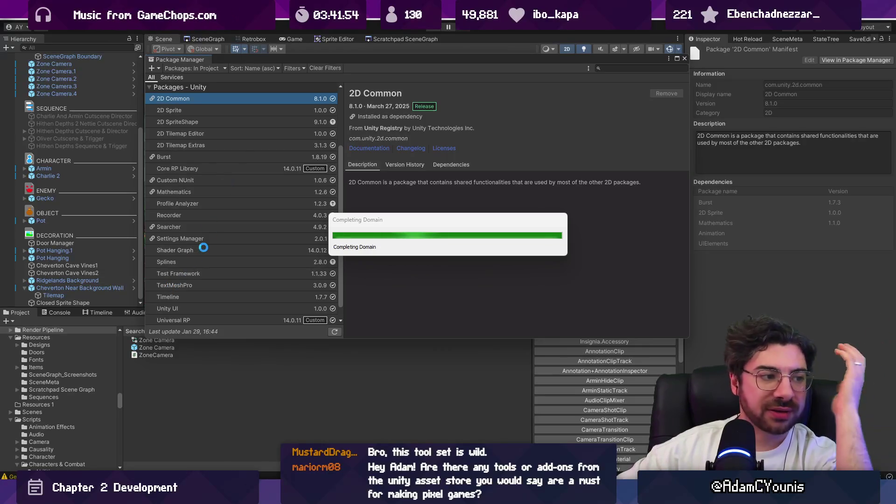
pyautogui.click(225, 212)
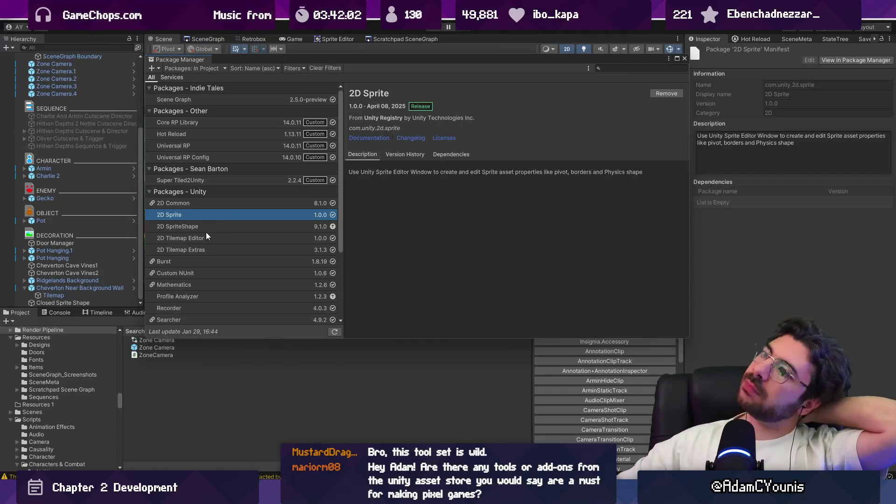
pyautogui.click(684, 59)
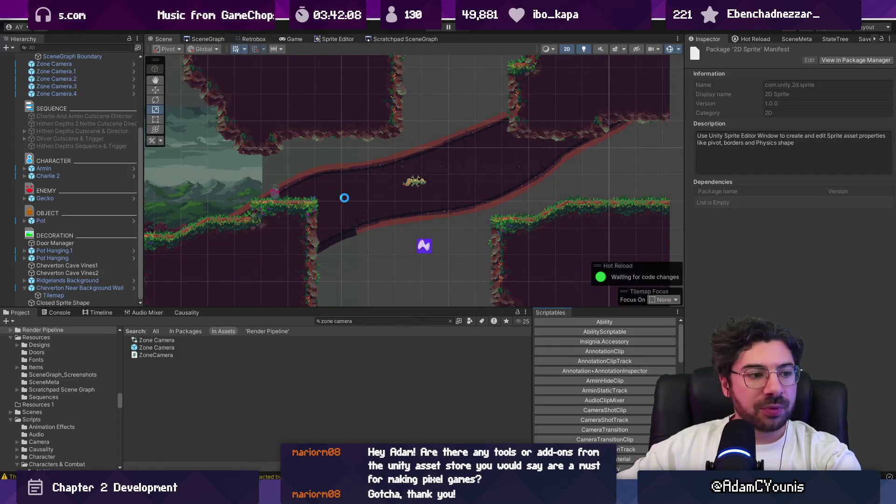
# Search 'anvil' and place the Anvil prefab in the cave at about (-0.855, -4.76)
pyautogui.click(344, 201)
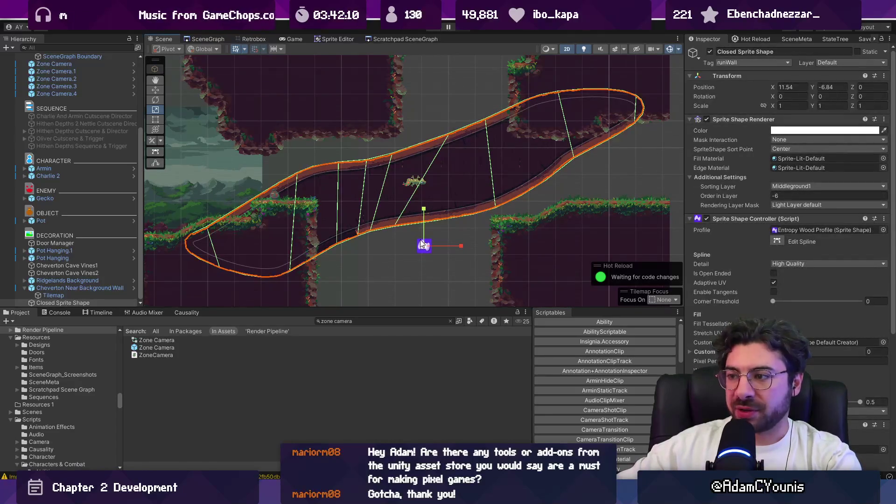
pyautogui.scroll(-5, 424, 217)
pyautogui.moveTo(163, 187); pyautogui.dragTo(395, 186)
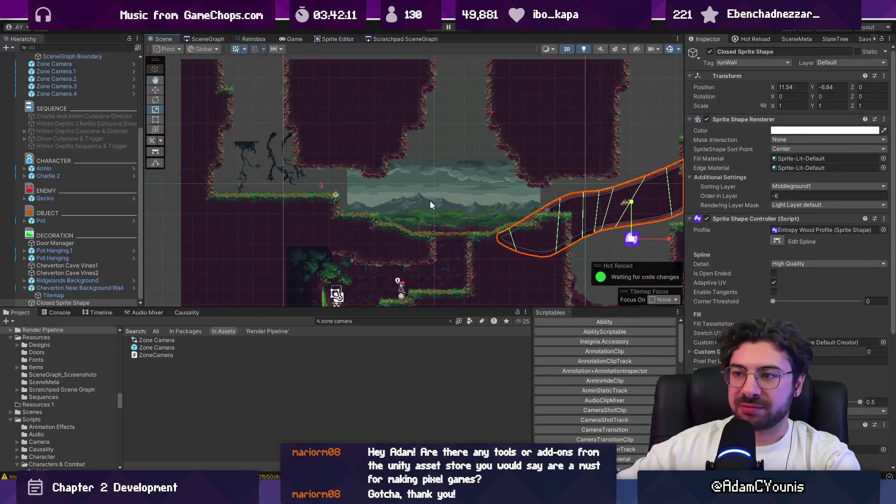
pyautogui.click(360, 319)
pyautogui.write('an')
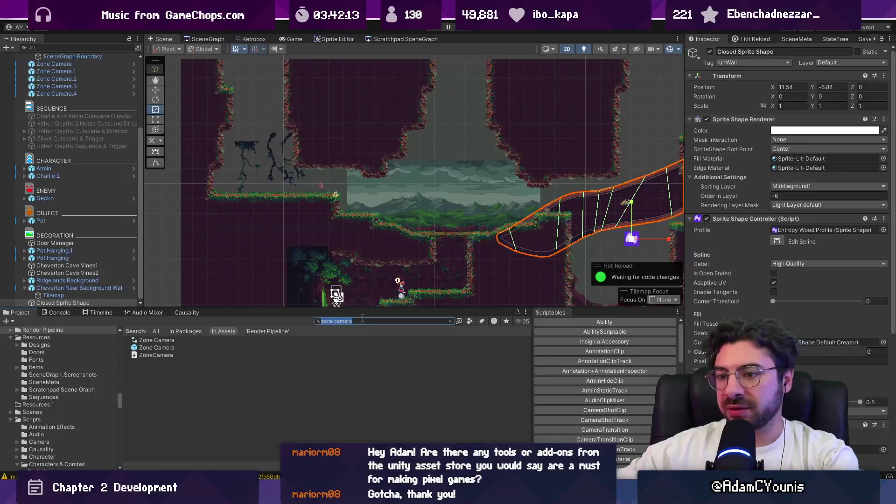
pyautogui.write('vil')
pyautogui.moveTo(145, 340)
pyautogui.mouseDown()
pyautogui.moveTo(265, 164)
pyautogui.moveTo(301, 163)
pyautogui.mouseUp()
pyautogui.scroll(5, 261, 173)
pyautogui.scroll(2, 260, 181)
pyautogui.press('w')
pyautogui.scroll(-4, 302, 162)
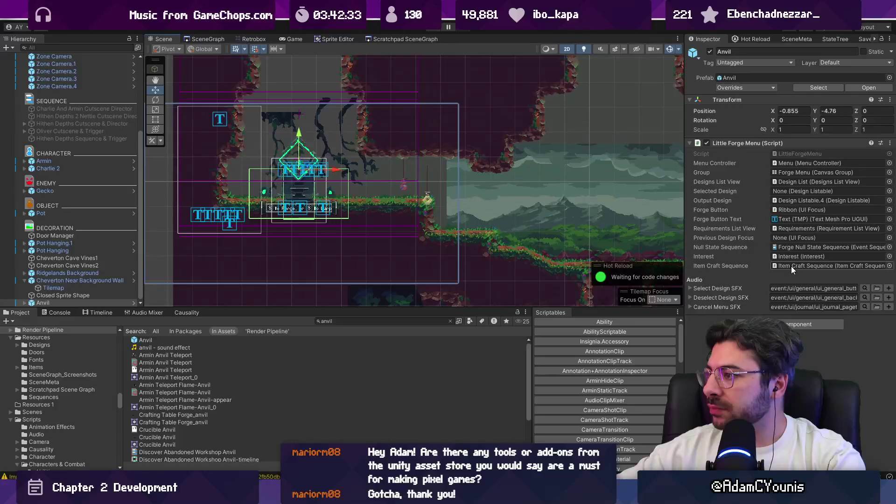
# Expand the Anvil's children in the Hierarchy and open the Teleporter's first ability picker
pyautogui.click(38, 303)
pyautogui.press('Right')
pyautogui.click(79, 265)
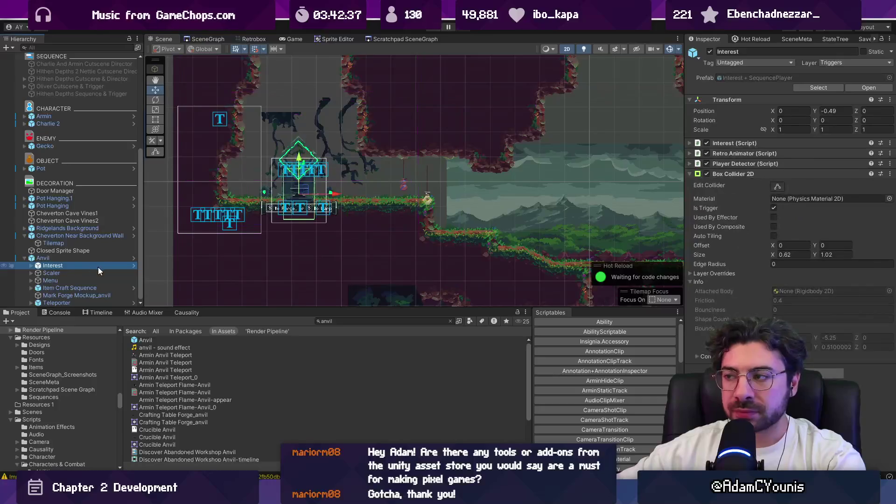
pyautogui.press('Down')
pyautogui.press('Down')
pyautogui.press('Down')
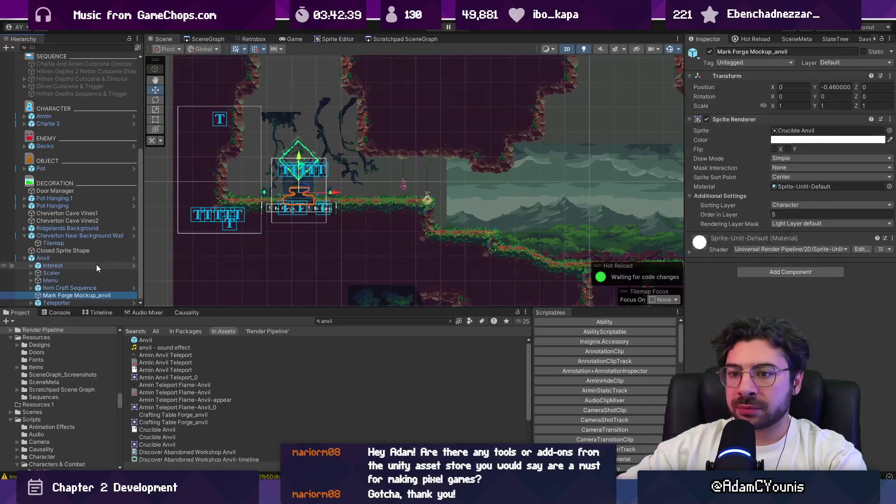
pyautogui.press('Up')
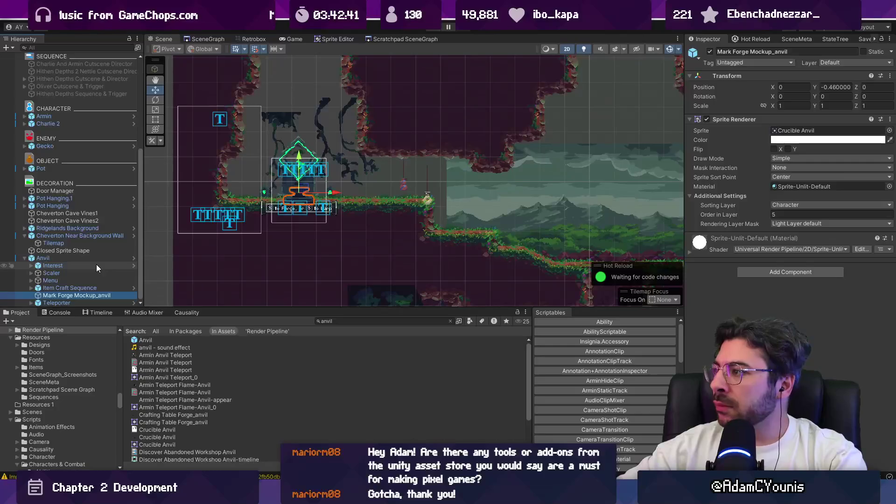
pyautogui.press('Down')
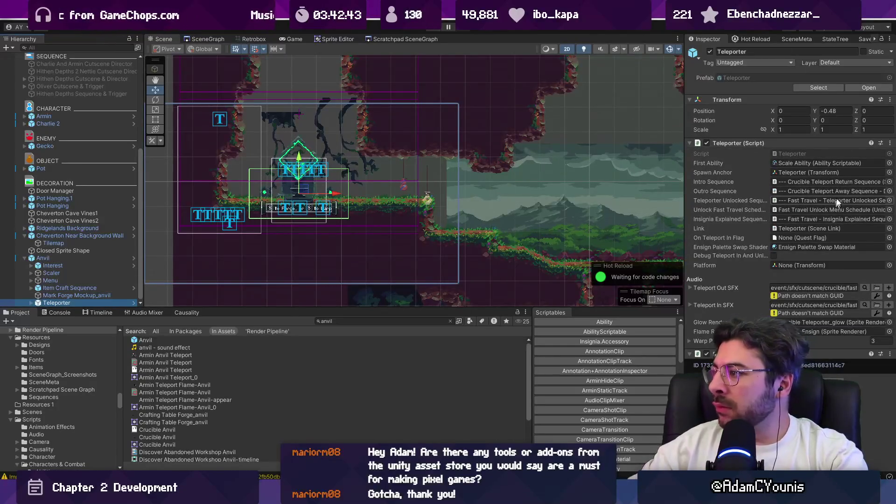
pyautogui.click(889, 164)
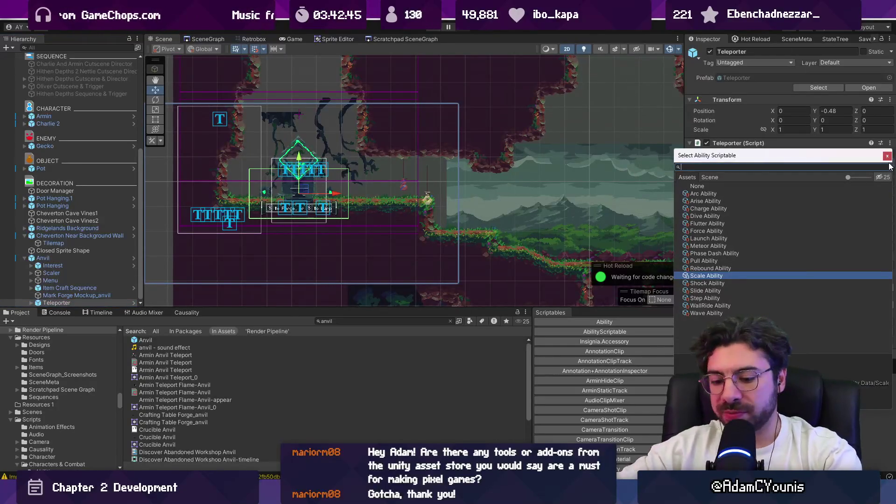
pyautogui.write('wall')
# Set the Teleporter's First Ability to WallRide Ability, play-test the level, then check the Console
pyautogui.press('Return')
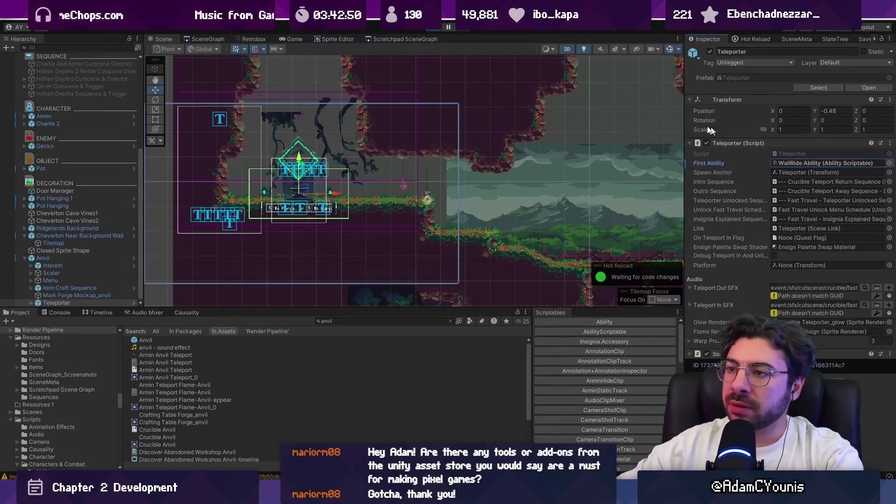
pyautogui.hotkey('ctrl', 'p')
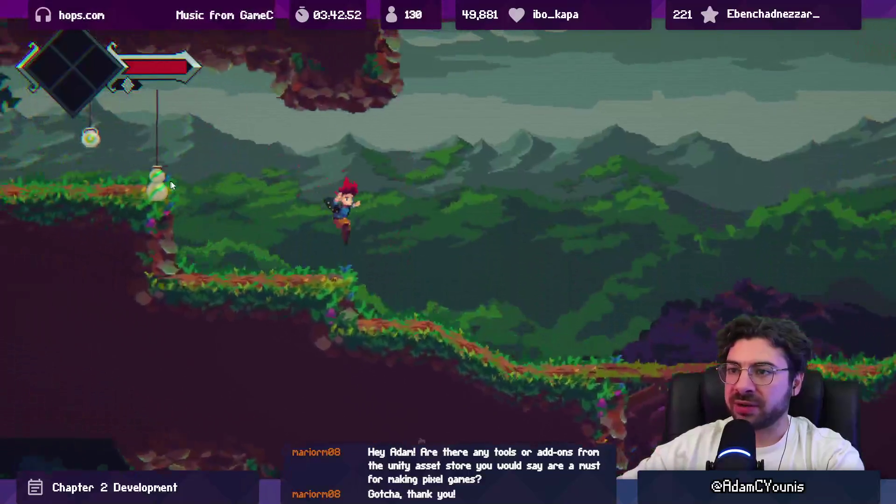
pyautogui.hotkey('shift', 'space')
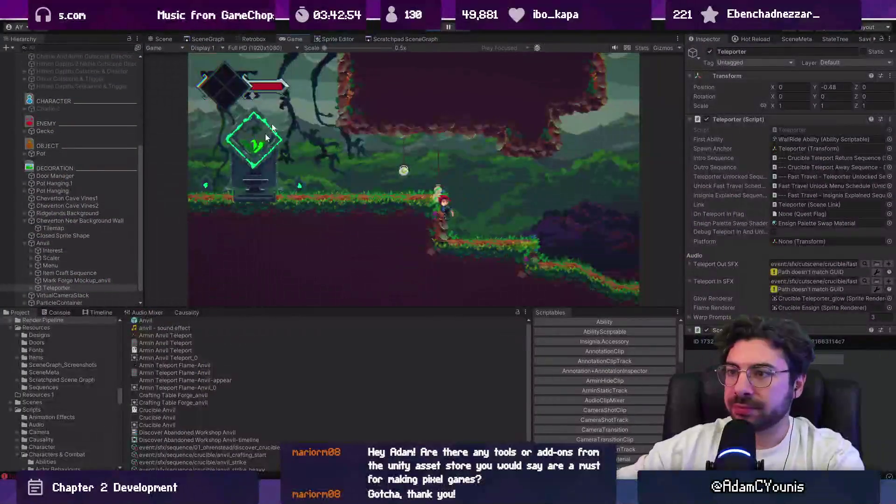
pyautogui.hotkey('ctrl', 'p')
pyautogui.click(59, 313)
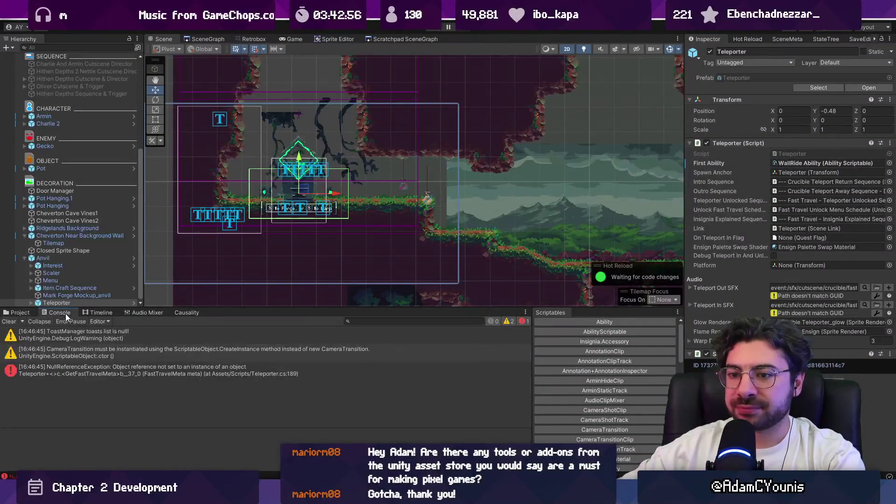
# Inspect the Teleporter NullReferenceException, frame the Teleporter, and expand it and Teleporter Appearance
pyautogui.click(140, 371)
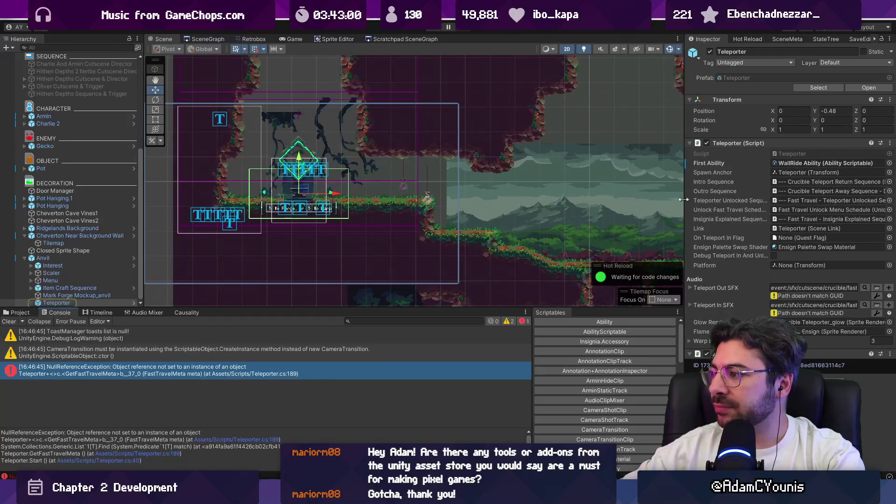
pyautogui.doubleClick(56, 302)
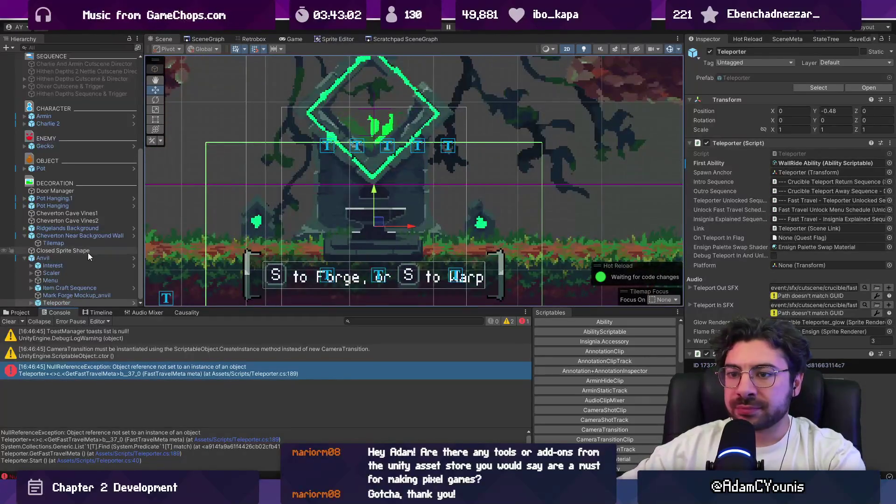
pyautogui.click(31, 303)
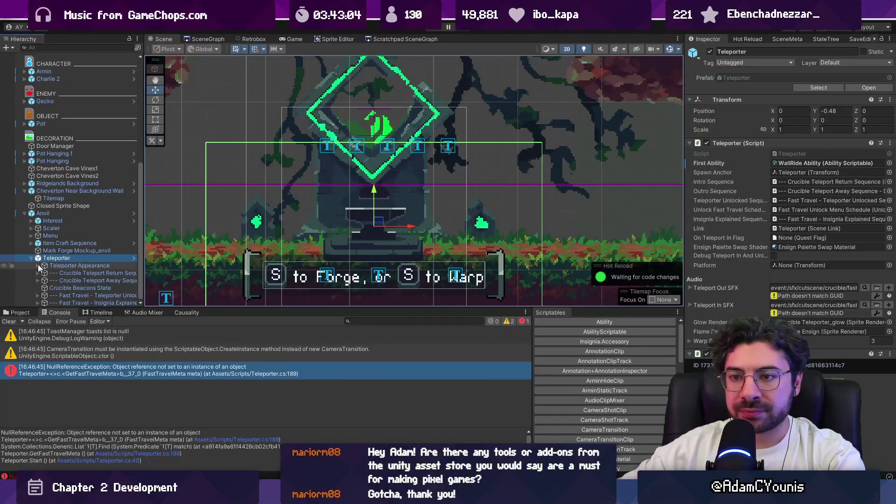
pyautogui.click(38, 265)
# Cycle scene selection through the shrine's Requirements UI, Scaler, White Flash and Anvil objects
pyautogui.click(339, 161)
pyautogui.click(310, 114)
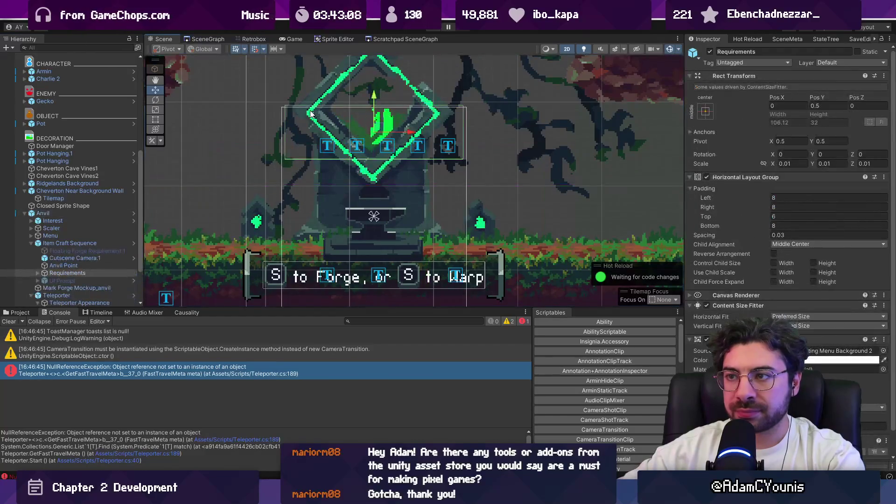
pyautogui.click(310, 114)
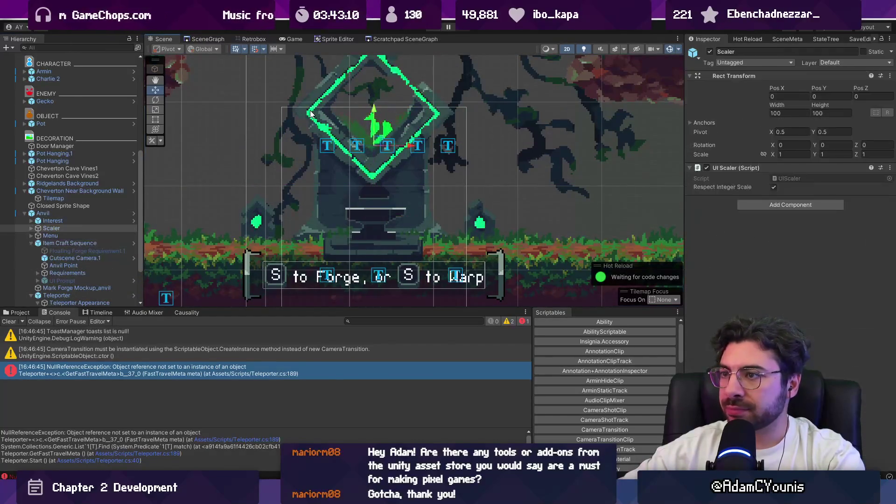
pyautogui.click(310, 113)
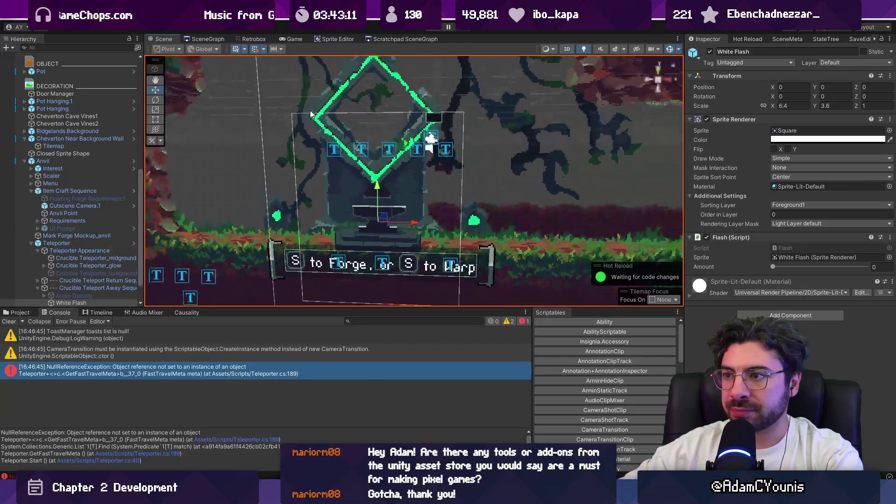
pyautogui.click(310, 113)
# Switch the Scene view to 2D with the Rect tool and select Crucible Teleporter_midground
pyautogui.scroll(-3, 329, 194)
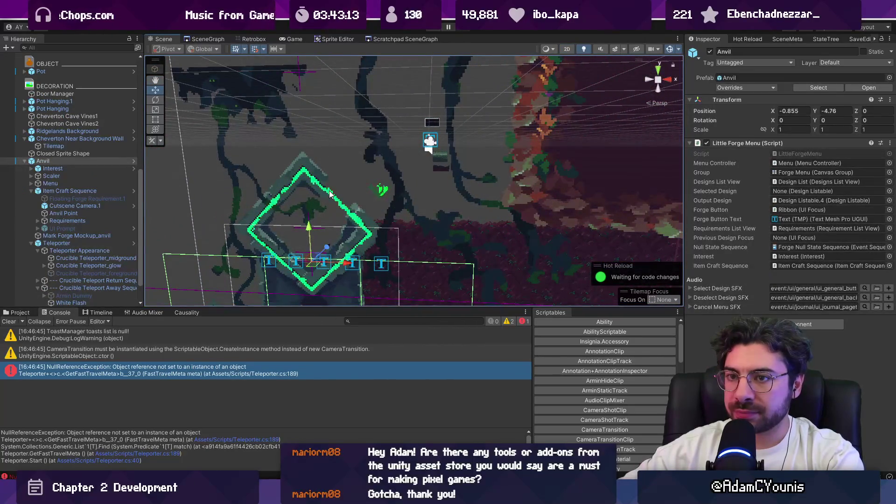
pyautogui.press('2')
pyautogui.press('t')
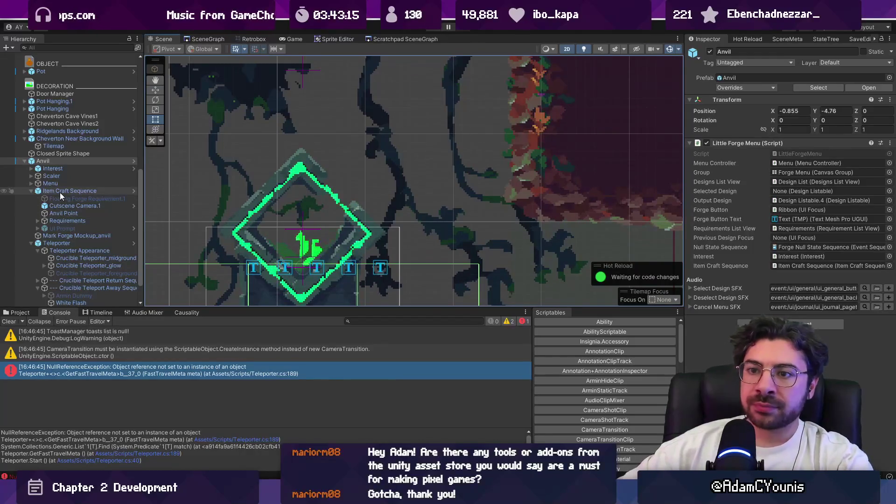
pyautogui.click(30, 191)
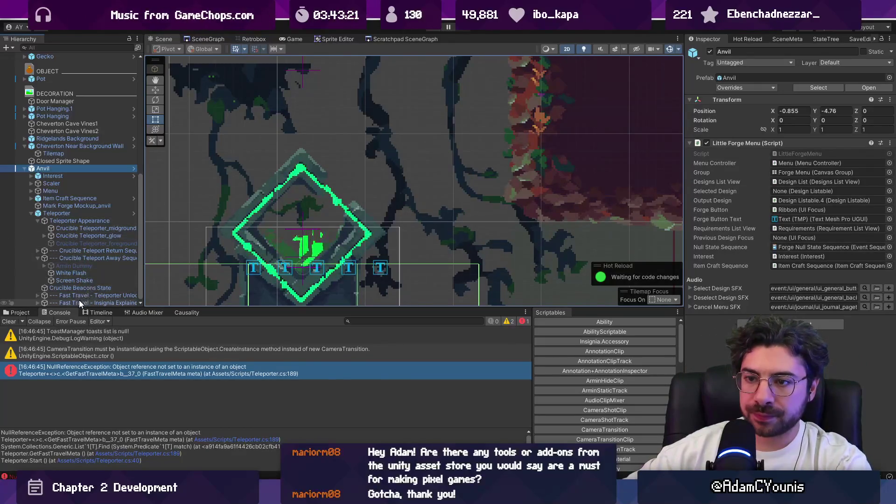
pyautogui.scroll(2, 39, 258)
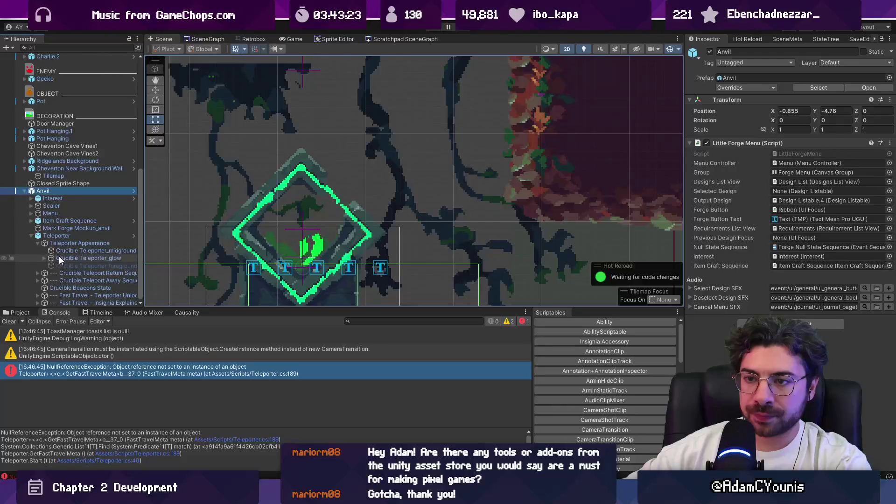
pyautogui.click(105, 251)
# Check the Crucible Teleporter_glow sprite's colour without changing it, and pan to see the shrine
pyautogui.click(114, 259)
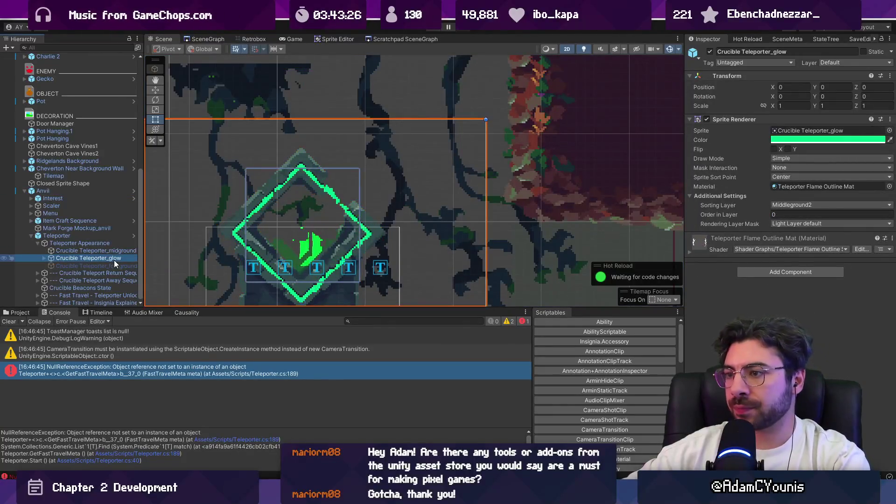
pyautogui.click(809, 138)
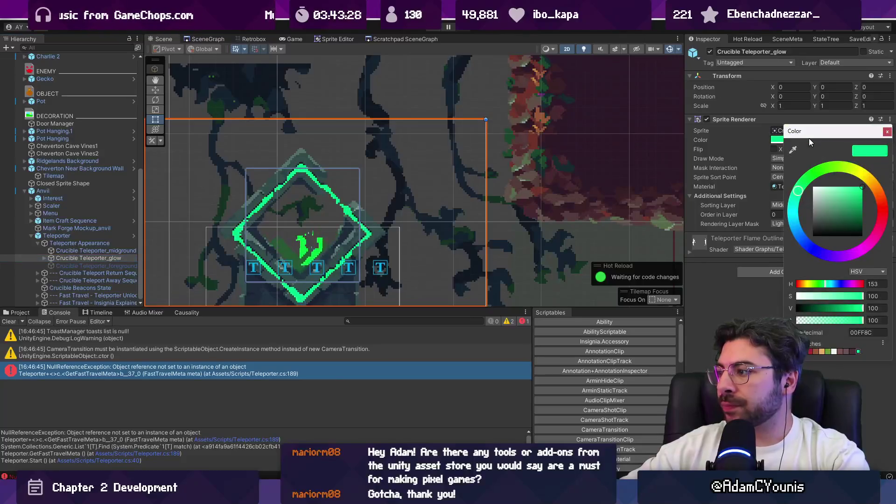
pyautogui.click(534, 193)
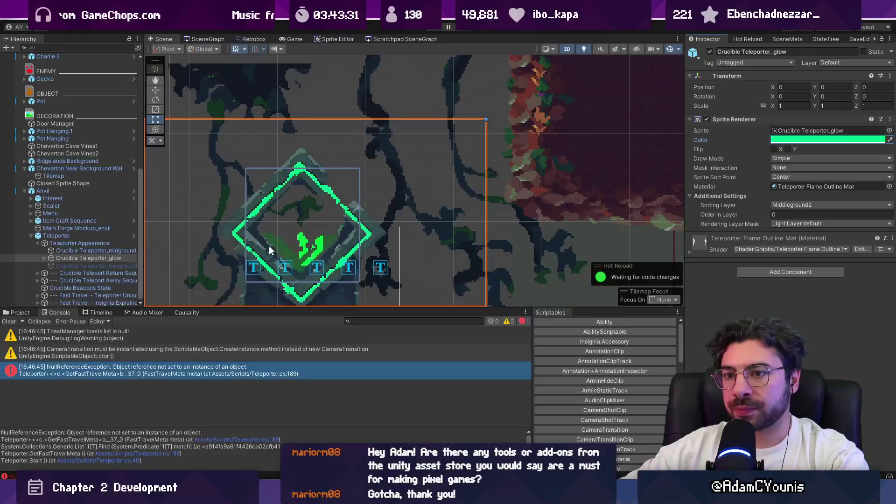
pyautogui.scroll(-1, 167, 255)
pyautogui.moveTo(167, 254); pyautogui.dragTo(229, 182)
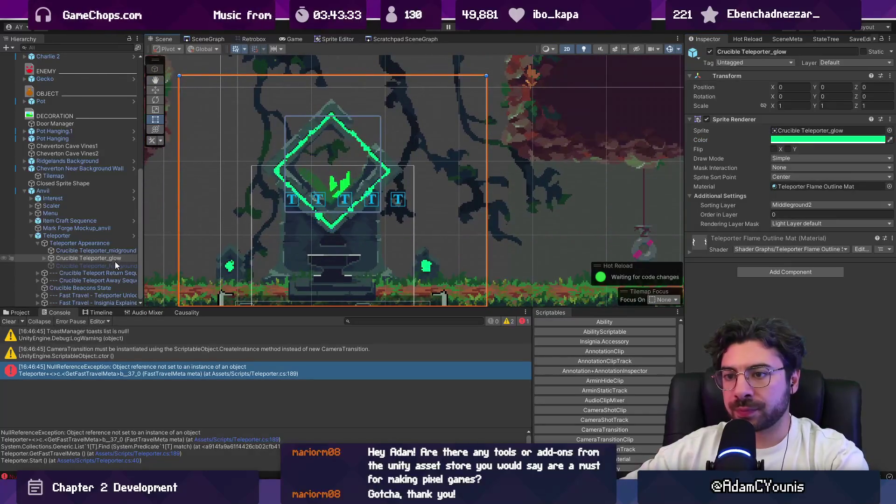
# Widen the Hierarchy and step through midground, glow, Crucible Beacons State, Teleporter and Anvil objects
pyautogui.click(105, 250)
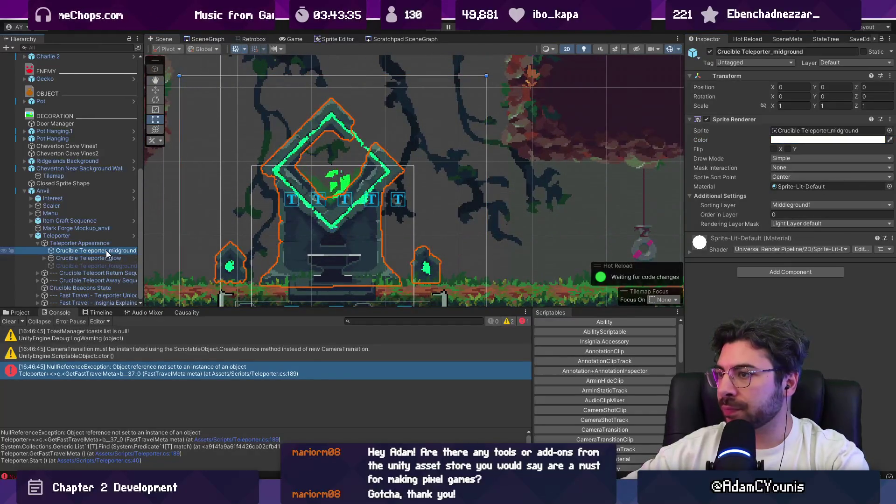
pyautogui.press('Down')
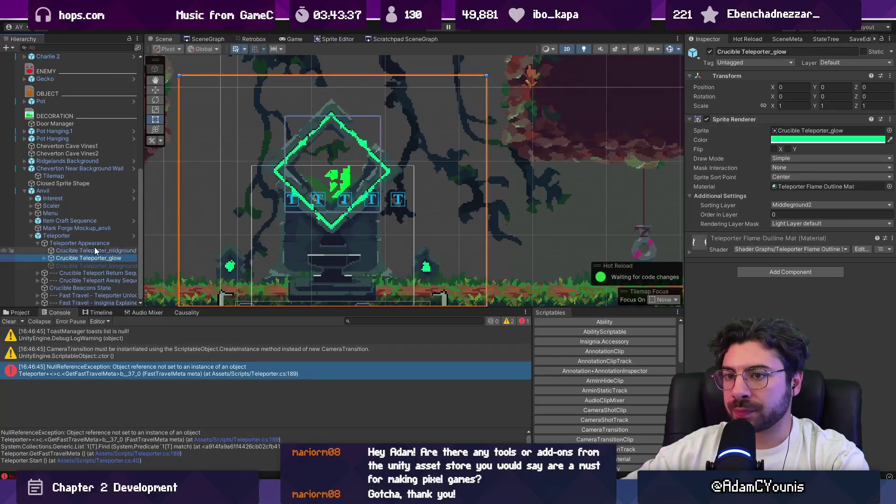
pyautogui.click(105, 286)
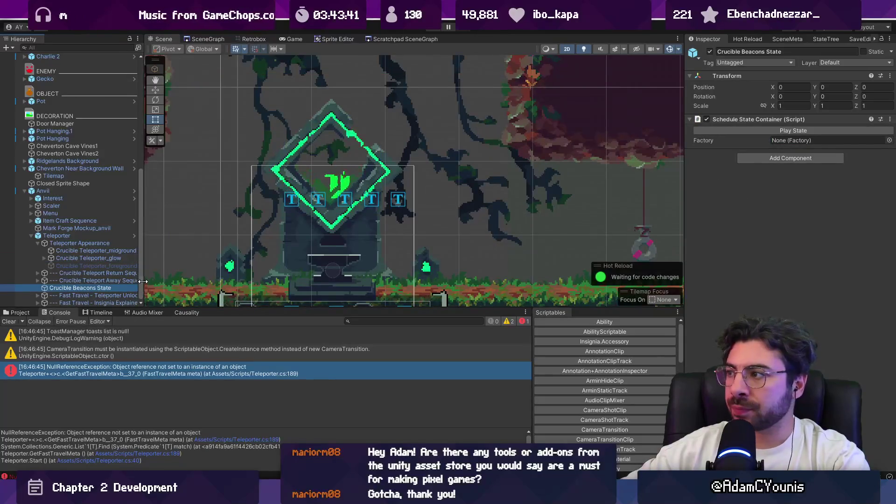
pyautogui.moveTo(143, 281); pyautogui.dragTo(196, 282)
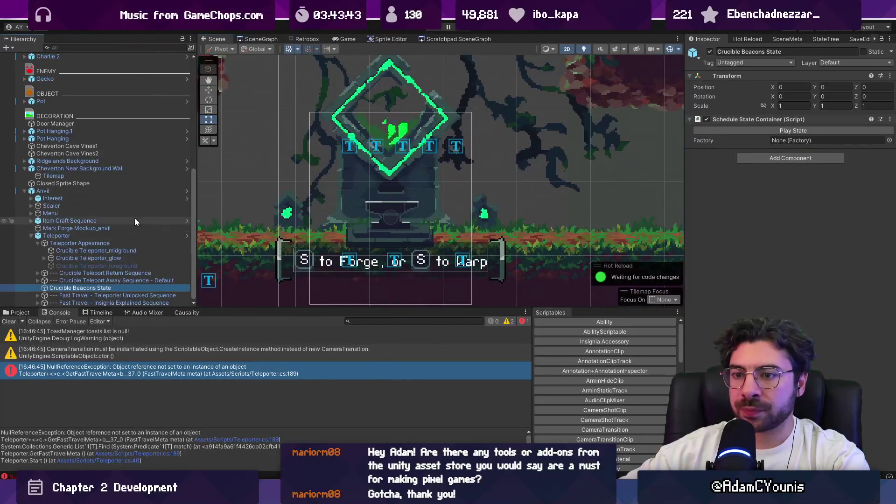
pyautogui.click(73, 235)
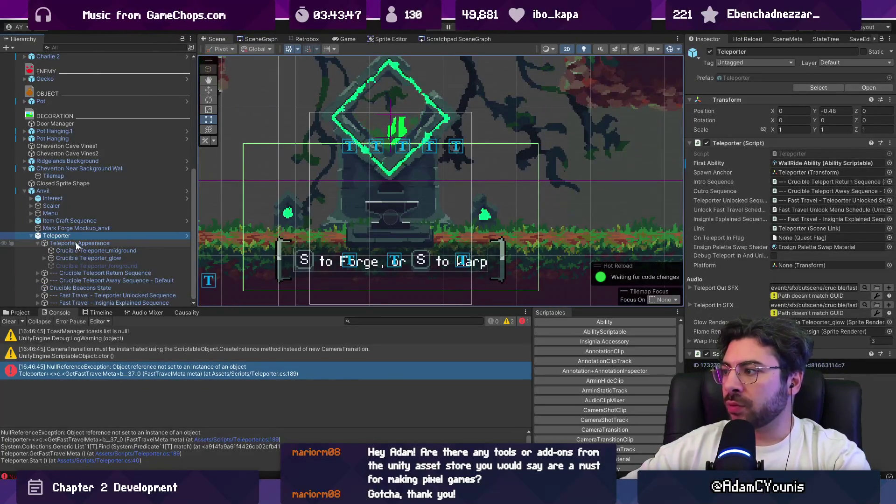
pyautogui.click(84, 191)
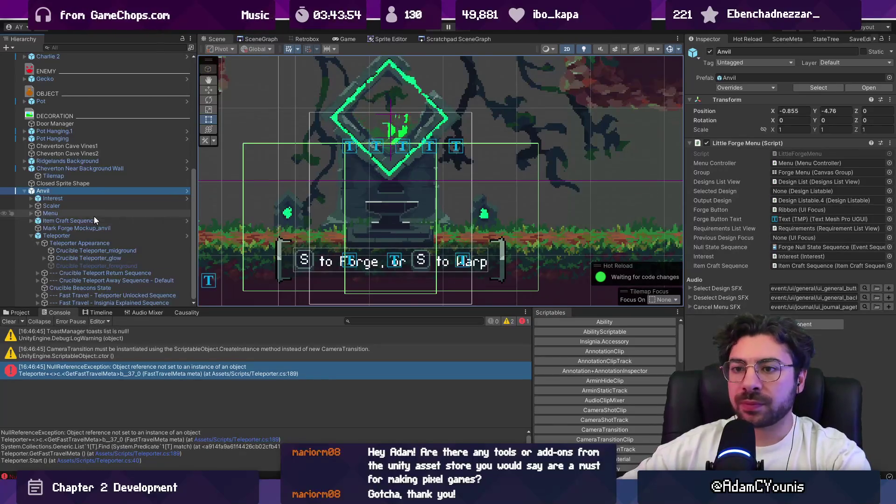
# Inspect the Anvil's Interest children, Mark Forge Mockup_anvil, and Teleporter Appearance sprites
pyautogui.click(31, 198)
pyautogui.click(45, 214)
pyautogui.click(46, 207)
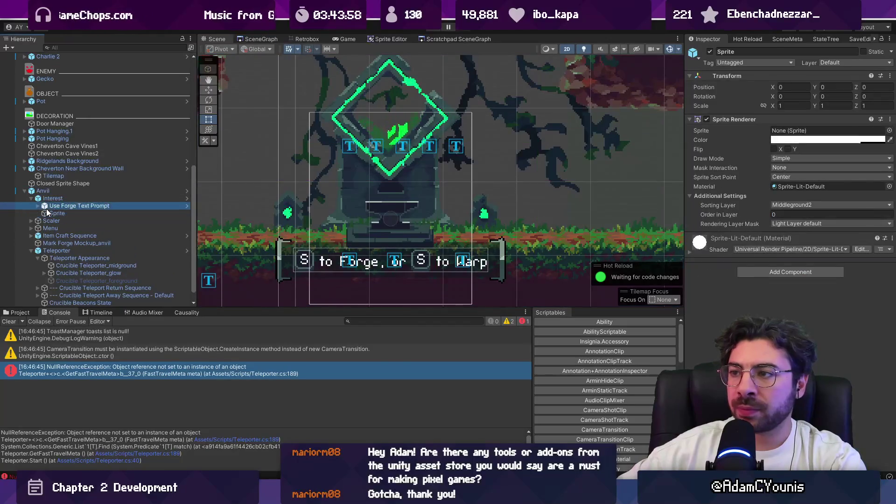
pyautogui.click(43, 213)
pyautogui.click(31, 198)
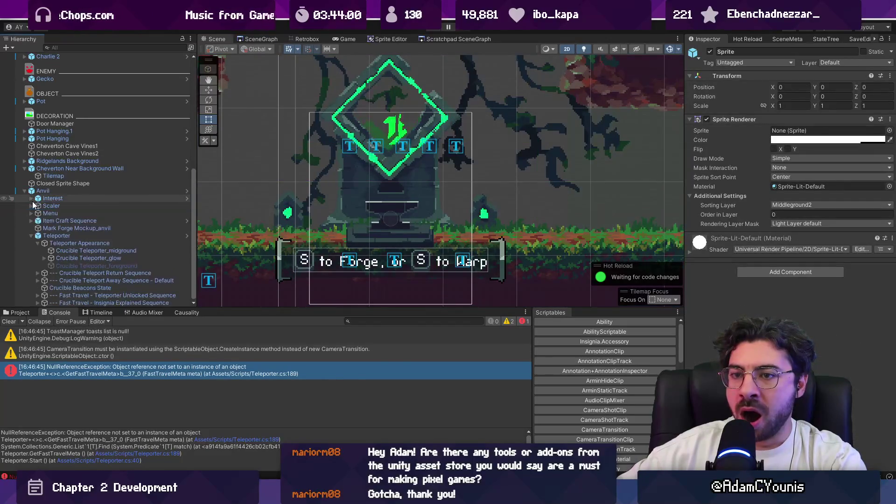
pyautogui.click(42, 228)
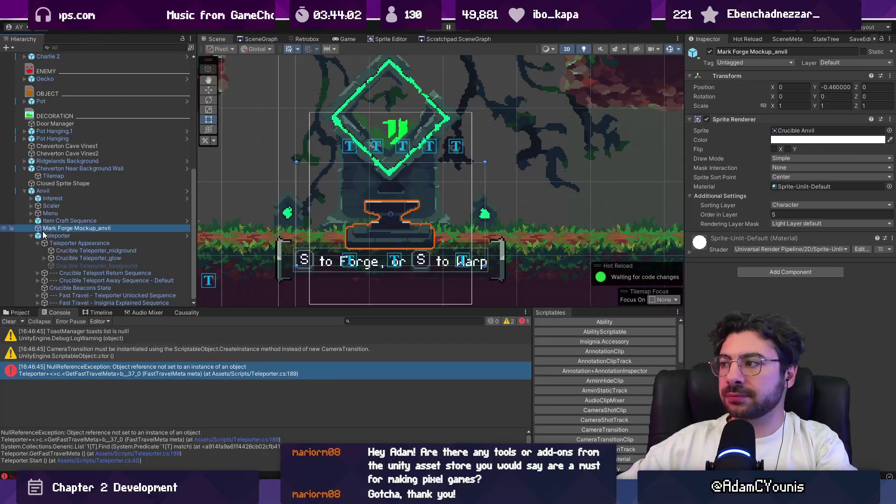
pyautogui.click(71, 243)
pyautogui.click(81, 251)
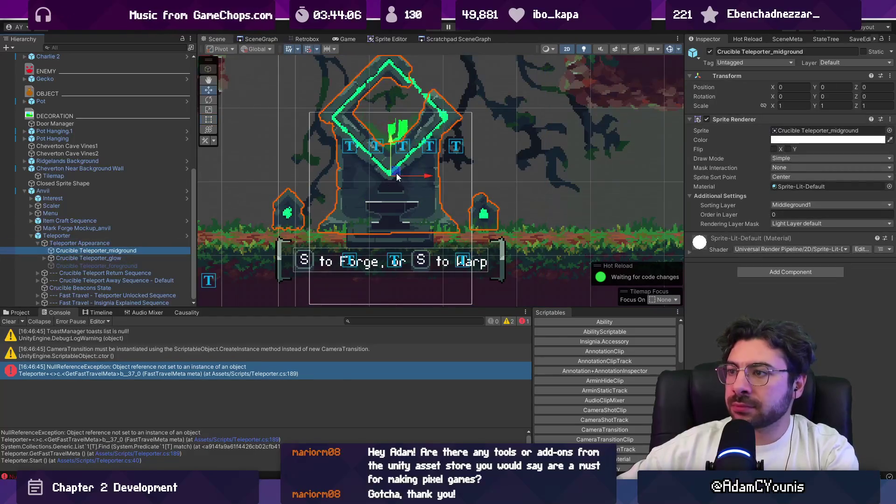
pyautogui.click(99, 259)
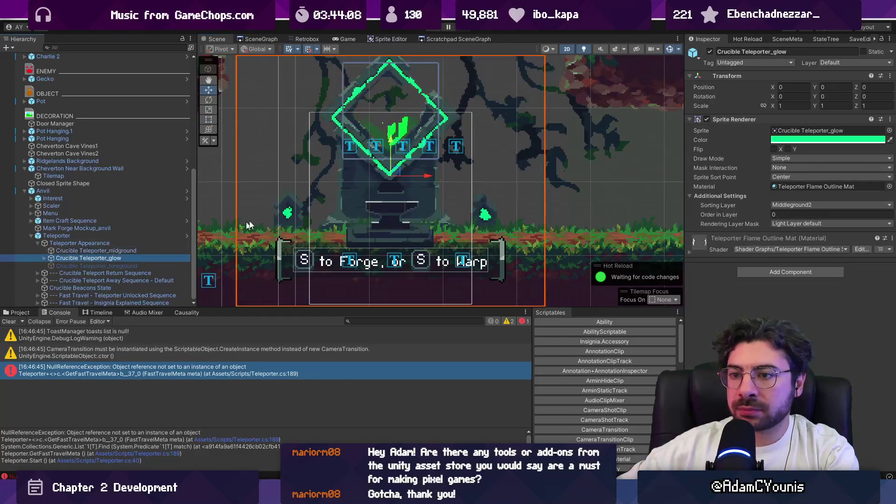
# Test-move the glow sprite, undo it, and reveal the glow material's shader properties
pyautogui.click(393, 177)
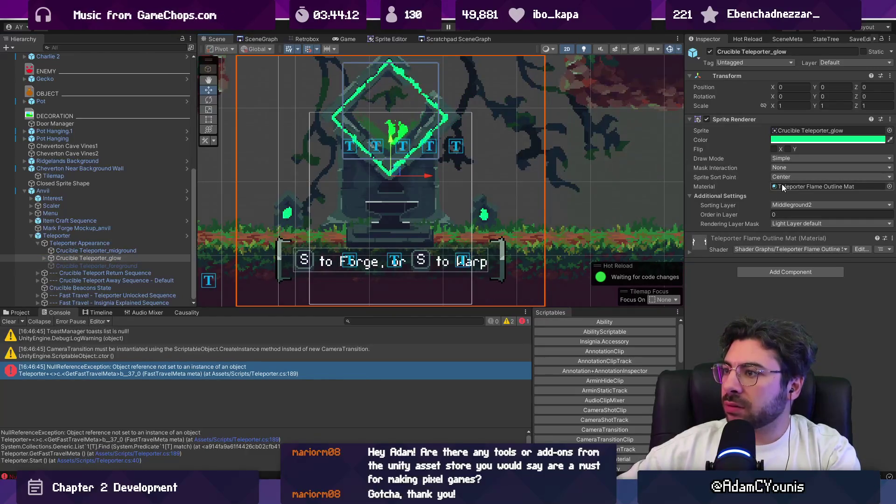
pyautogui.moveTo(426, 180); pyautogui.dragTo(563, 183)
pyautogui.press('z')
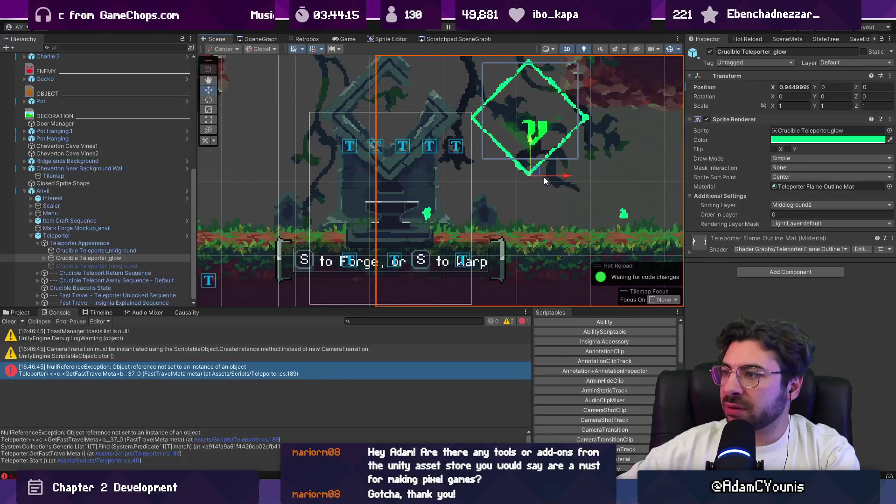
pyautogui.hotkey('ctrl', 'z')
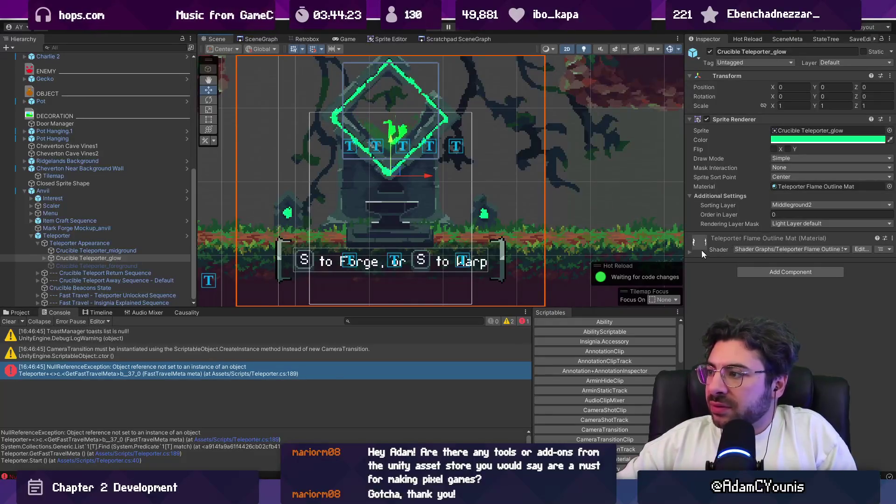
pyautogui.click(688, 252)
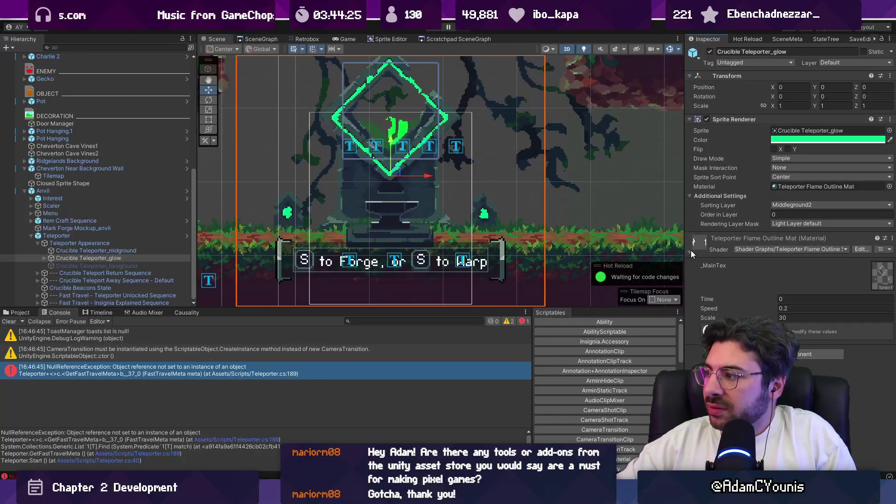
# Check the Crucible Ensign child, then open Teleporter.cs in VS Code and minimize it
pyautogui.click(46, 258)
pyautogui.click(60, 266)
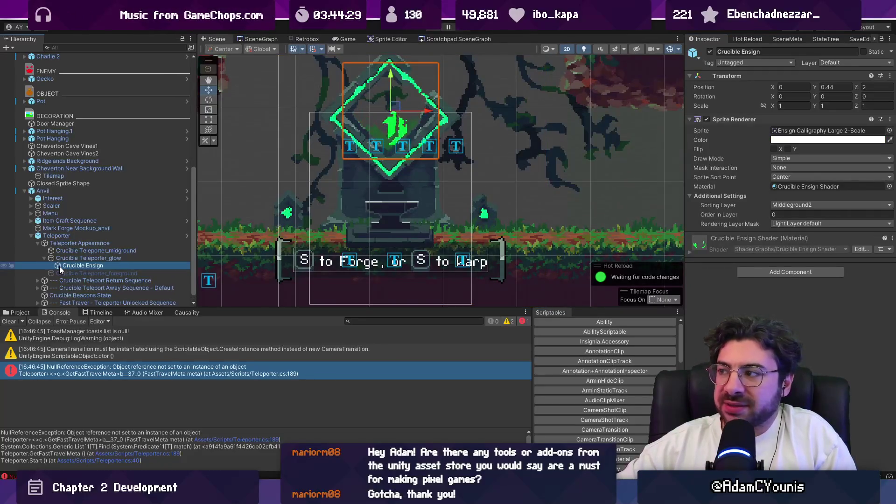
pyautogui.click(96, 237)
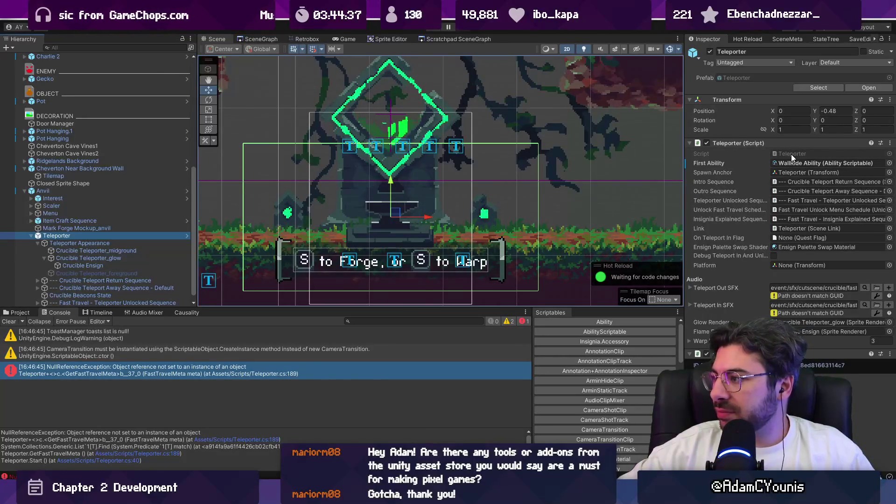
pyautogui.doubleClick(794, 153)
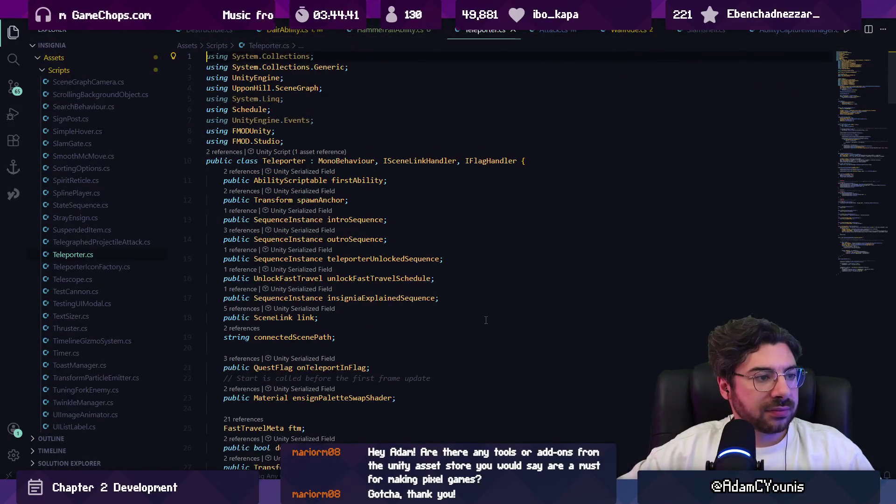
pyautogui.click(306, 494)
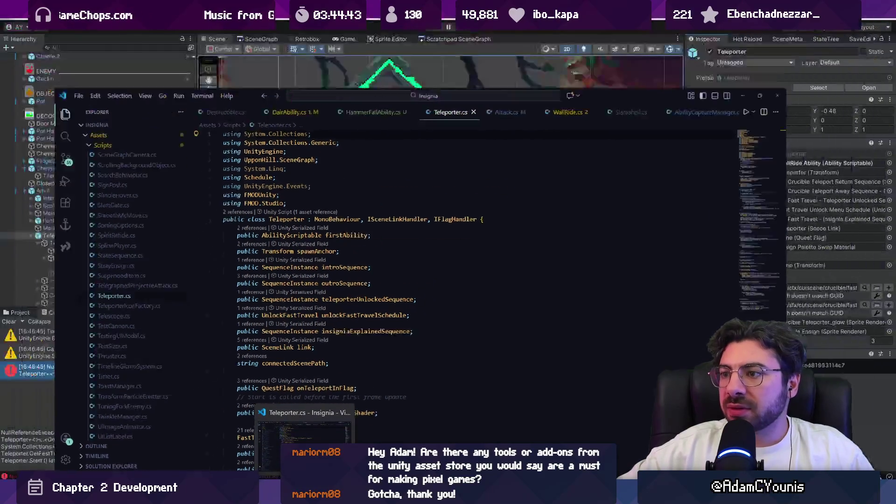
# Review the glow, Crucible Ensign and Teleporter Appearance objects, and peek at the Warp Prompts list
pyautogui.click(133, 258)
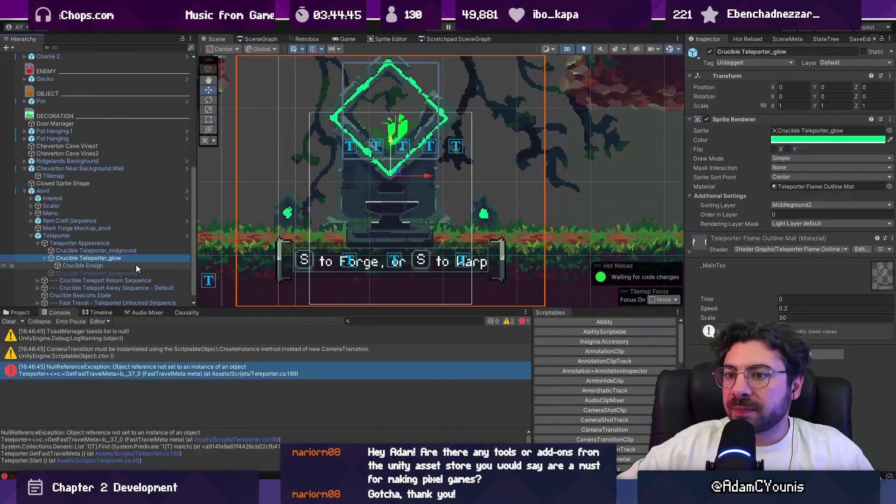
pyautogui.click(136, 264)
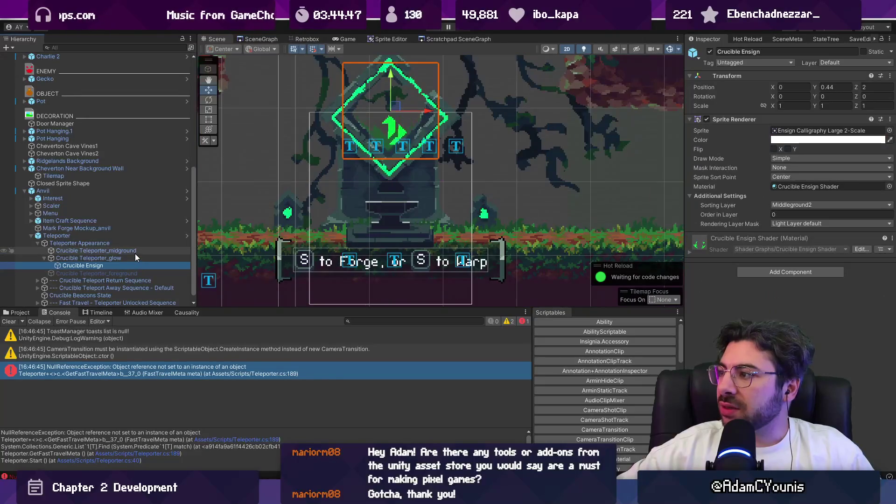
pyautogui.click(136, 257)
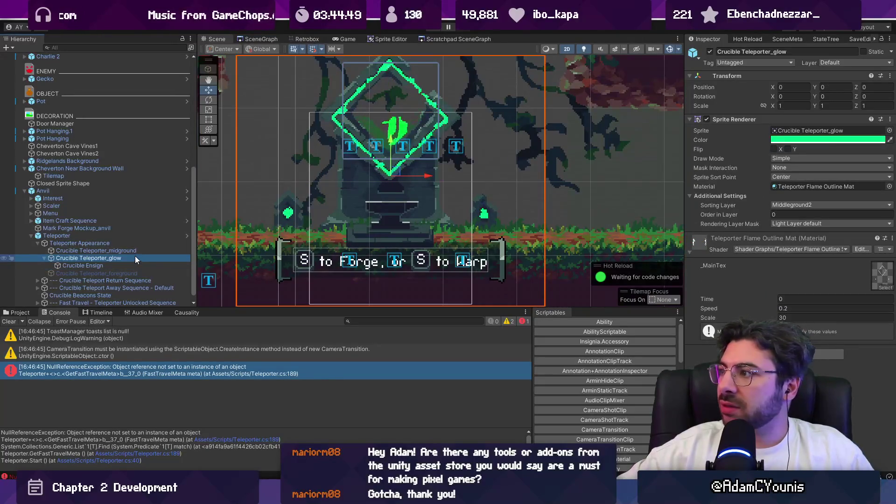
pyautogui.click(136, 242)
pyautogui.click(133, 235)
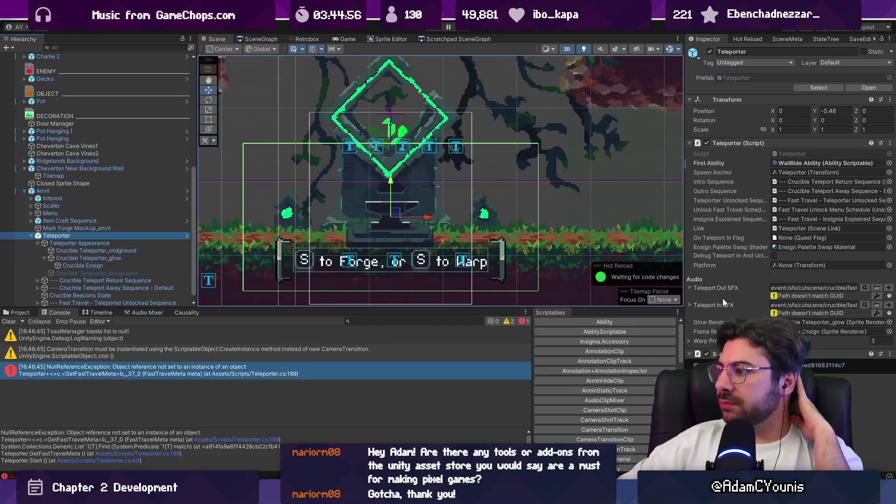
pyautogui.click(714, 341)
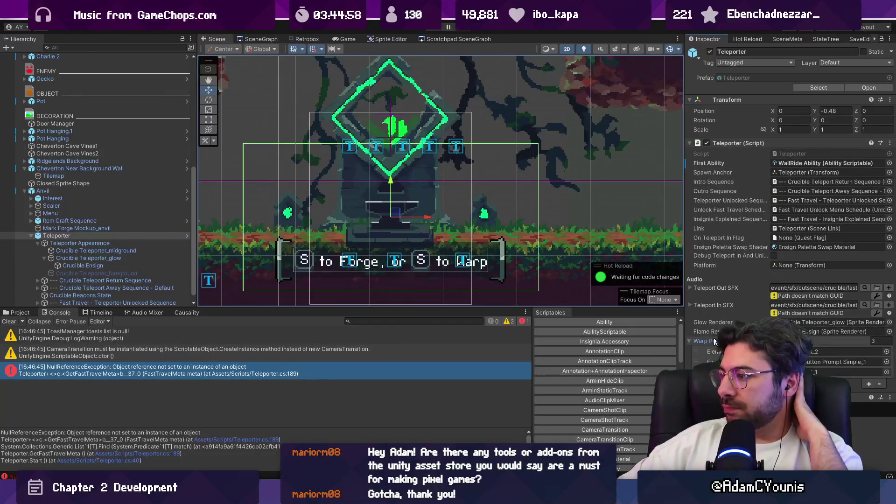
pyautogui.click(714, 341)
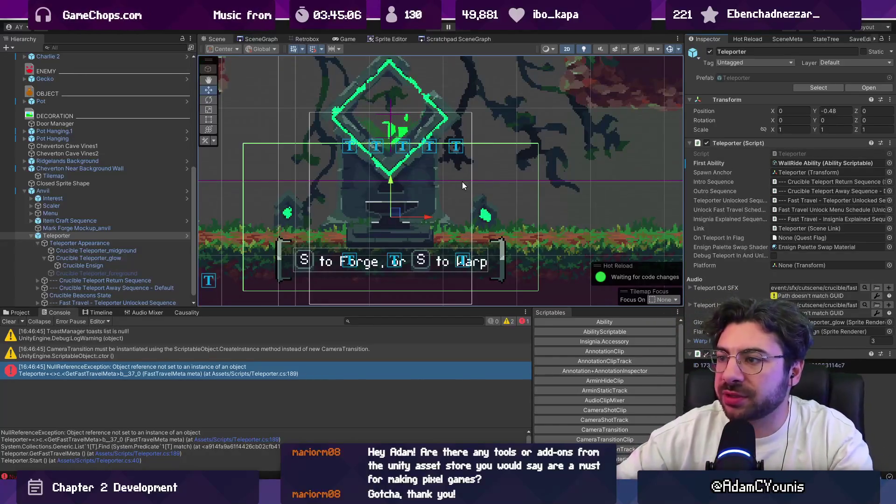
# Open the Anvil prefab briefly, leave without saving, and collapse Teleporter Appearance
pyautogui.click(175, 191)
pyautogui.click(186, 191)
pyautogui.click(31, 113)
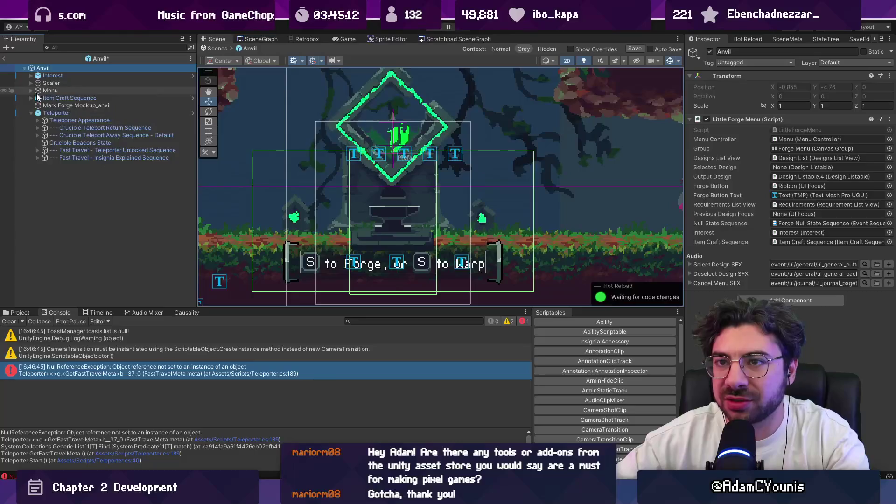
pyautogui.hotkey('ctrl', 'p')
pyautogui.click(430, 263)
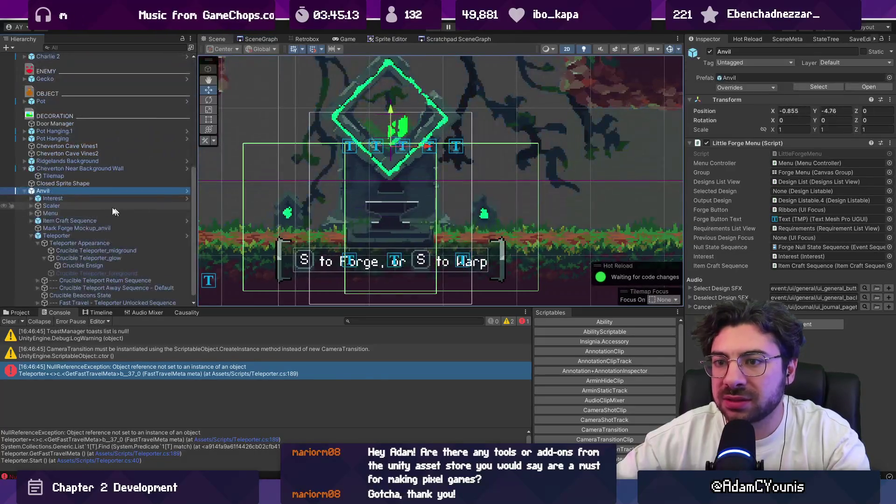
pyautogui.click(89, 272)
pyautogui.click(74, 242)
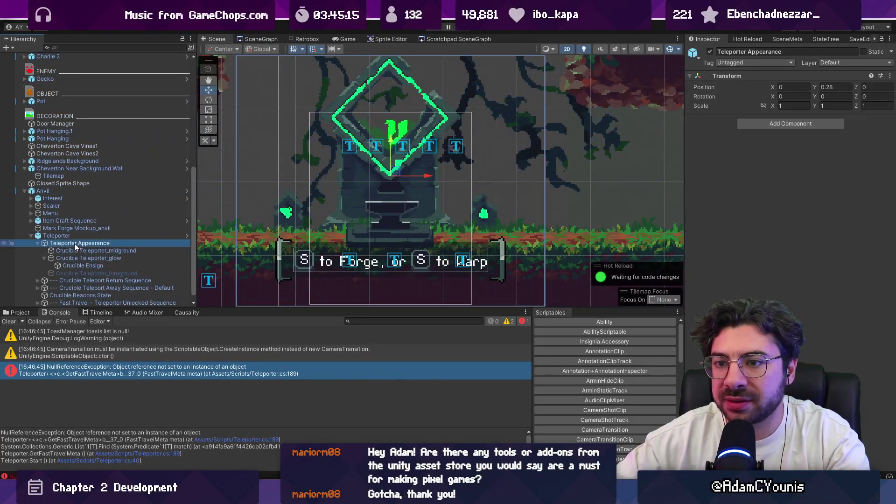
pyautogui.click(38, 243)
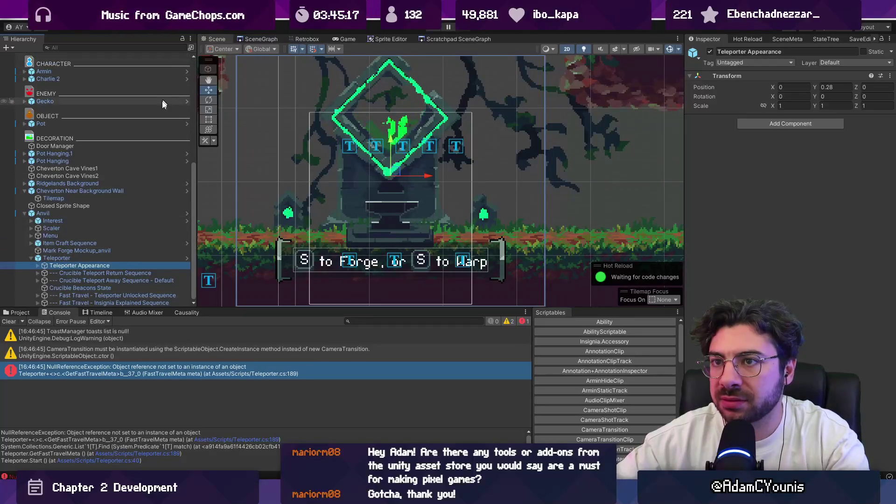
# Open the Teleporter prefab from the Anvil and inspect Crucible Teleporter_glow's sprite and material
pyautogui.click(186, 214)
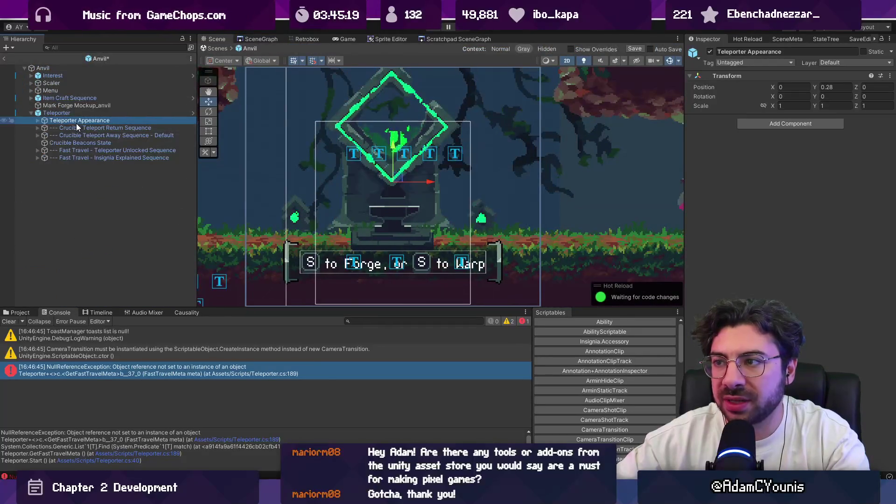
pyautogui.doubleClick(77, 120)
pyautogui.click(191, 112)
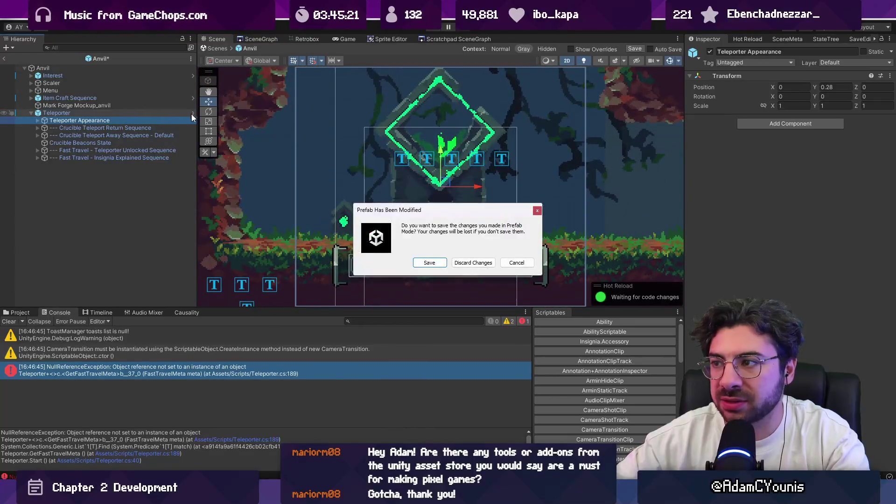
pyautogui.click(472, 261)
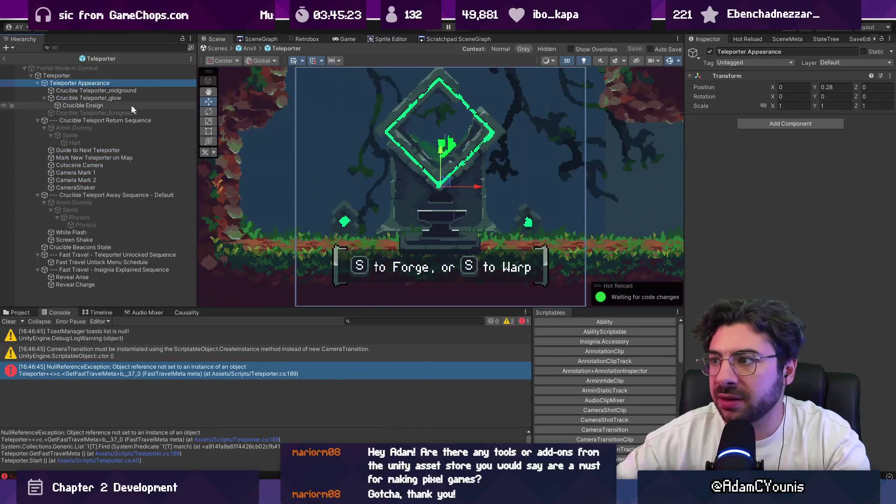
pyautogui.moveTo(403, 149); pyautogui.dragTo(352, 174)
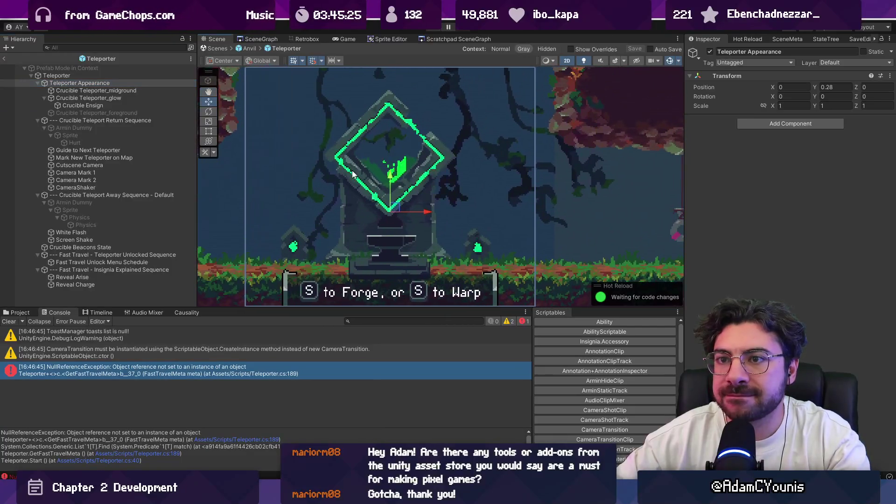
pyautogui.click(104, 97)
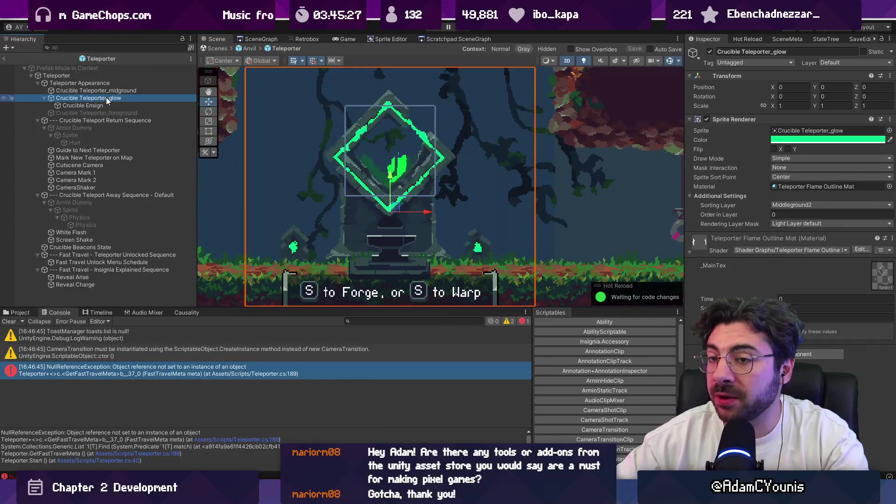
# Collapse Armin Dummy and the teleporter's sequence groups, then select the Teleporter root
pyautogui.click(44, 128)
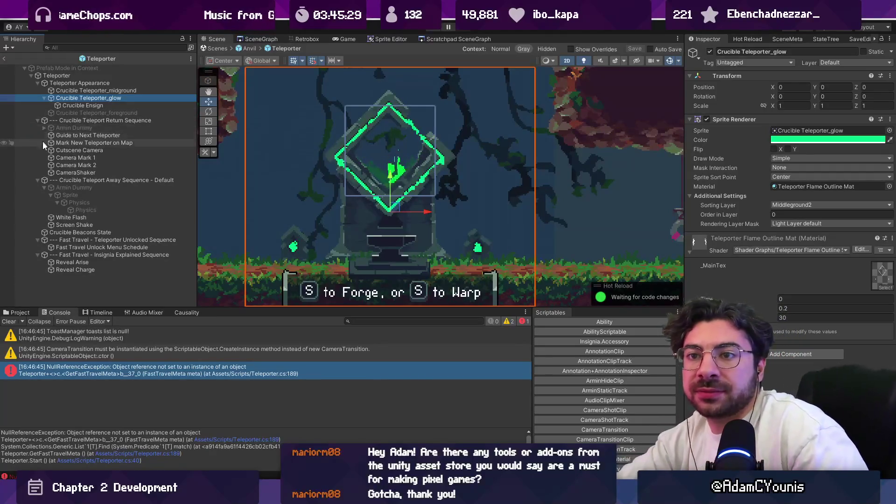
pyautogui.click(37, 180)
pyautogui.click(38, 120)
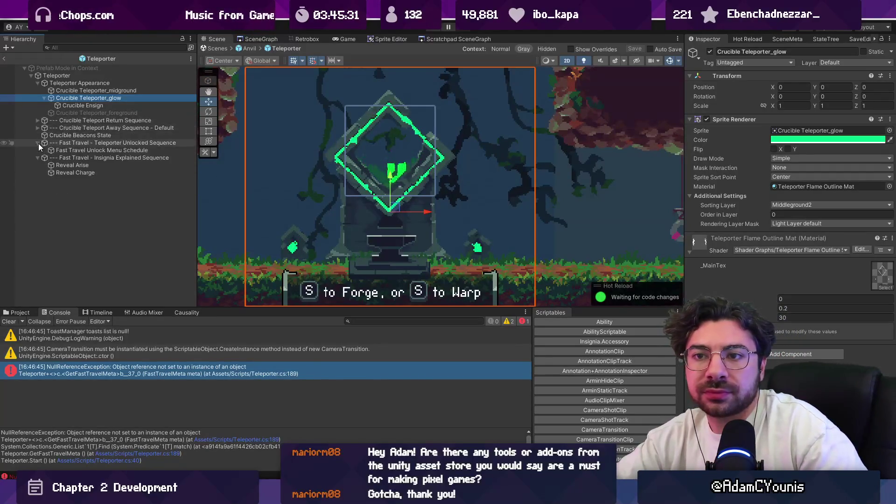
pyautogui.click(38, 142)
pyautogui.click(38, 150)
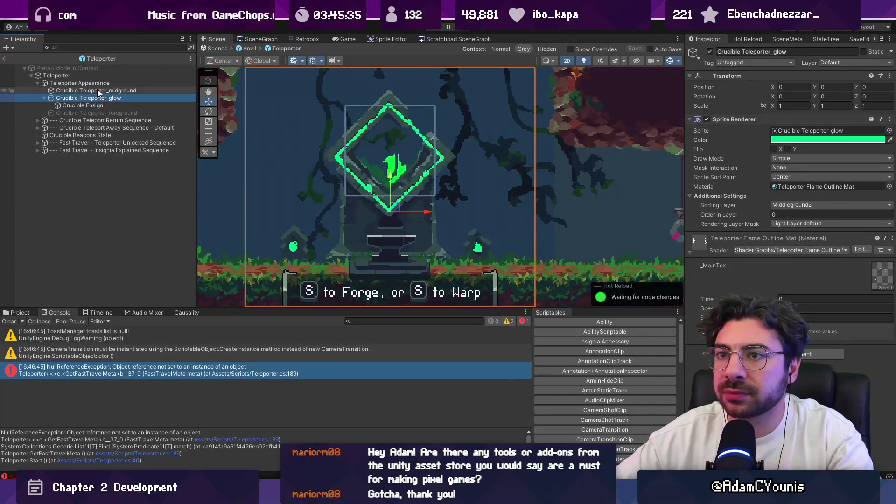
pyautogui.click(94, 76)
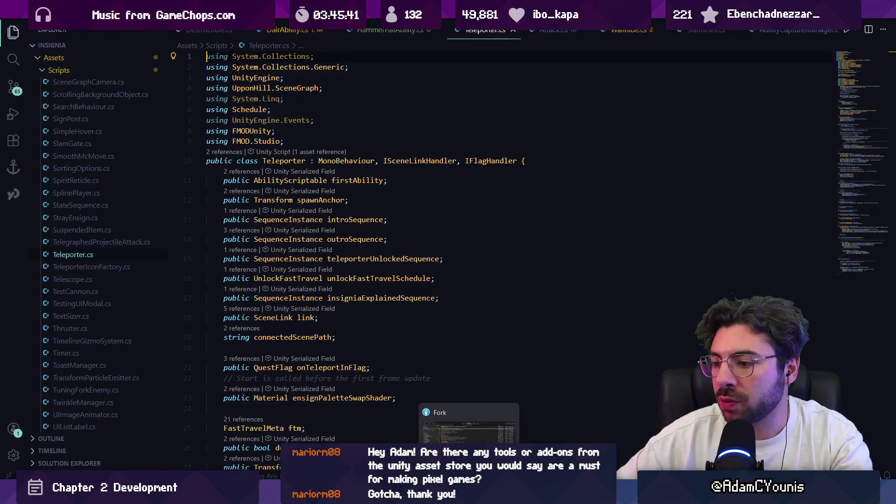
# Ping the Teleporter's Glow Renderer object in Unity and open Teleporter.cs
pyautogui.hotkey('alt', 'Tab')
pyautogui.click(794, 299)
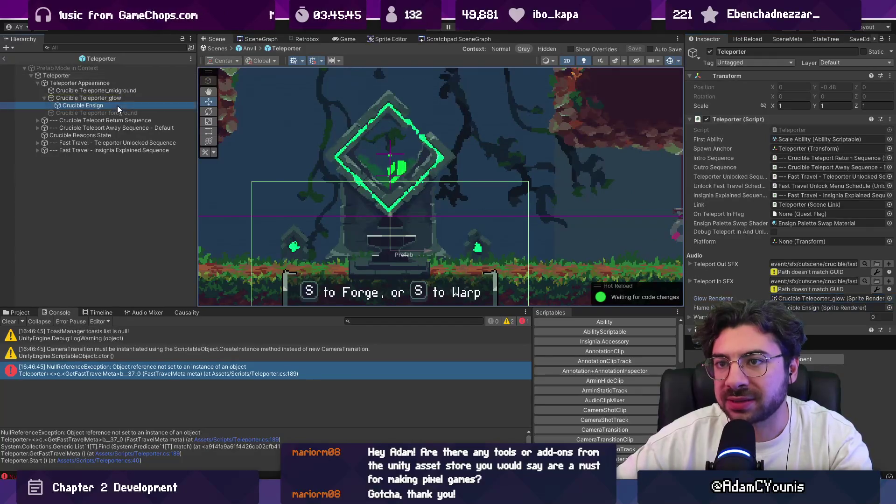
pyautogui.click(88, 98)
pyautogui.click(57, 75)
pyautogui.click(794, 298)
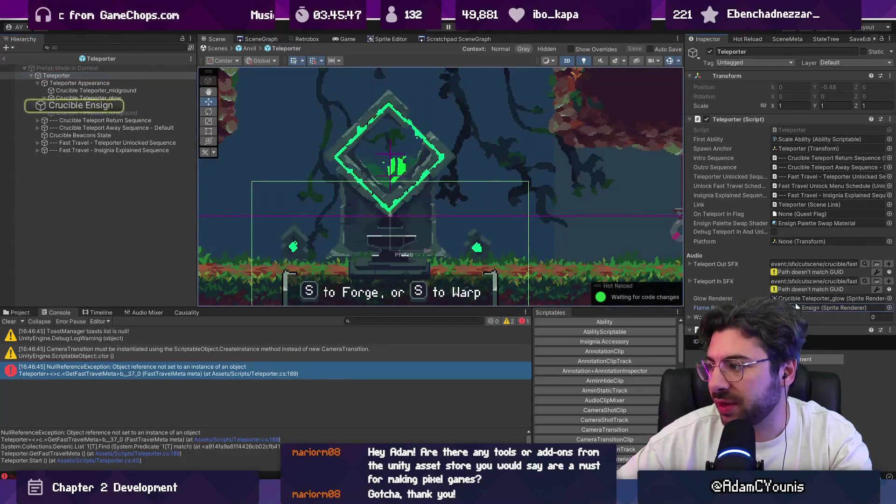
pyautogui.doubleClick(810, 128)
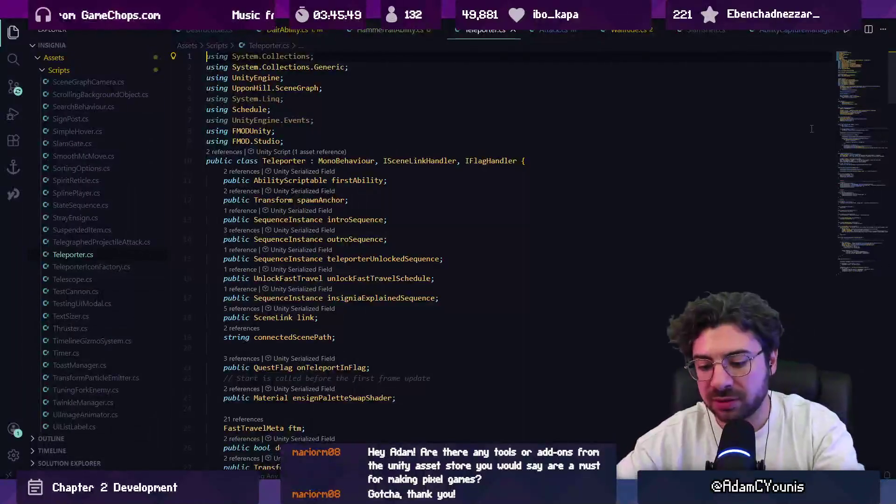
# Search 'glowrenderer.' to reach SetupGlowRenderer, highlight uses of ftm, then return to Unity
pyautogui.hotkey('ctrl', 'f')
pyautogui.write('glowrenderer')
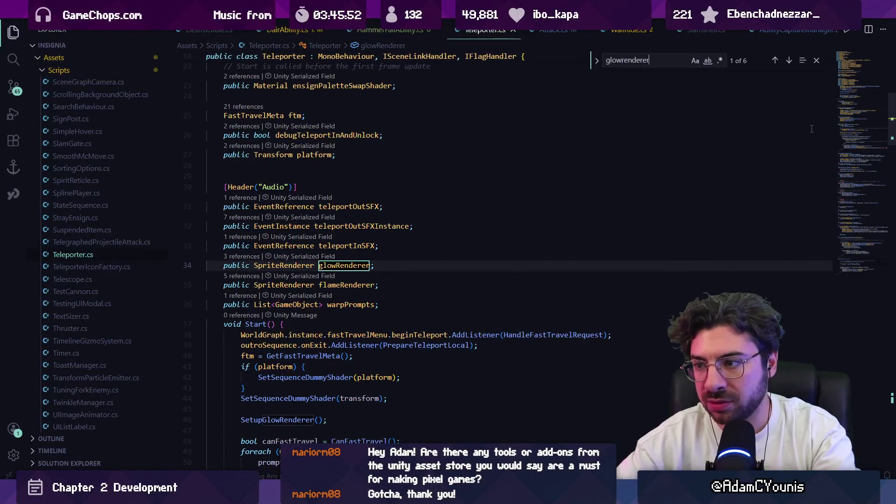
pyautogui.write('.')
pyautogui.press('Return')
pyautogui.press('Return')
pyautogui.press('Return')
pyautogui.press('Return')
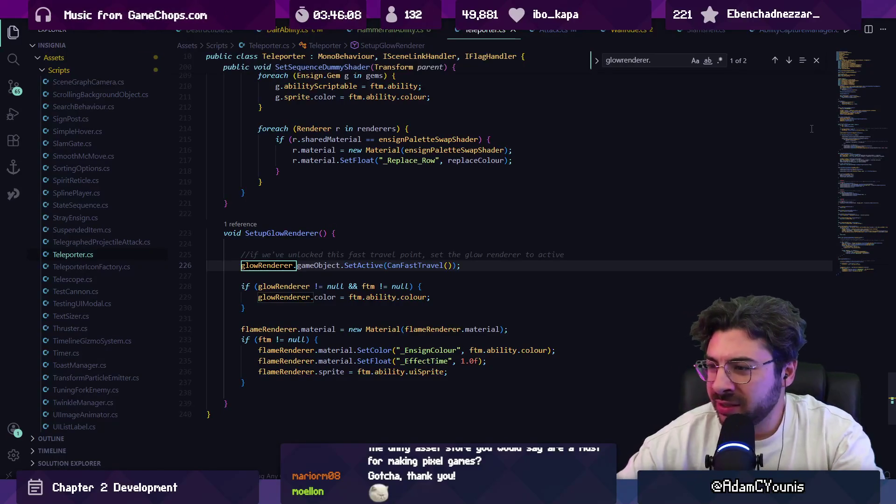
pyautogui.click(422, 360)
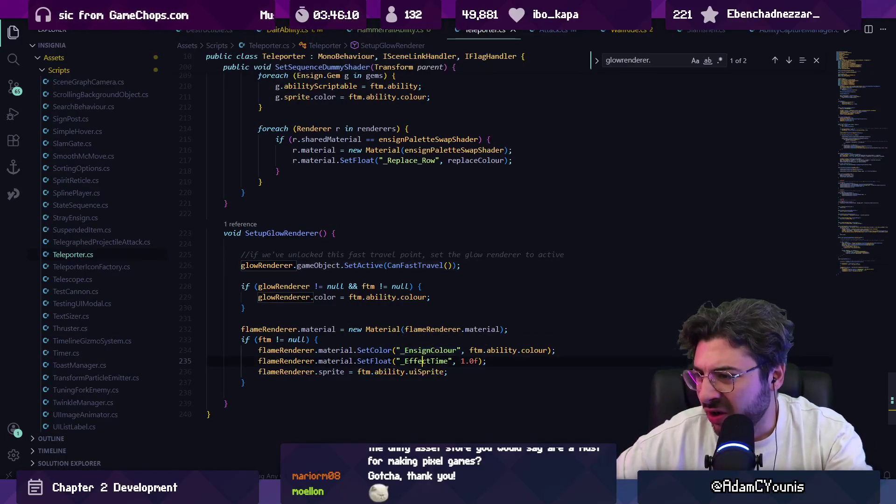
pyautogui.click(480, 350)
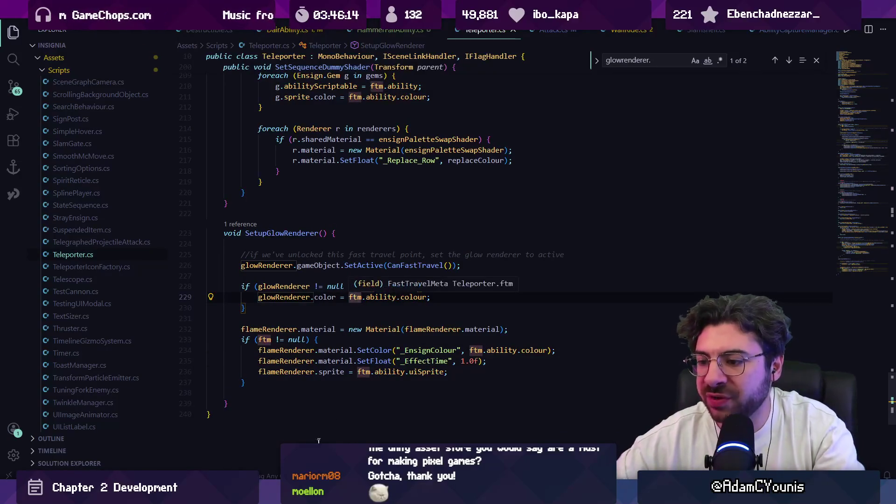
pyautogui.hotkey('alt', 'Tab')
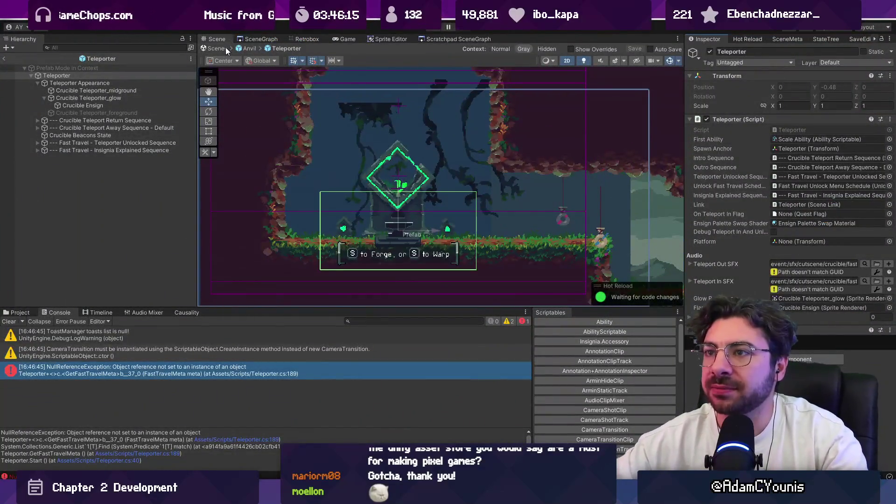
# Exit prefab mode and revert the Teleporter's First Ability to Scale Ability
pyautogui.click(226, 48)
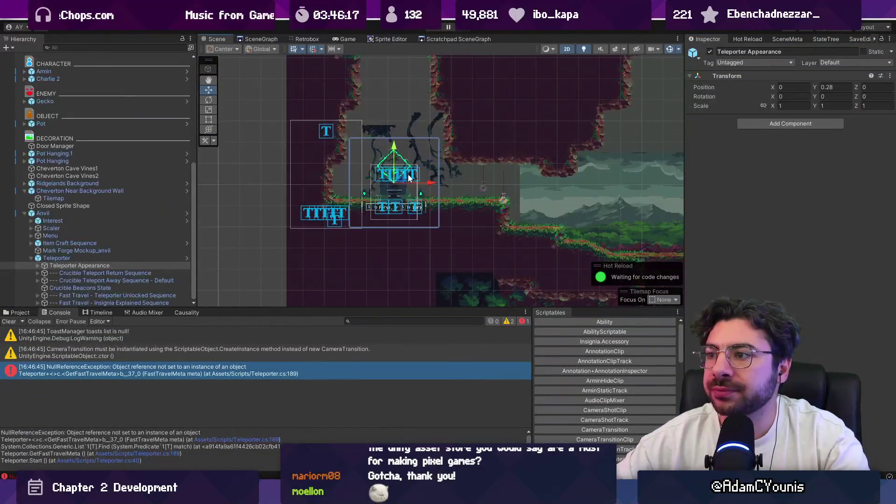
pyautogui.click(125, 259)
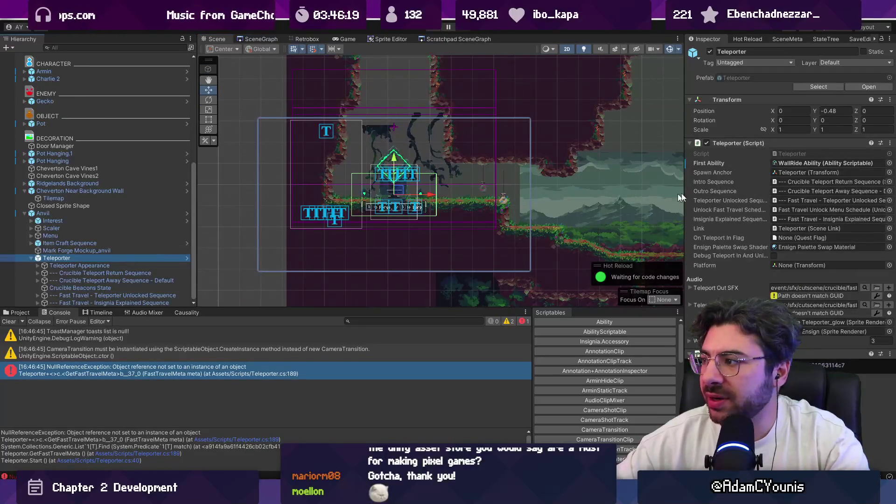
pyautogui.rightClick(726, 165)
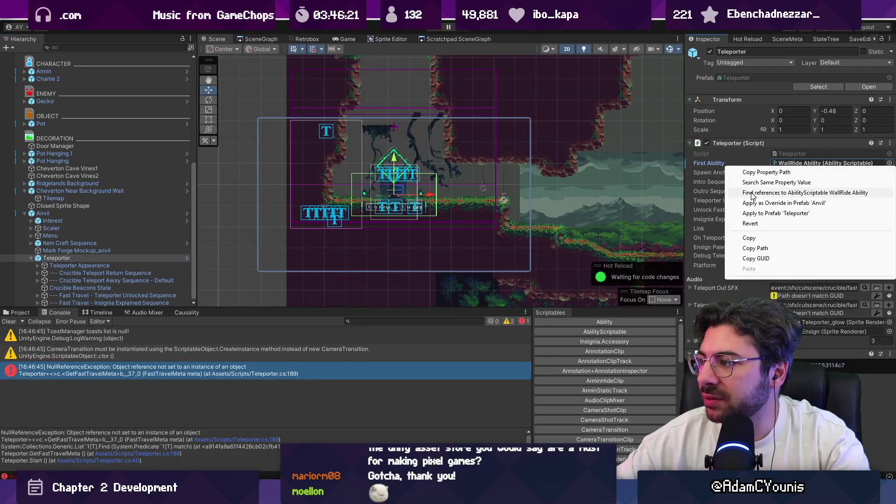
pyautogui.click(751, 223)
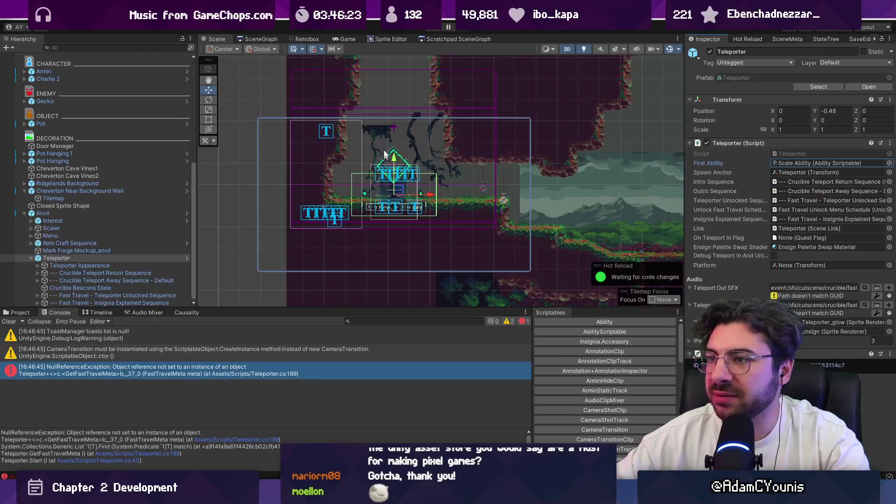
# Browse the SceneGraph of level rooms, zooming and panning around
pyautogui.click(261, 39)
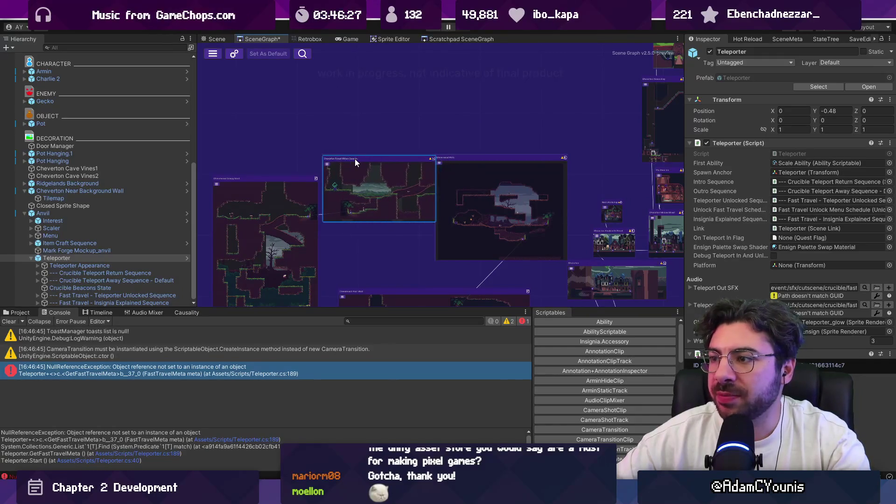
pyautogui.scroll(3, 368, 166)
pyautogui.moveTo(278, 86); pyautogui.dragTo(330, 126)
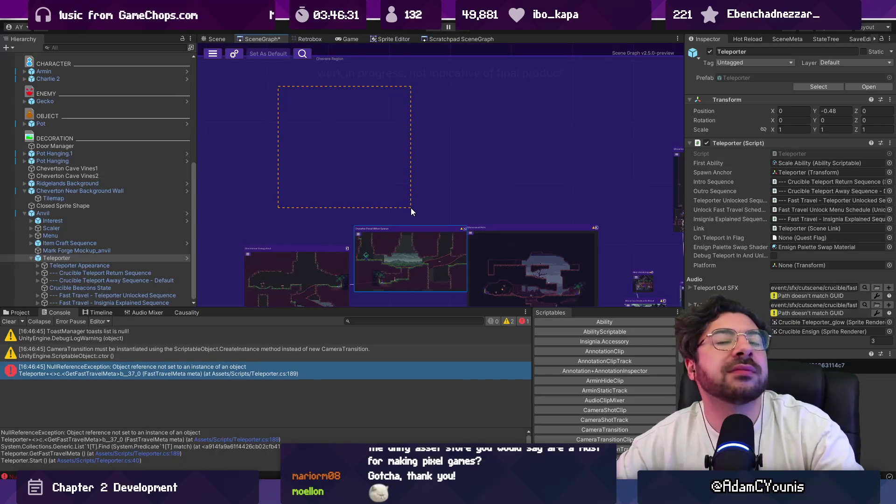
pyautogui.scroll(-5, 489, 230)
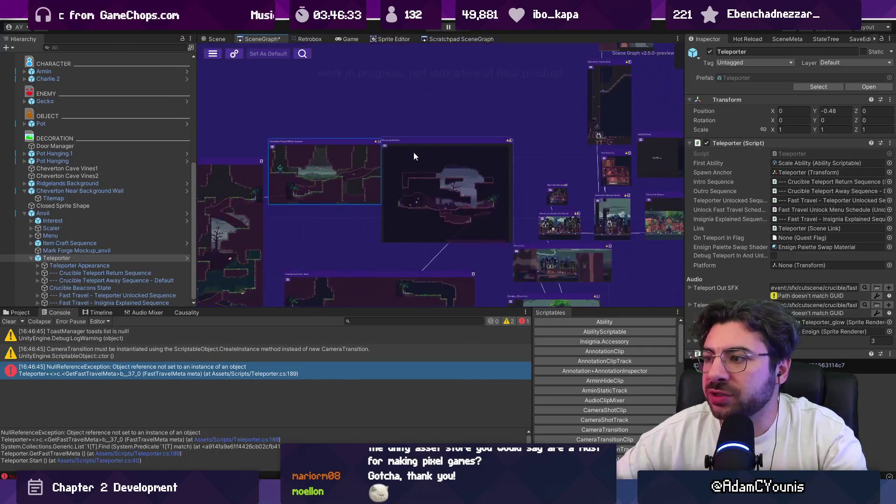
pyautogui.scroll(-2, 419, 144)
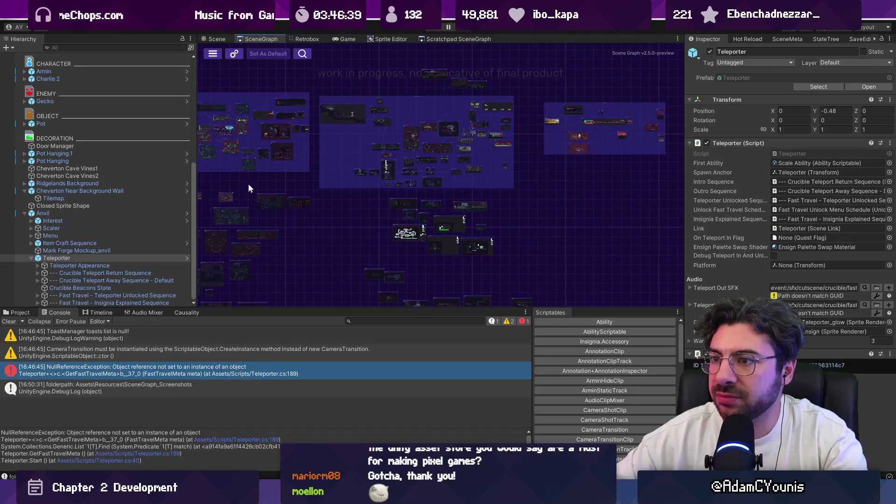
pyautogui.scroll(10, 356, 182)
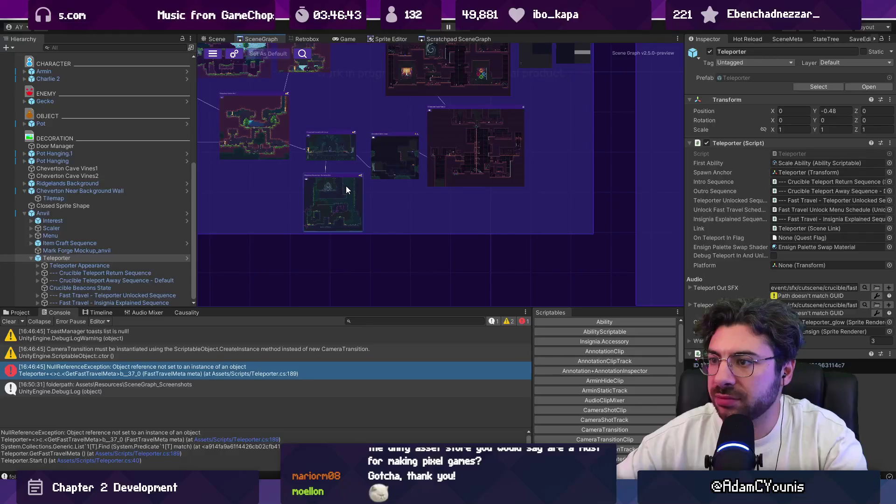
# Pan the scene graph to the Hedgehog Trial room and open it
pyautogui.click(19, 312)
pyautogui.hotkey('ctrl', 'f')
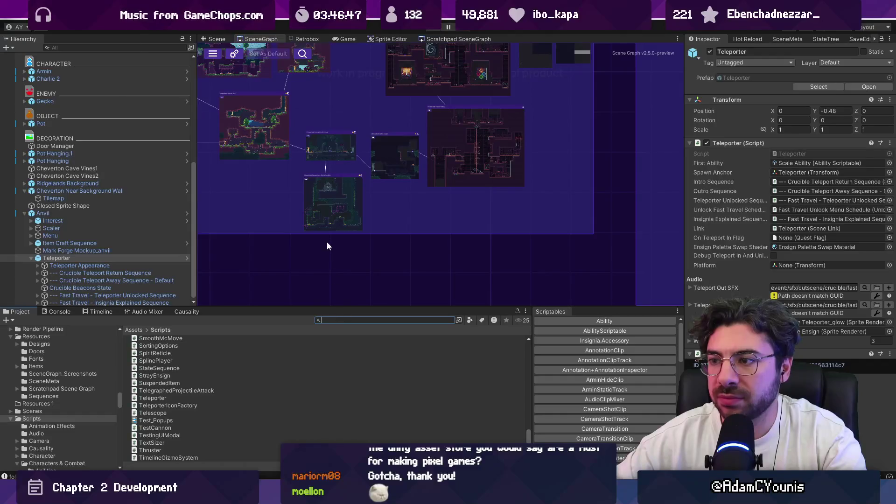
pyautogui.click(323, 210)
pyautogui.scroll(5, 317, 199)
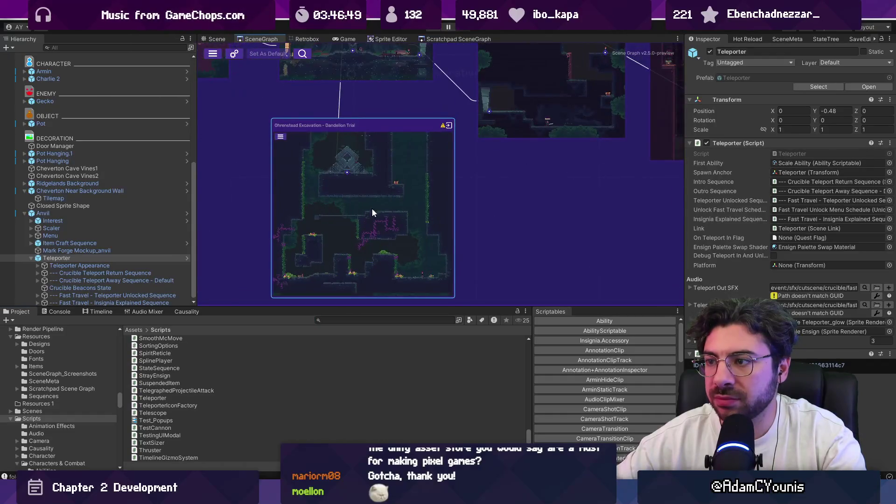
pyautogui.scroll(-5, 407, 210)
pyautogui.scroll(2, 228, 193)
pyautogui.moveTo(364, 196)
pyautogui.mouseDown()
pyautogui.moveTo(563, 208)
pyautogui.moveTo(556, 210)
pyautogui.mouseUp()
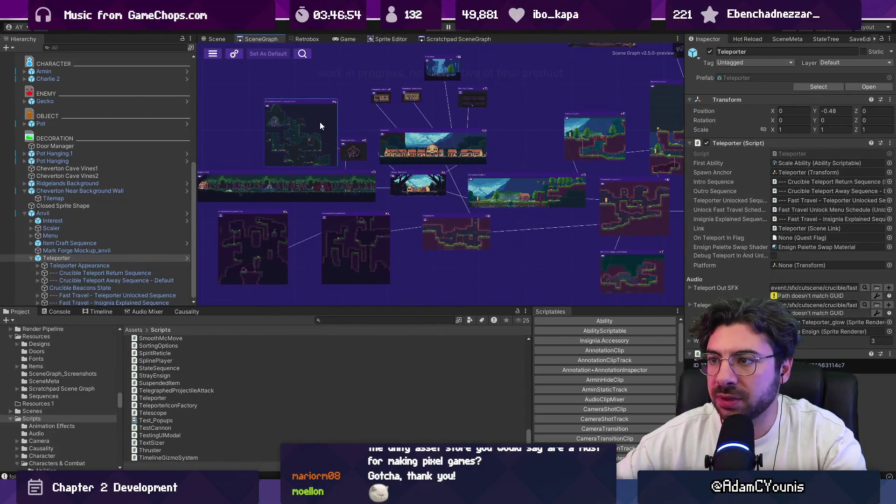
pyautogui.scroll(4, 320, 122)
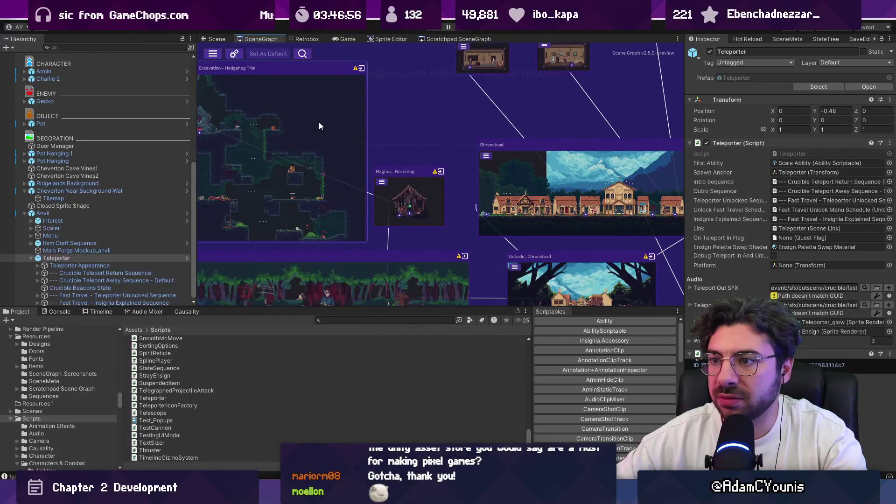
pyautogui.doubleClick(320, 126)
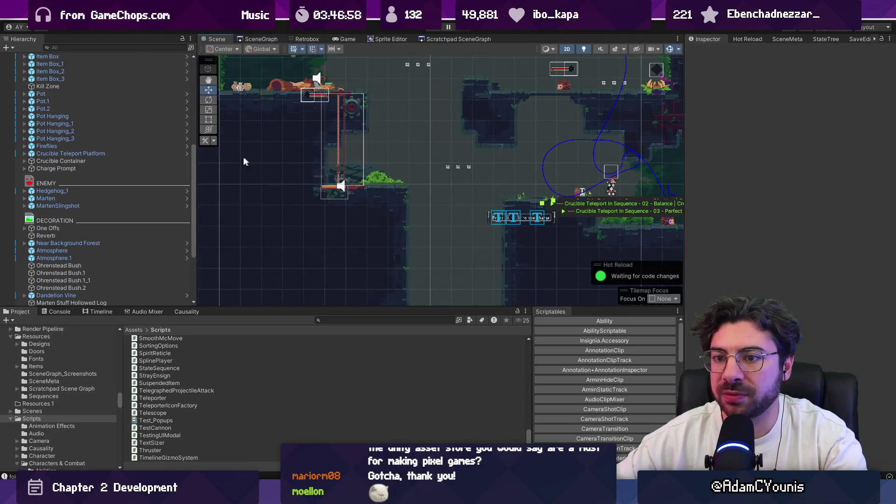
# Duplicate the Hedgehog Trial scene and name the copy 'Crucible - Wall Ride Trial'
pyautogui.scroll(10, 108, 140)
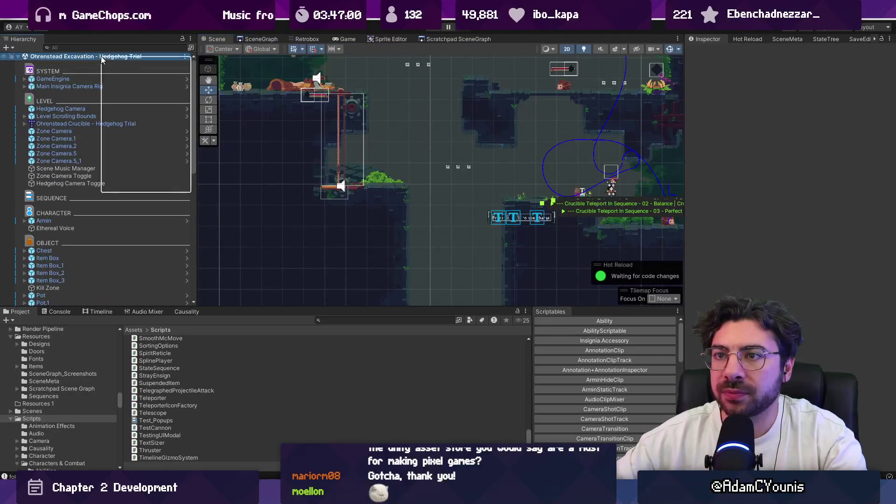
pyautogui.rightClick(85, 63)
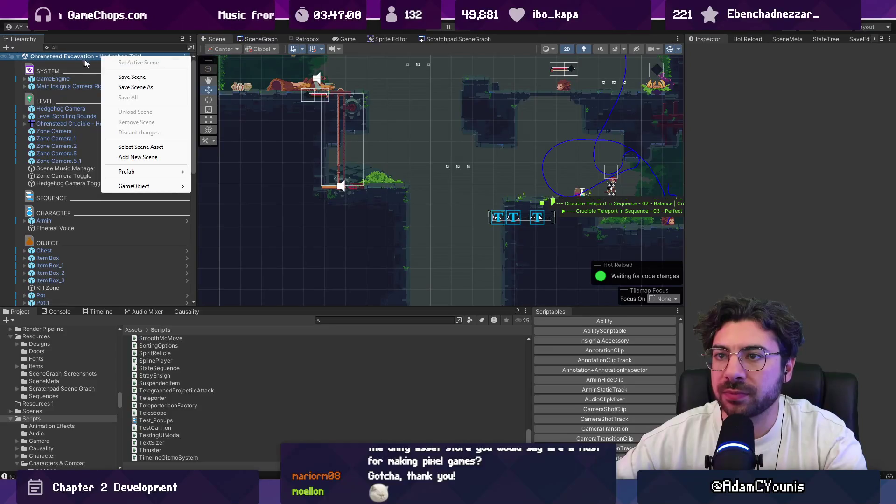
pyautogui.click(158, 148)
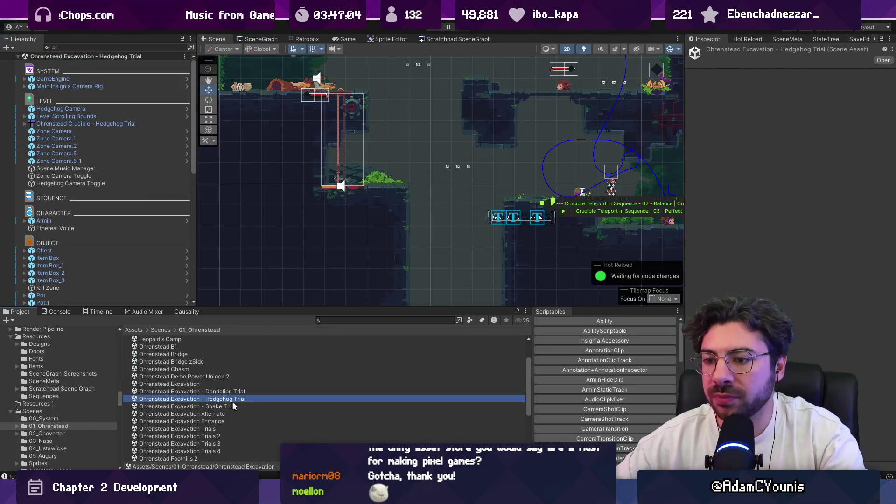
pyautogui.hotkey('ctrl', 'd')
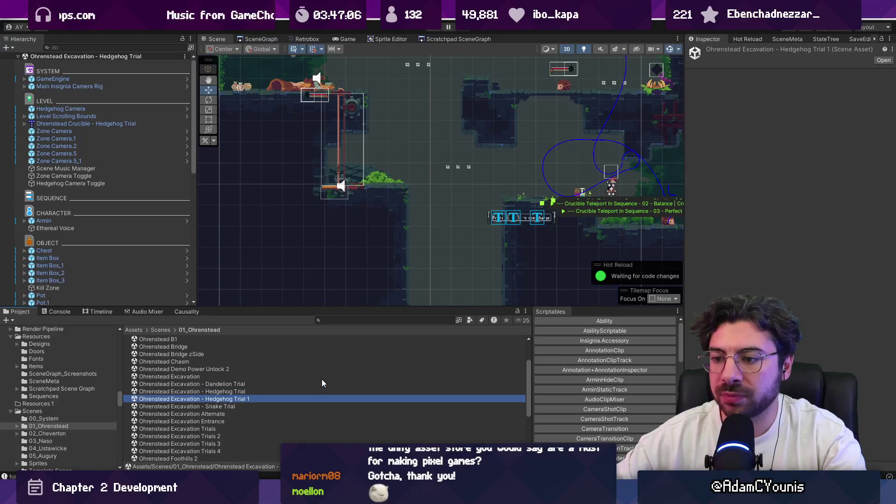
pyautogui.press('BackSpace')
pyautogui.press('BackSpace')
pyautogui.press('BackSpace')
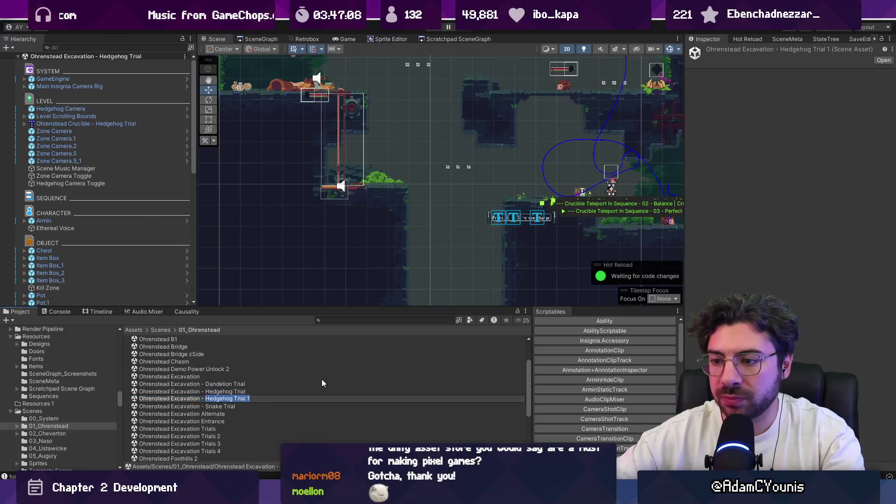
pyautogui.write('Wall Ride ')
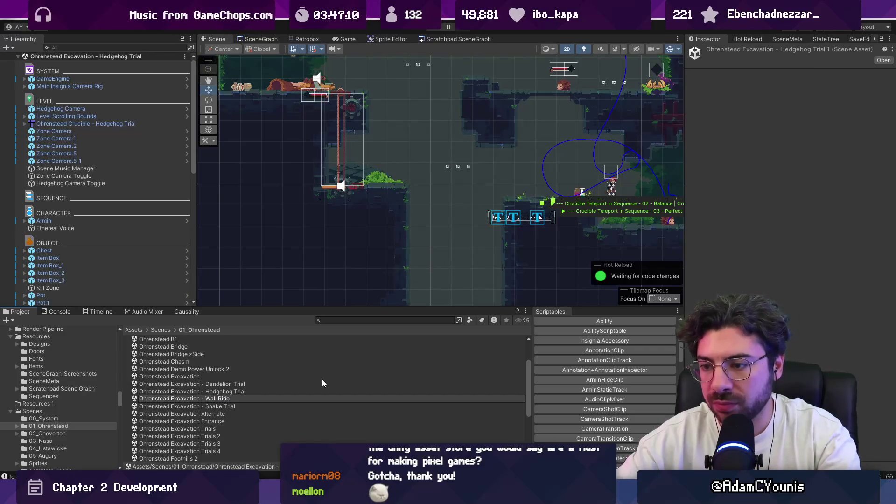
pyautogui.write('Trial')
pyautogui.press('Return')
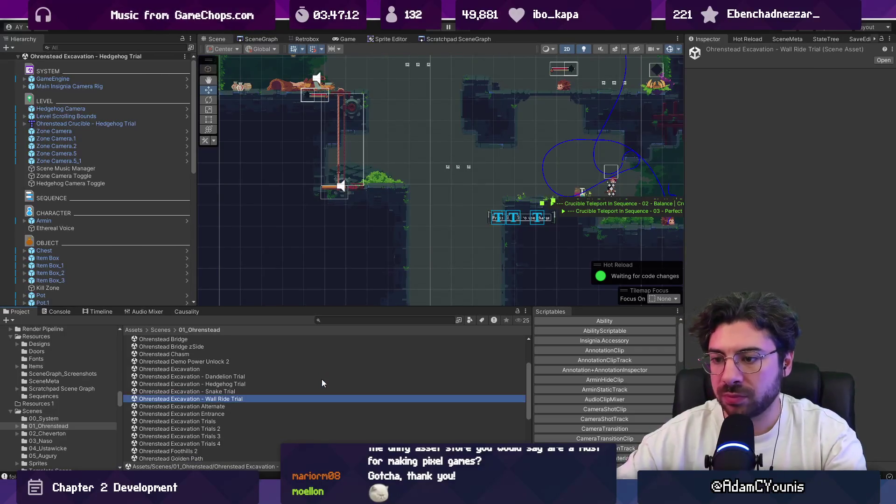
pyautogui.click(231, 397)
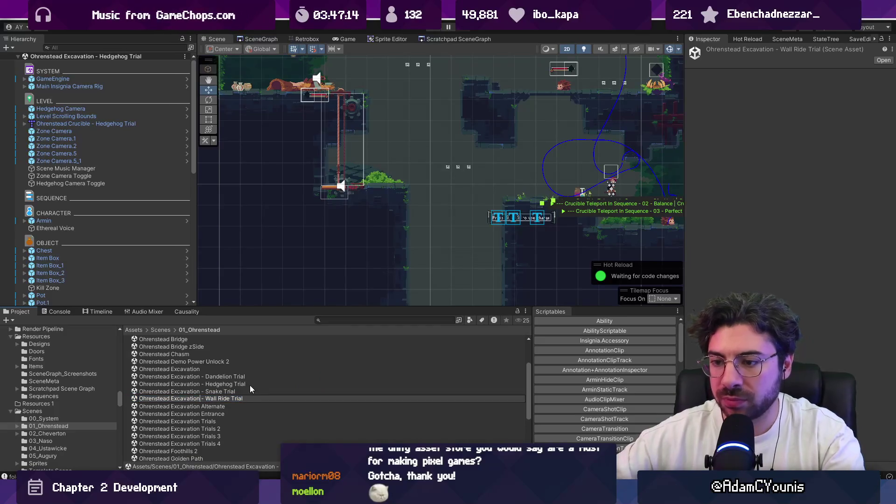
pyautogui.write('Crucible')
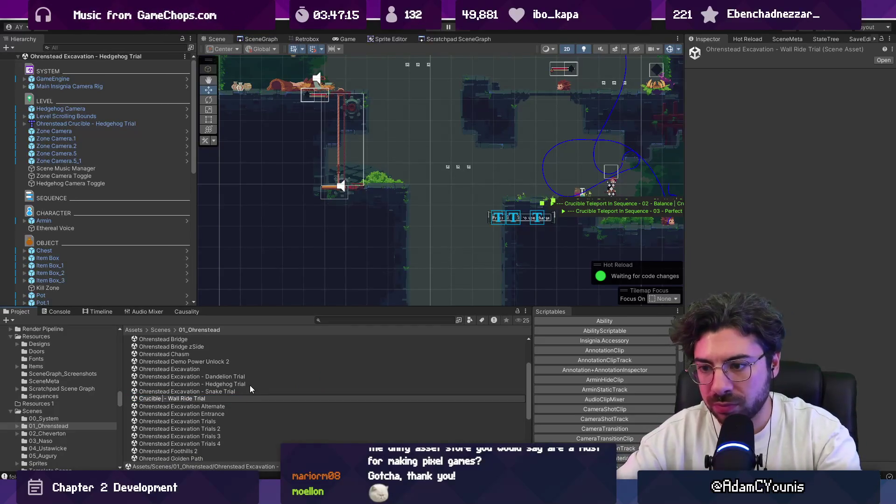
pyautogui.press('Return')
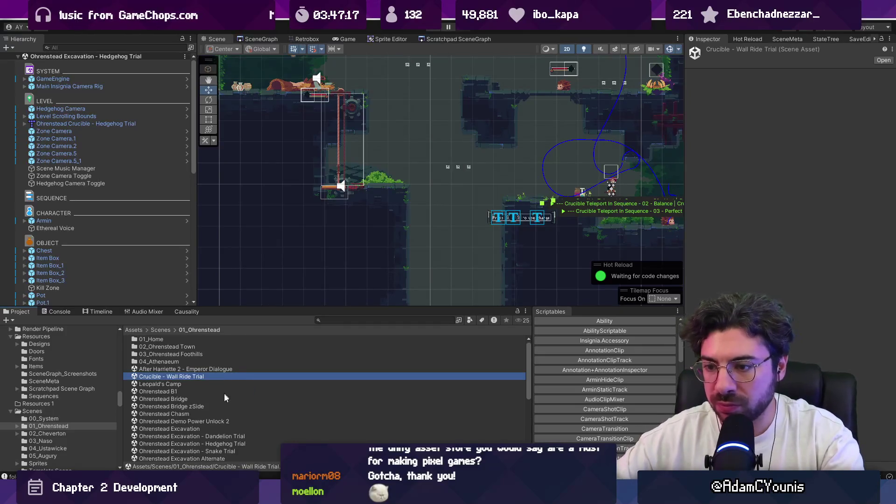
# Rename the Dandelion and Hedgehog trial scenes to 'Crucible - Dandelion Trial' and 'Crucible - Hedgehog Trial'
pyautogui.click(220, 408)
pyautogui.press('F2')
pyautogui.press('Home')
pyautogui.hotkey('ctrl', 'shift', 'Right')
pyautogui.hotkey('ctrl', 'shift', 'Right')
pyautogui.write('Crucible')
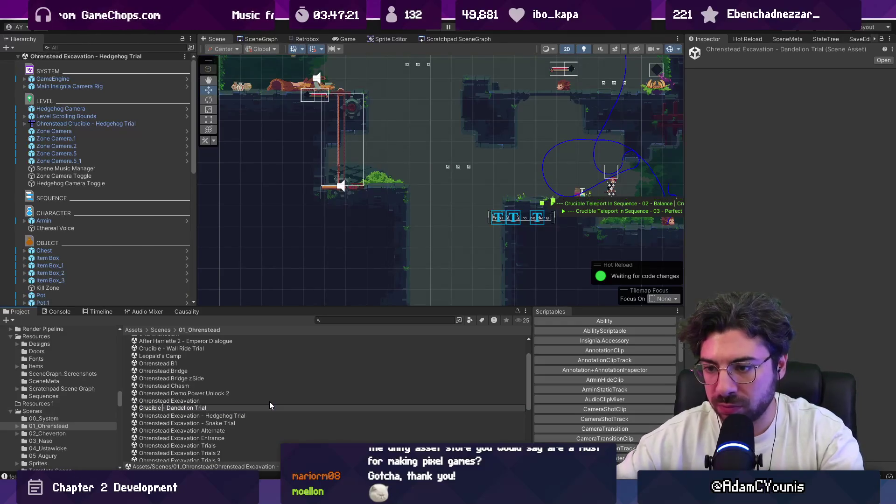
pyautogui.press('Return')
pyautogui.click(217, 446)
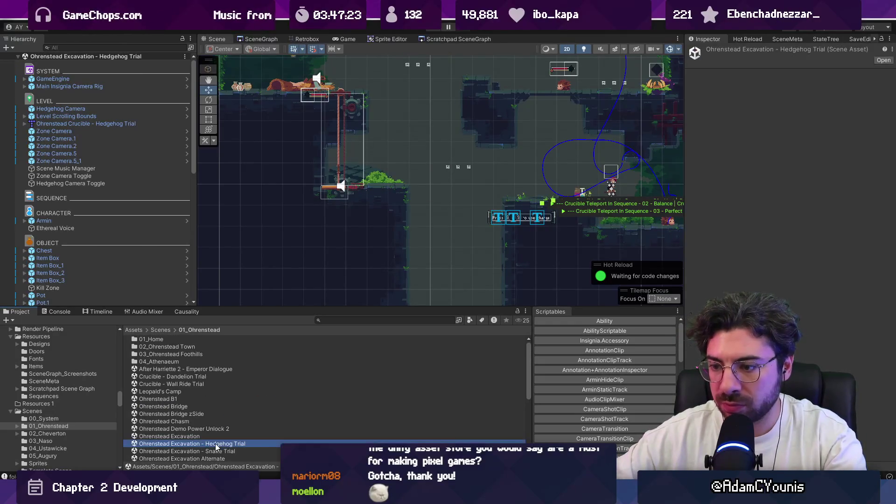
pyautogui.press('F2')
pyautogui.press('Home')
pyautogui.hotkey('ctrl', 'shift', 'Right')
pyautogui.hotkey('ctrl', 'shift', 'Right')
pyautogui.write('C')
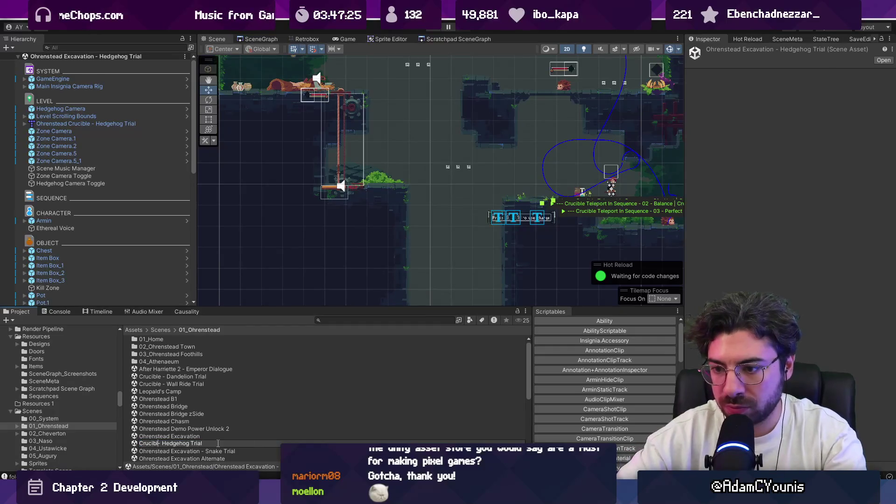
pyautogui.press('Return')
# Rename the Snake trial scene to 'Crucible - Snake Trial' and open Crucible - Wall Ride Trial
pyautogui.click(211, 451)
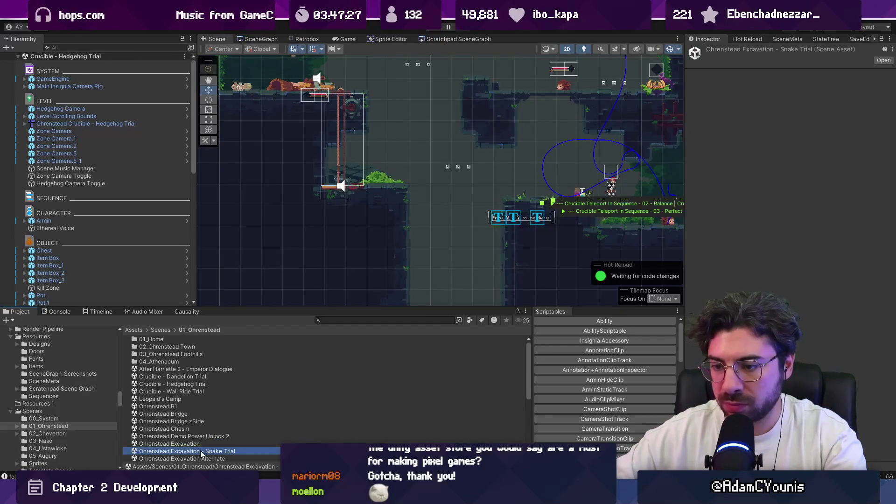
pyautogui.press('F2')
pyautogui.press('Home')
pyautogui.hotkey('ctrl', 'shift', 'Right')
pyautogui.hotkey('ctrl', 'shift', 'Right')
pyautogui.write('Cruci')
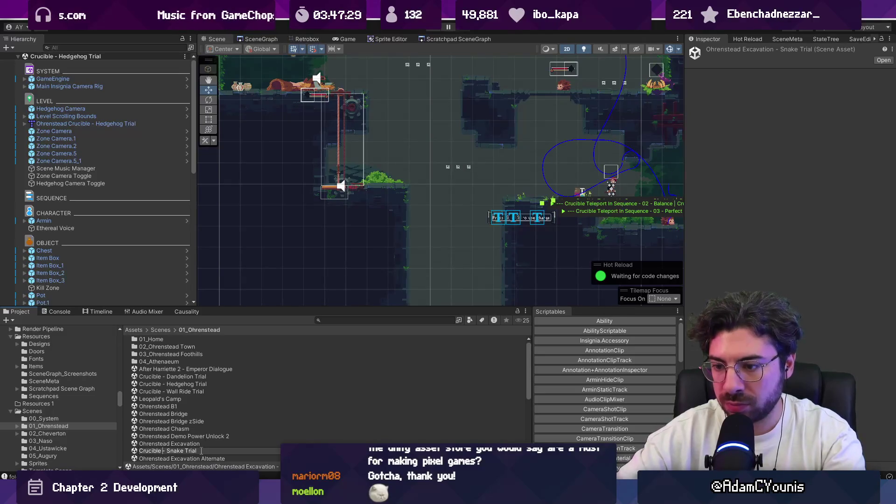
pyautogui.press('Return')
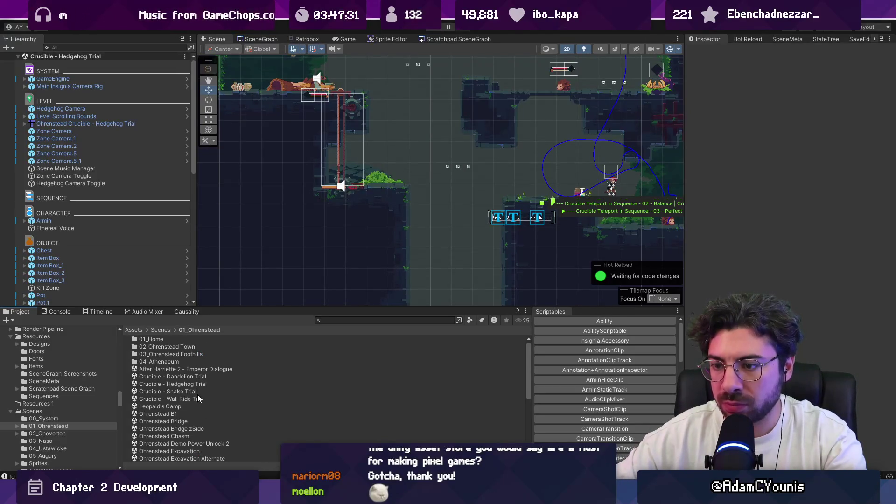
pyautogui.click(197, 399)
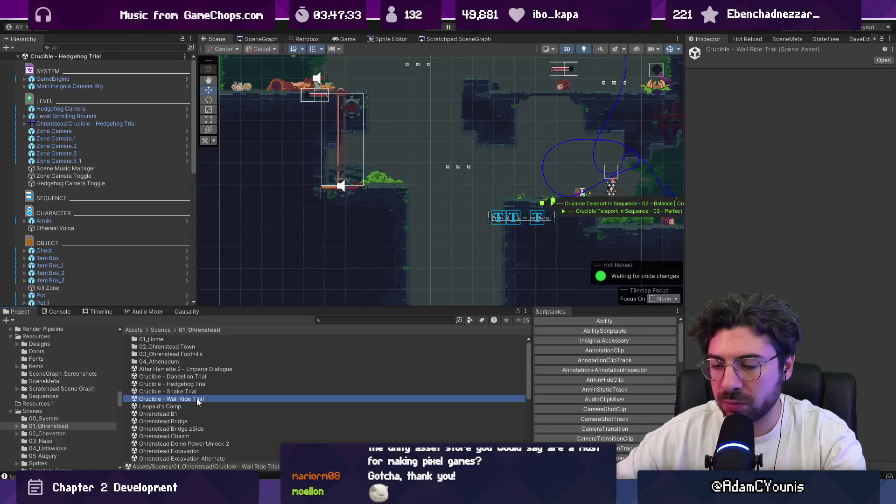
pyautogui.doubleClick(197, 399)
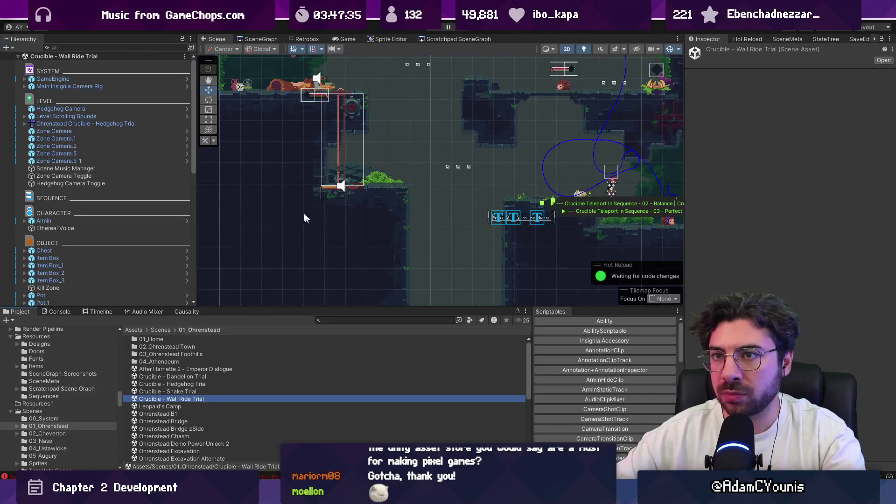
# Connect the Crucible - Wall Ride Trial door to Cheverton Forest Hithen Caravan and shift its node right
pyautogui.click(259, 39)
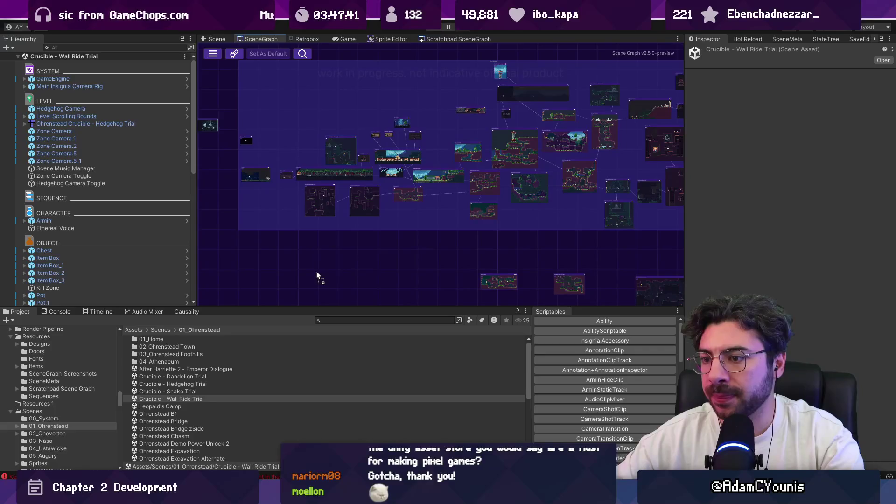
pyautogui.scroll(-3, 325, 276)
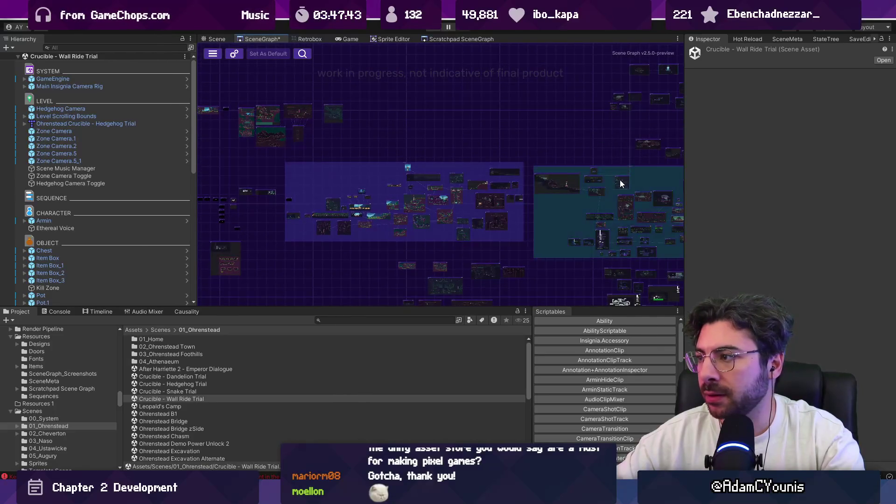
pyautogui.scroll(5, 619, 182)
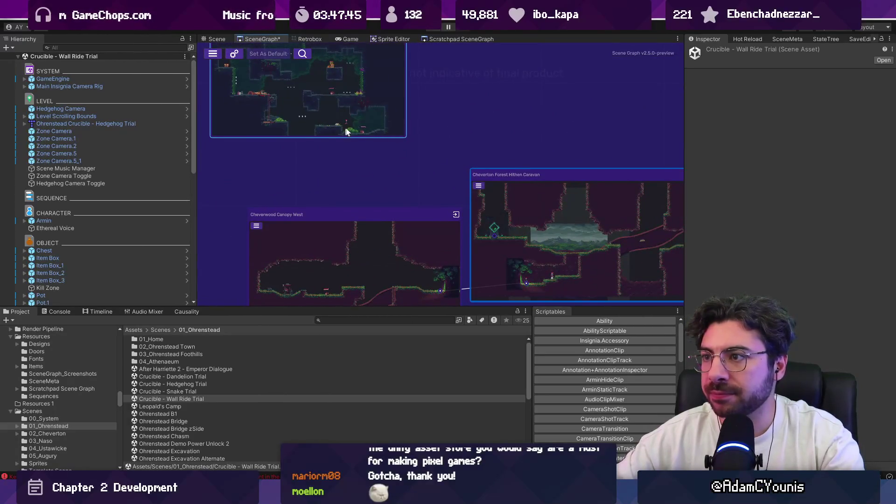
pyautogui.scroll(-2, 359, 116)
pyautogui.moveTo(289, 117); pyautogui.dragTo(457, 254)
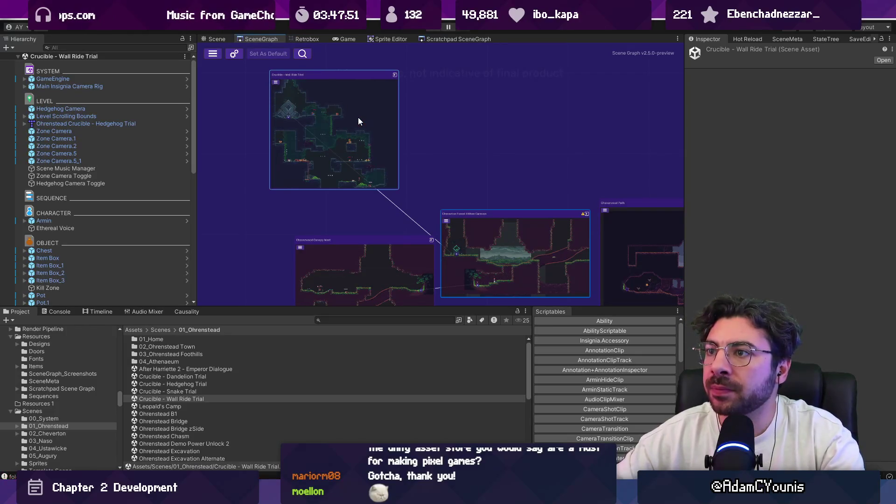
pyautogui.moveTo(360, 119); pyautogui.dragTo(479, 117)
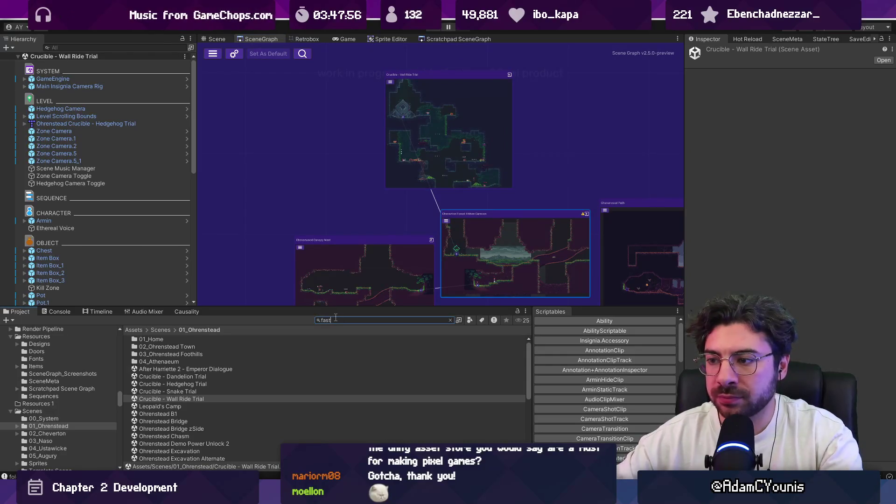
# Search for 'fast travel' and open the Fast Travel Menu prefab for editing
pyautogui.write('fast travel')
pyautogui.press('Down')
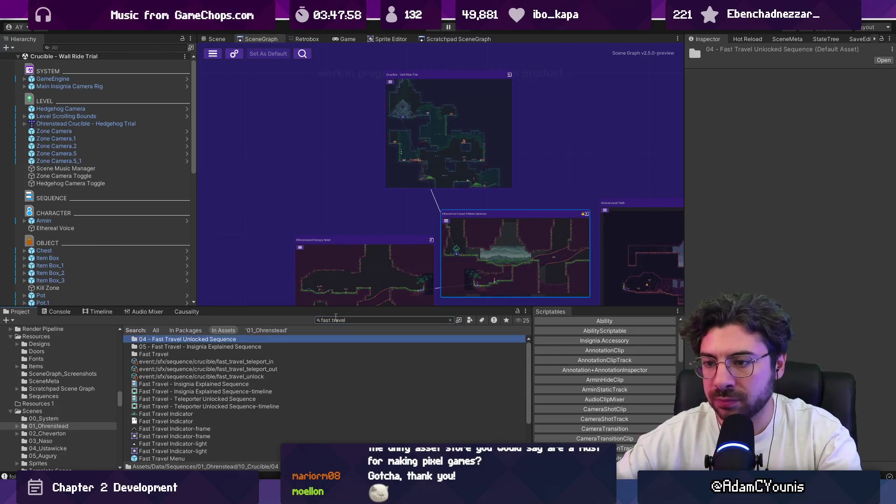
pyautogui.doubleClick(176, 458)
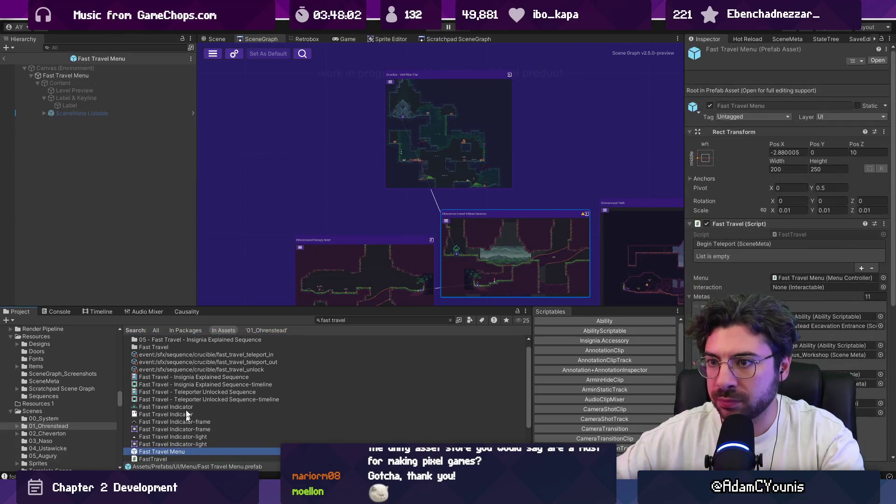
# Add Element 11 to the Metas list as a copy of Element 10 and expand its fields
pyautogui.scroll(-3, 789, 210)
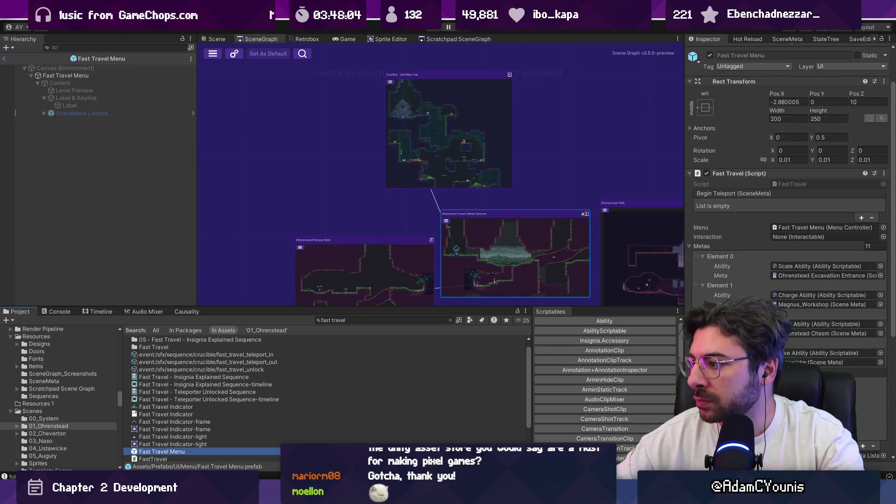
pyautogui.scroll(-3, 788, 210)
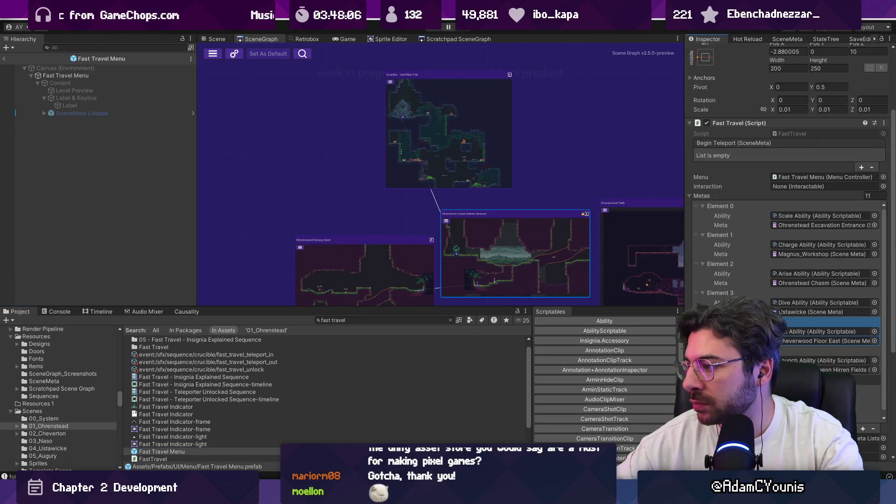
pyautogui.scroll(-5, 789, 210)
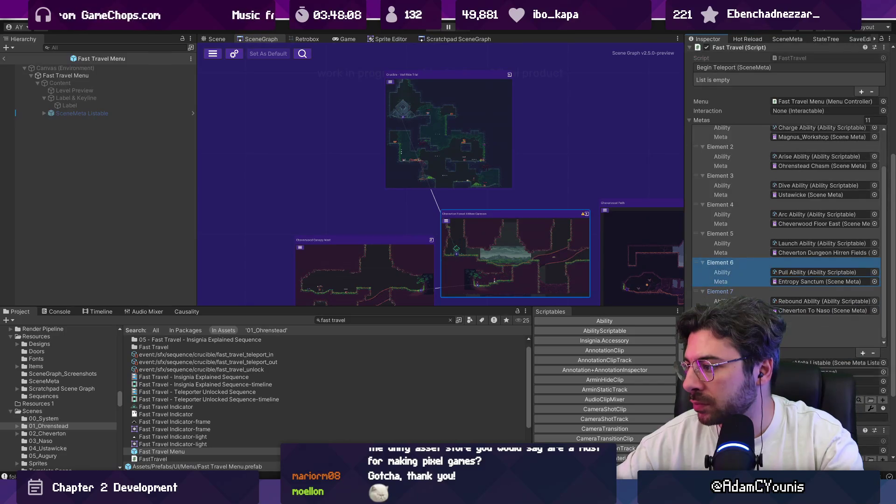
pyautogui.scroll(-4, 718, 279)
pyautogui.scroll(-3, 720, 289)
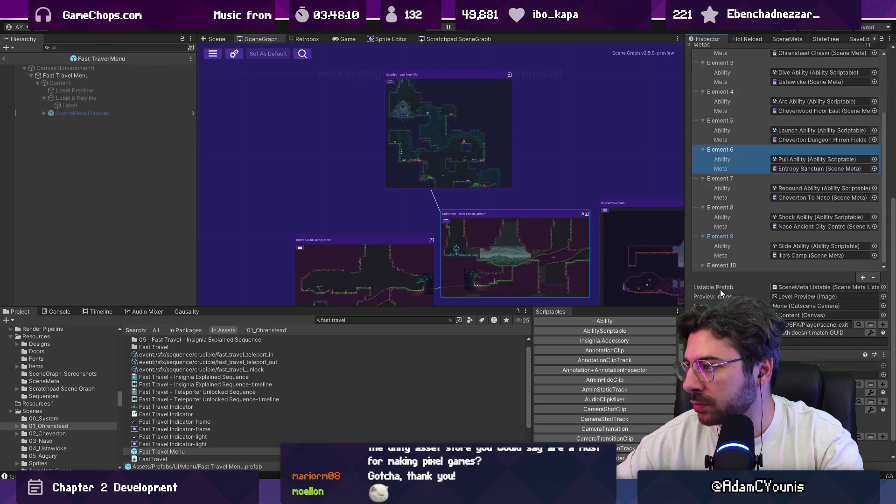
pyautogui.scroll(6, 726, 264)
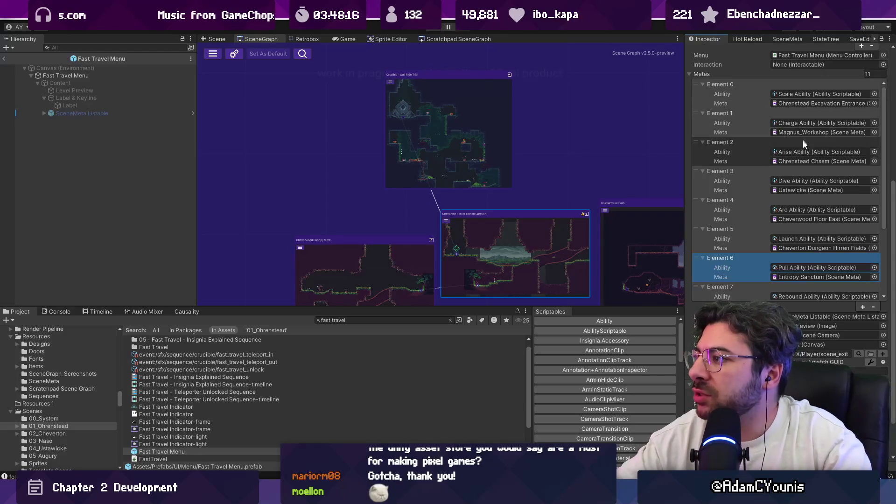
pyautogui.scroll(-4, 811, 207)
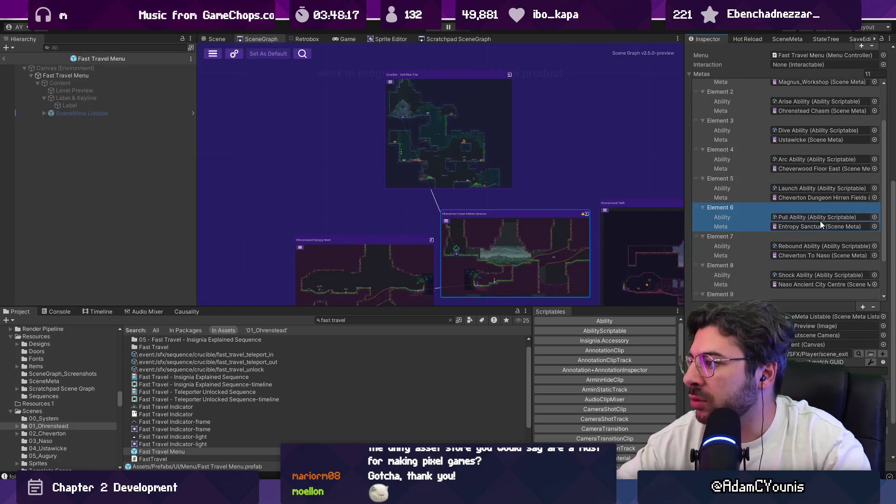
pyautogui.scroll(-3, 822, 235)
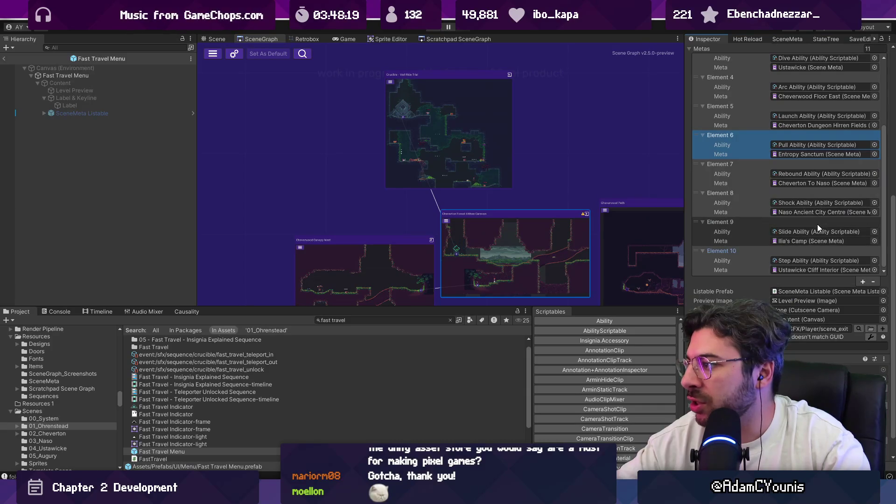
pyautogui.scroll(10, 761, 215)
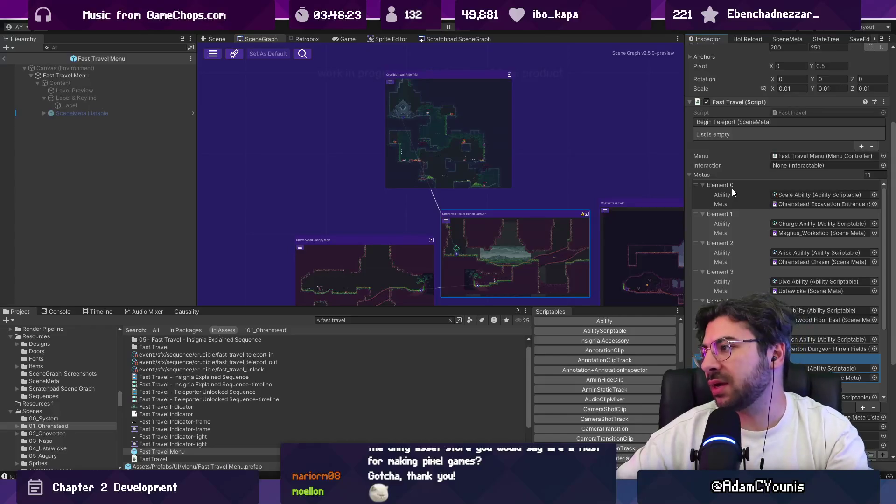
pyautogui.scroll(-5, 732, 188)
pyautogui.scroll(-3, 732, 189)
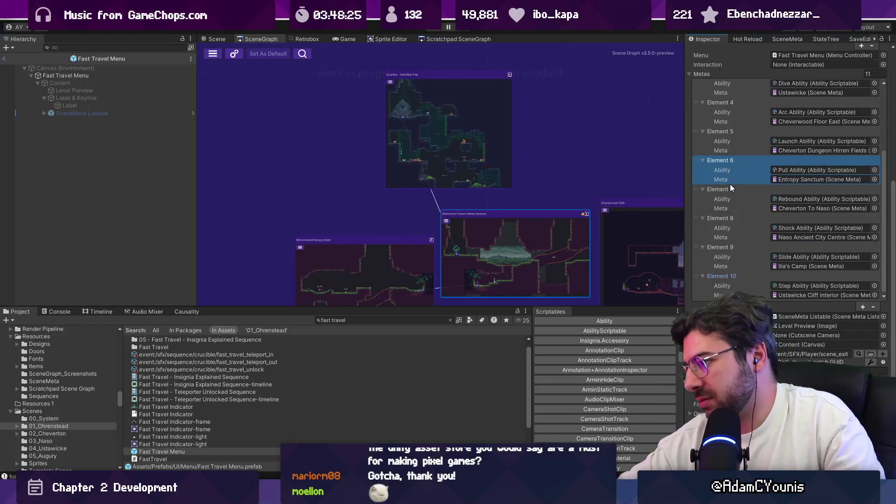
pyautogui.scroll(3, 731, 185)
pyautogui.scroll(-4, 732, 187)
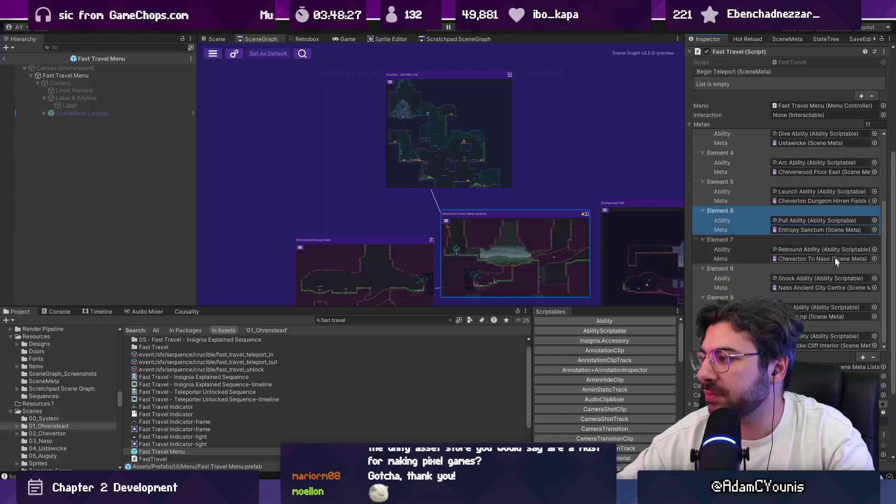
pyautogui.click(862, 282)
pyautogui.click(702, 244)
pyautogui.click(701, 244)
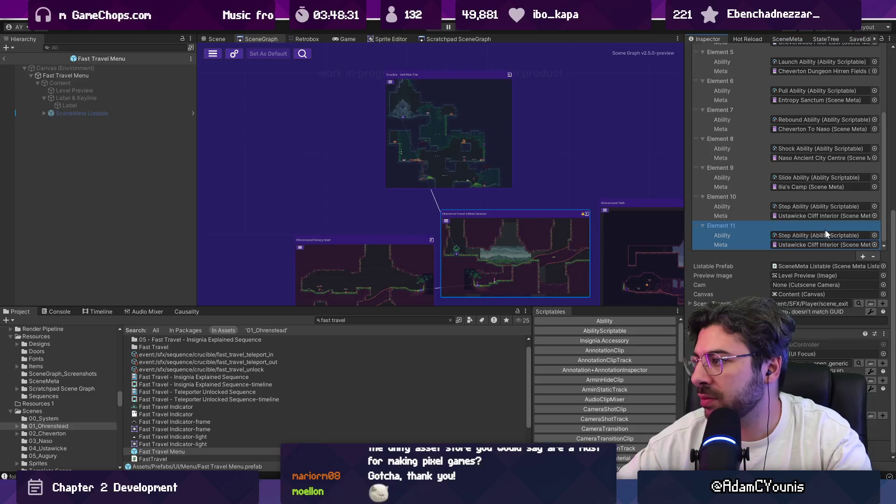
pyautogui.click(875, 236)
# Set Element 11's ability to WallRide Ability, then open the Crucible - Wall Ride Trial scene
pyautogui.press('Down')
pyautogui.press('Return')
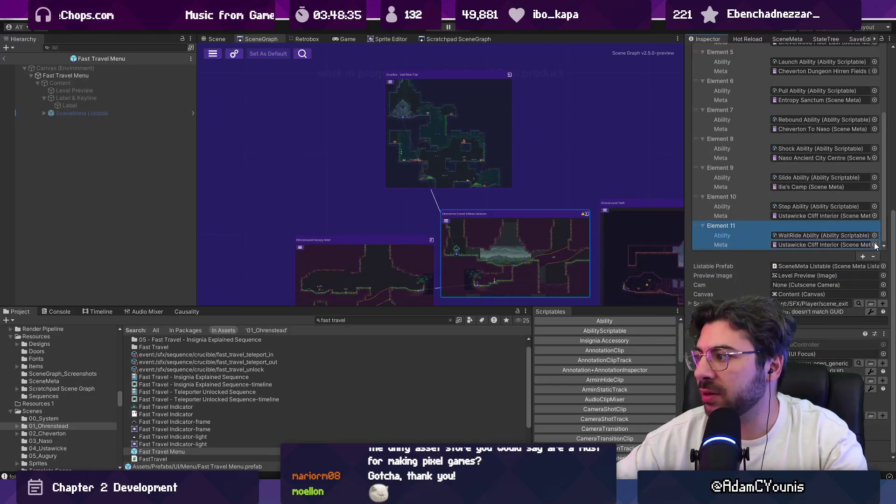
pyautogui.click(874, 245)
pyautogui.write('wall')
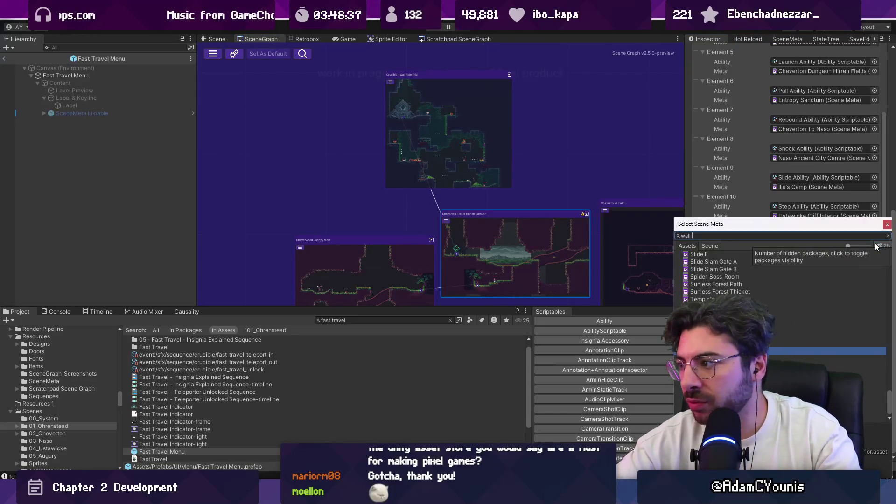
pyautogui.press('Down')
pyautogui.press('Down')
pyautogui.press('Down')
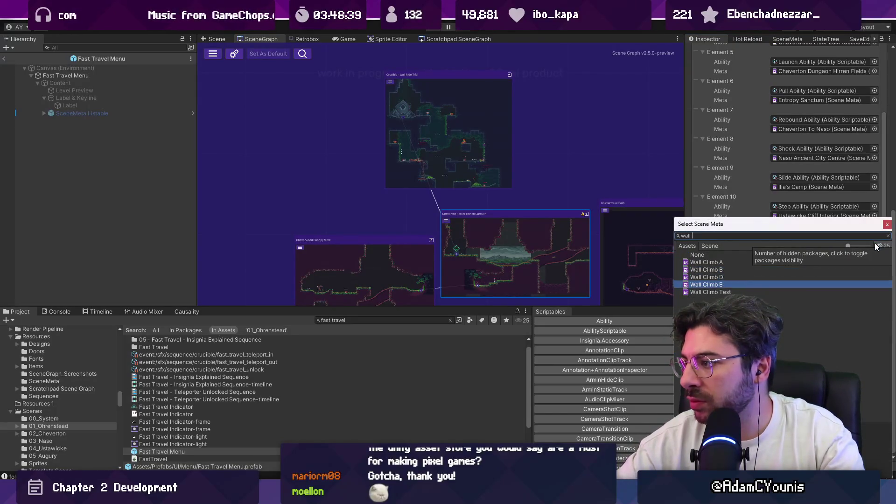
pyautogui.press('Return')
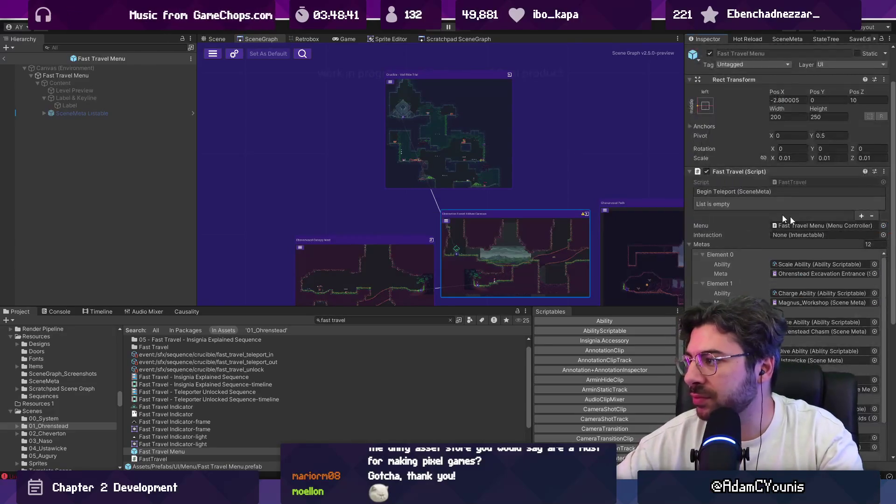
pyautogui.doubleClick(474, 105)
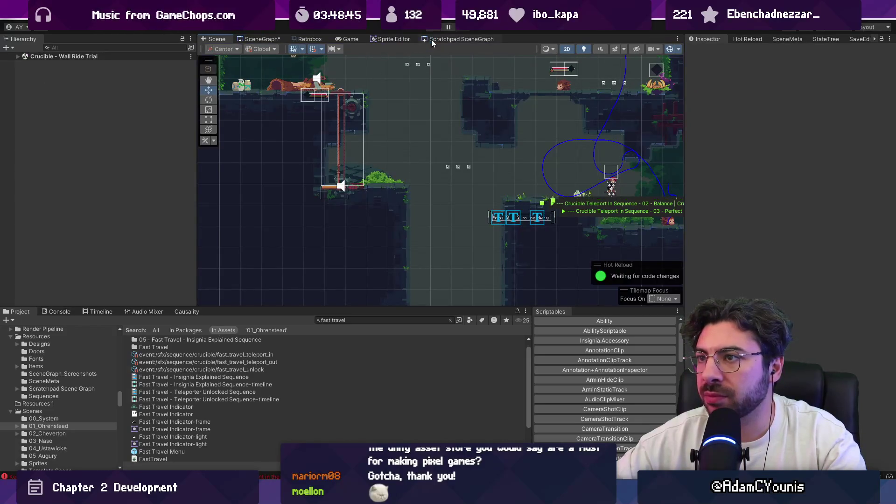
# Search the project for 'wall ride trial' and inspect the Crucible - Wall Ride Trial node asset
pyautogui.click(263, 39)
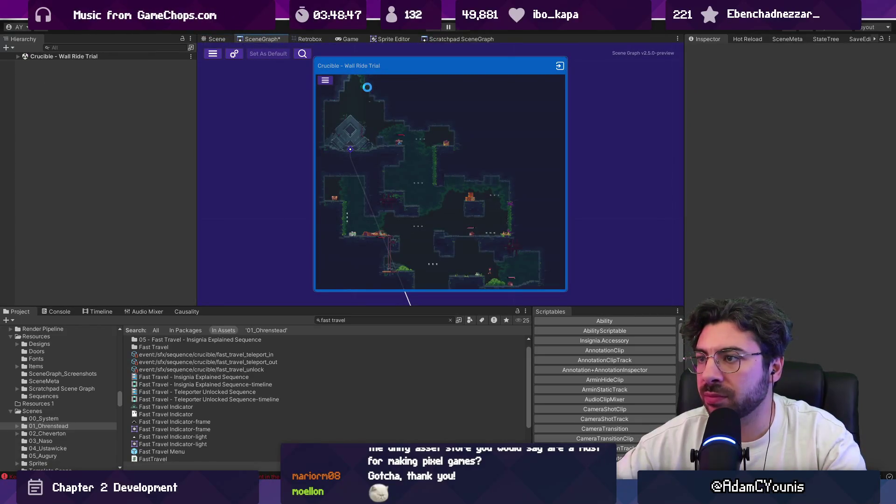
pyautogui.scroll(-1, 367, 87)
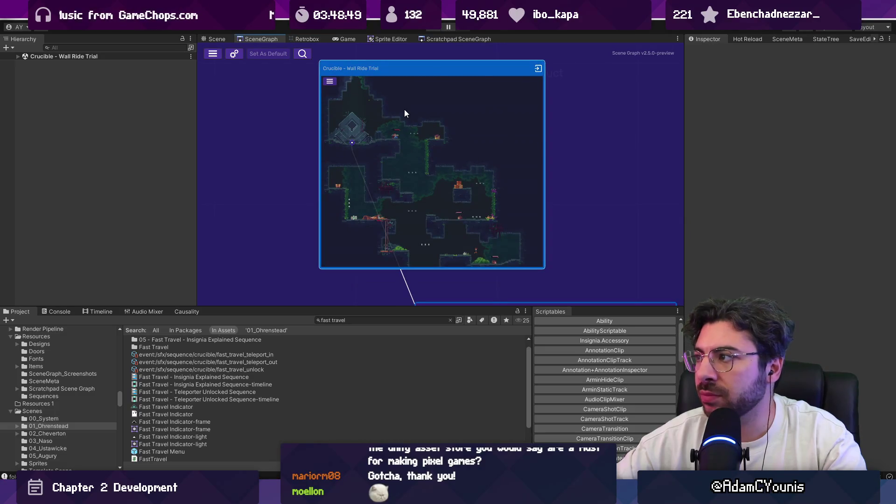
pyautogui.click(376, 320)
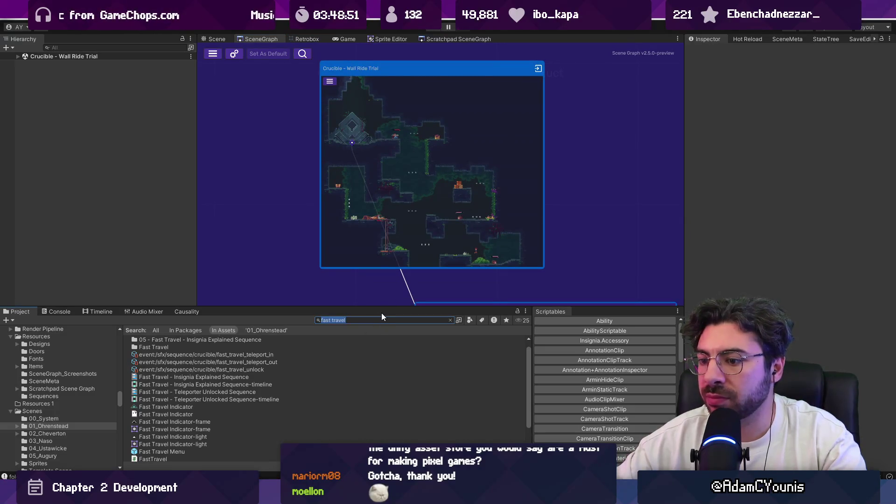
pyautogui.write('wall ride trial')
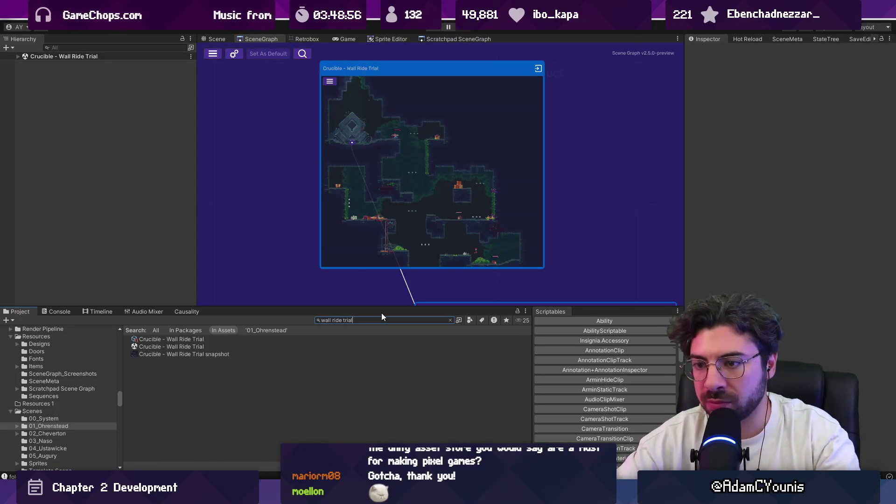
pyautogui.click(197, 340)
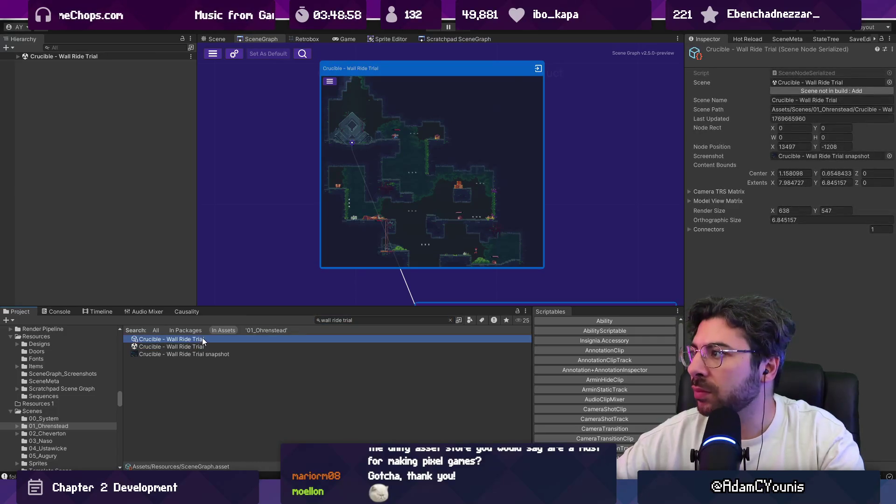
# Search 't:scenemeta hedgehog' and select the Ohrenstead Excavation - Hedgehog Trial scene meta
pyautogui.hotkey('ctrl', 'f')
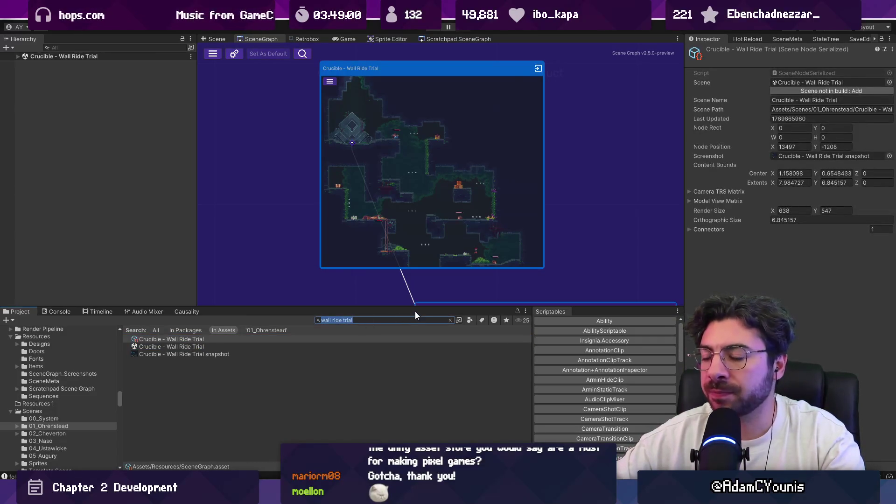
pyautogui.write('scenemeta')
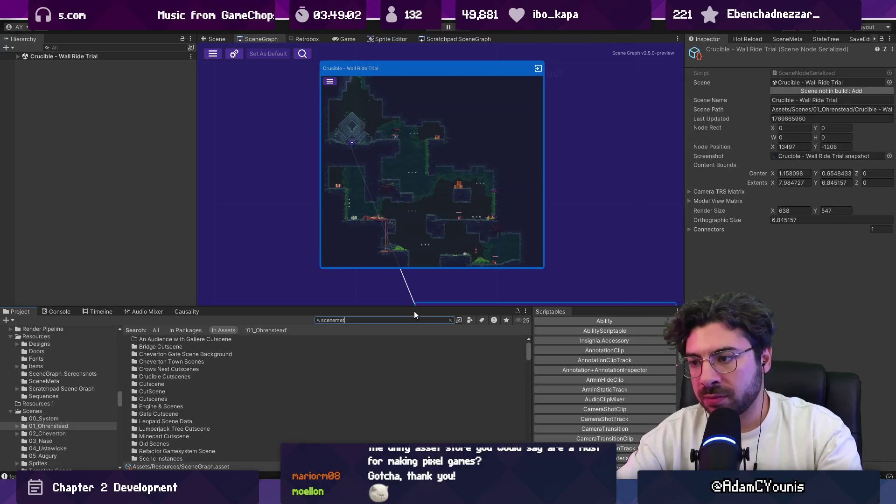
pyautogui.press('Home')
pyautogui.write('t:')
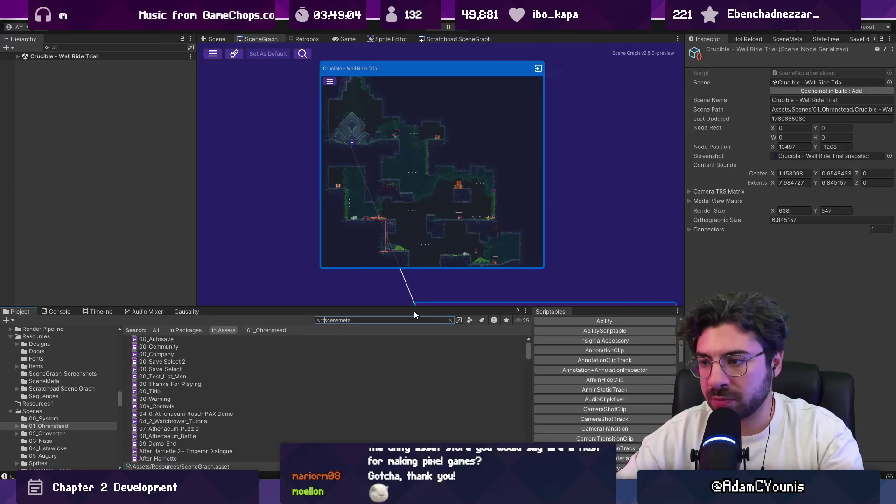
pyautogui.doubleClick(402, 320)
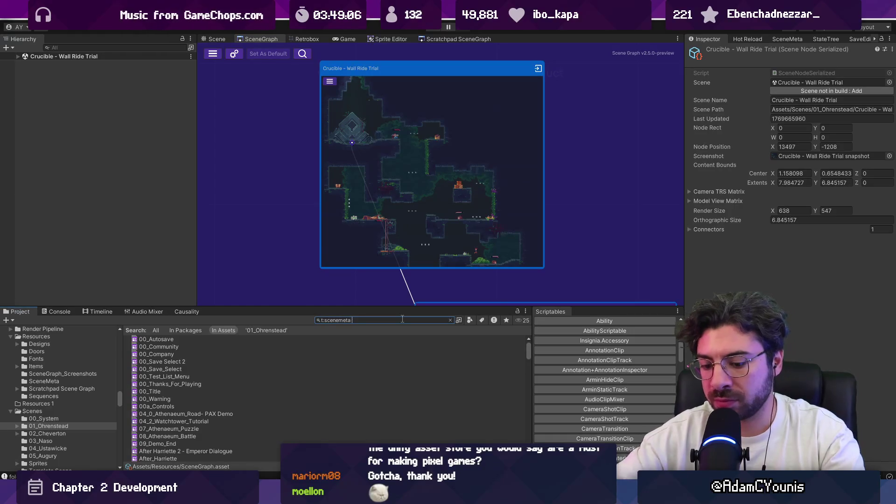
pyautogui.write('hedgehog')
pyautogui.click(238, 340)
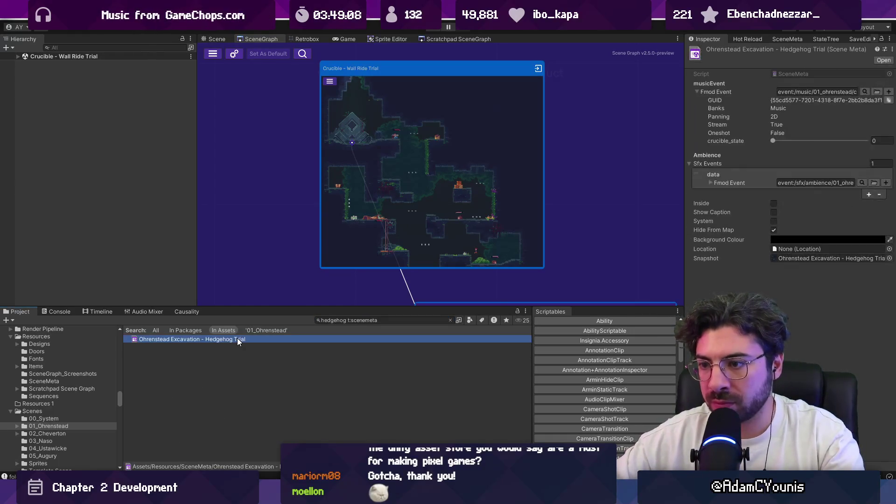
pyautogui.click(373, 320)
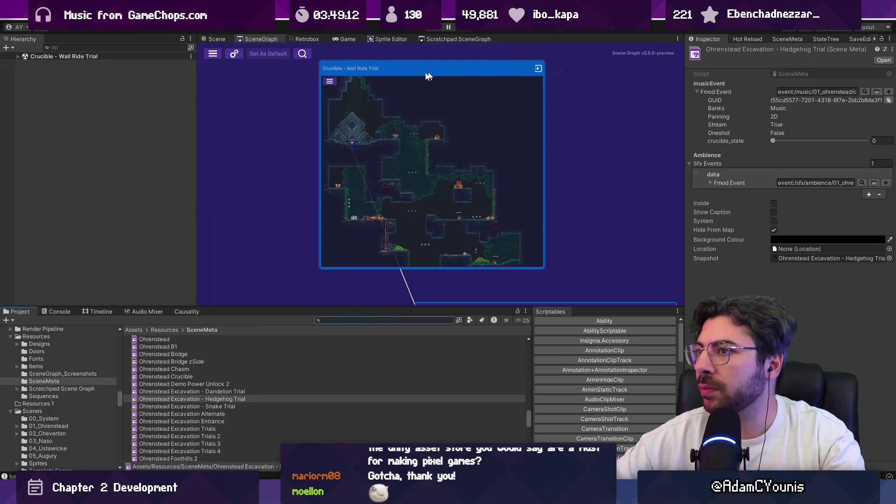
# Open the Wall Ride Trial scene and create its scene meta with Add / Fix Current Scene
pyautogui.doubleClick(461, 82)
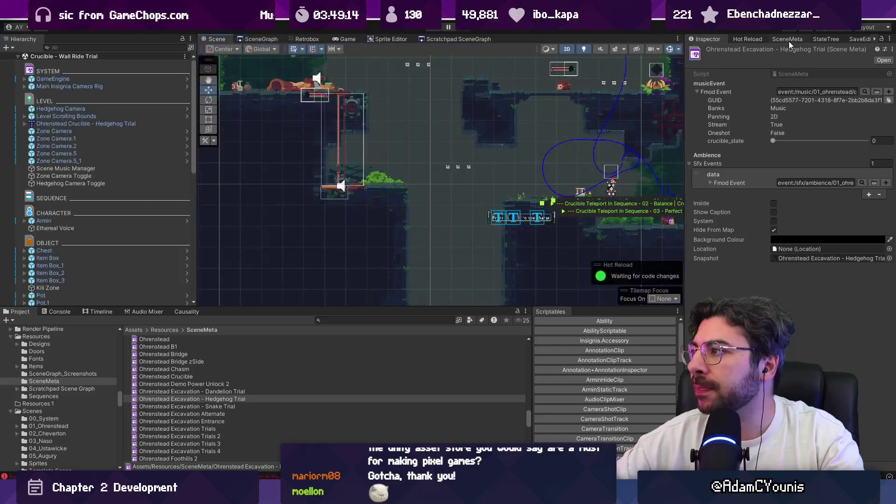
pyautogui.click(787, 39)
pyautogui.click(732, 53)
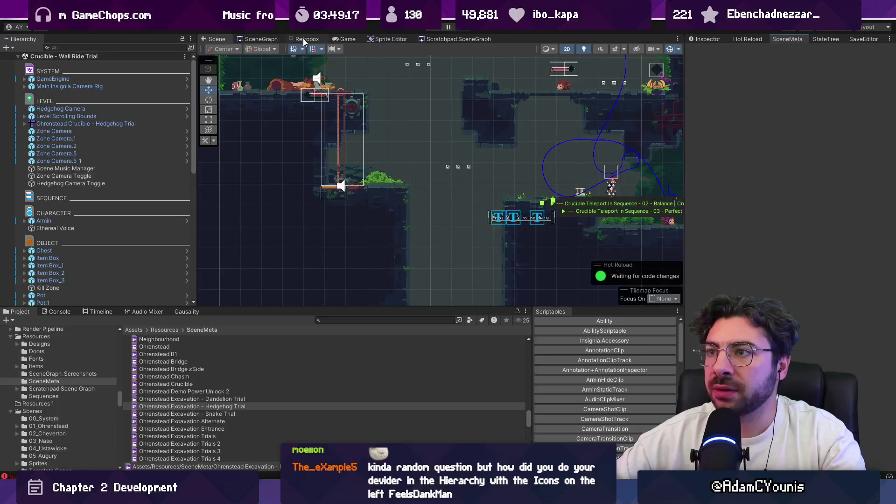
# Compare the Dandelion and Hedgehog trial metas, then search 'wall ride t:scenemeta' to verify the new asset
pyautogui.click(214, 399)
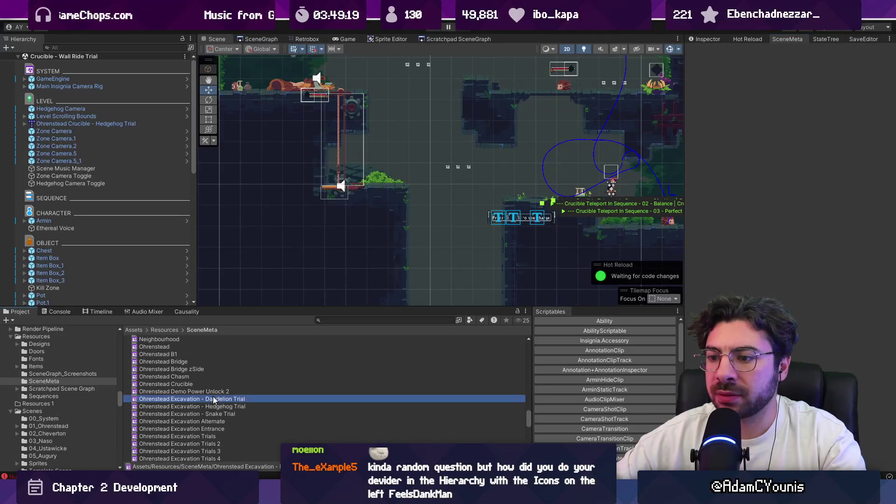
pyautogui.click(219, 406)
pyautogui.click(351, 320)
pyautogui.write('w')
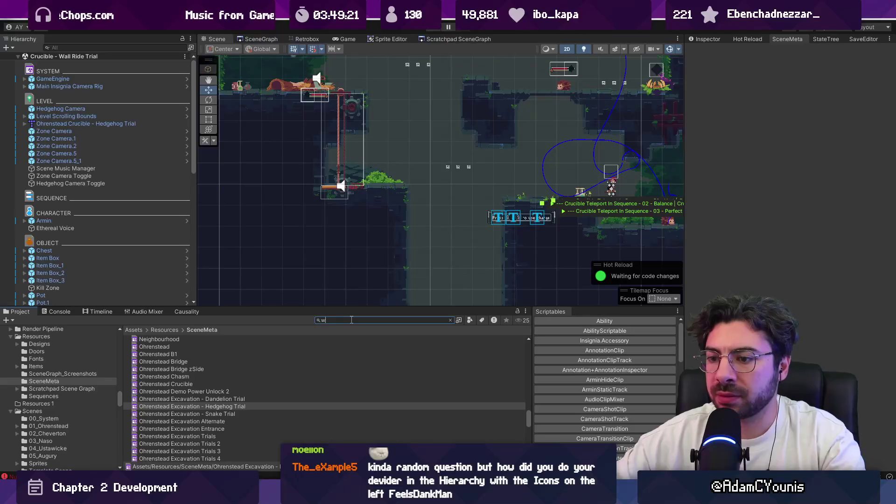
pyautogui.write('all ride t')
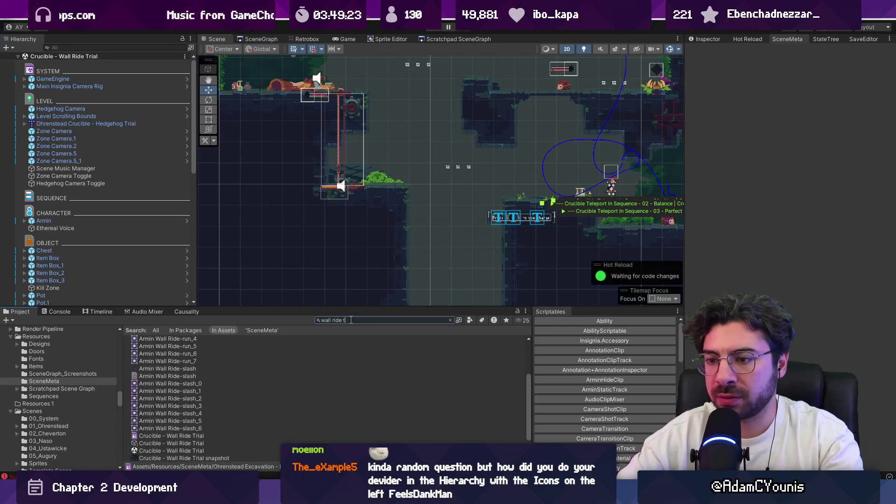
pyautogui.write(':scenemeta')
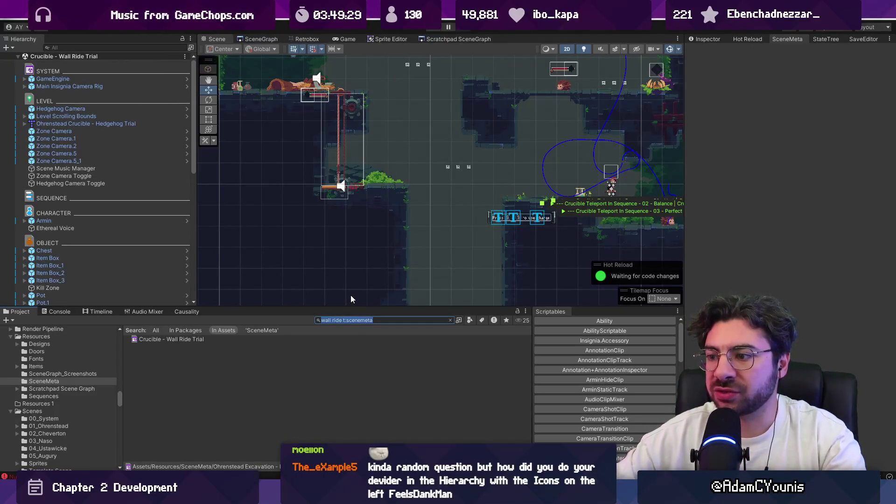
# Search 'fast tr' and open the Fast Travel Menu prefab again
pyautogui.write('fastt')
pyautogui.press('BackSpace')
pyautogui.write('tr')
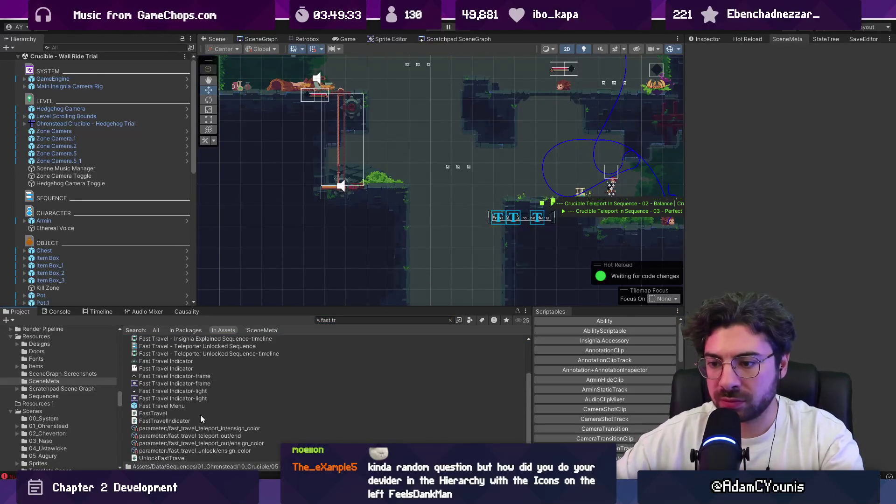
pyautogui.doubleClick(162, 406)
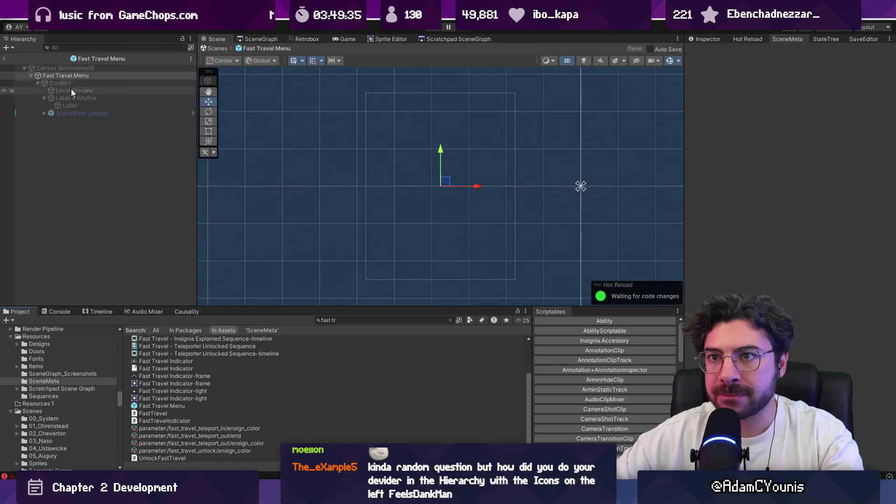
# Point Element 11's Meta at Crucible - Wall Ride Trial and reopen that trial's scene
pyautogui.click(701, 40)
pyautogui.scroll(-3, 806, 332)
pyautogui.scroll(-2, 806, 333)
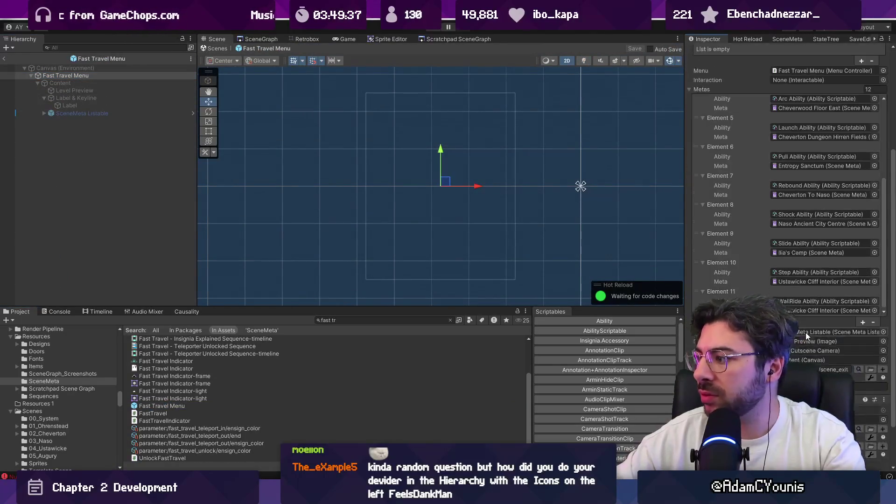
pyautogui.click(873, 310)
pyautogui.write('w')
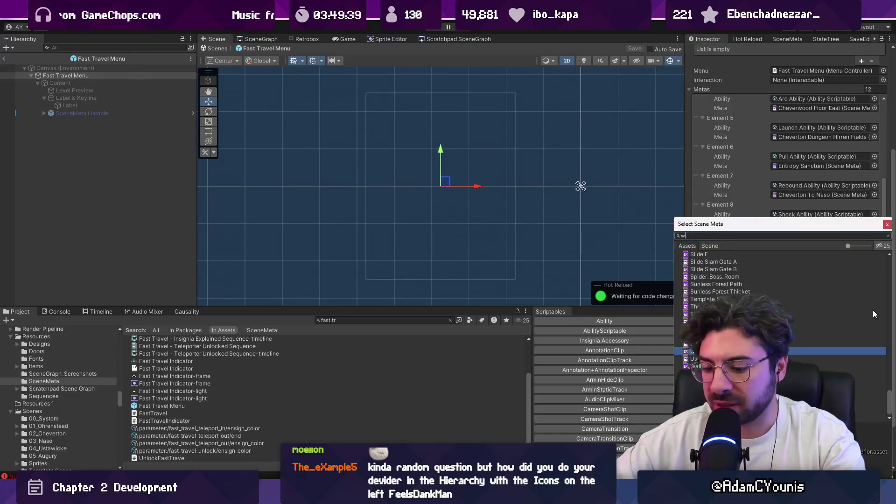
pyautogui.write('all')
pyautogui.press('Return')
pyautogui.doubleClick(869, 310)
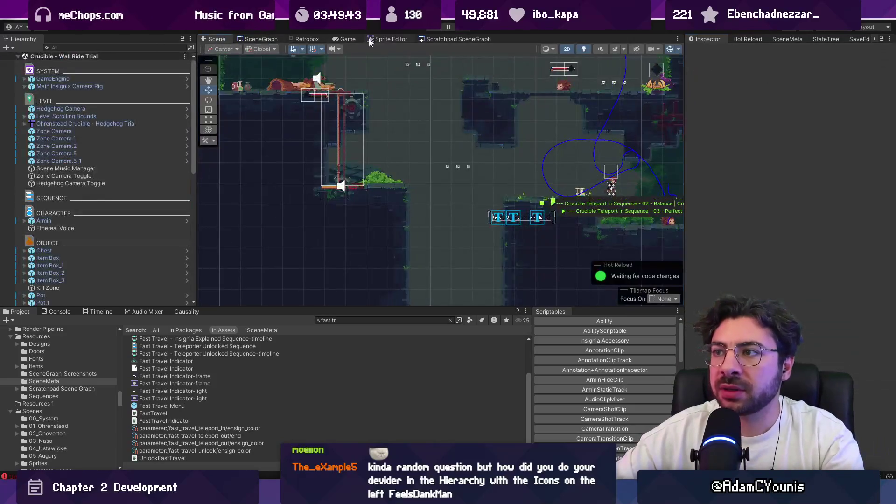
pyautogui.click(261, 38)
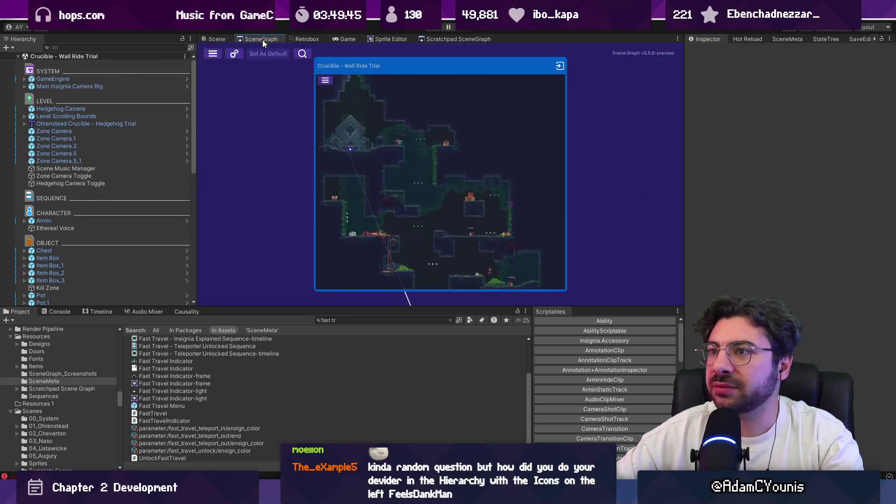
pyautogui.doubleClick(363, 128)
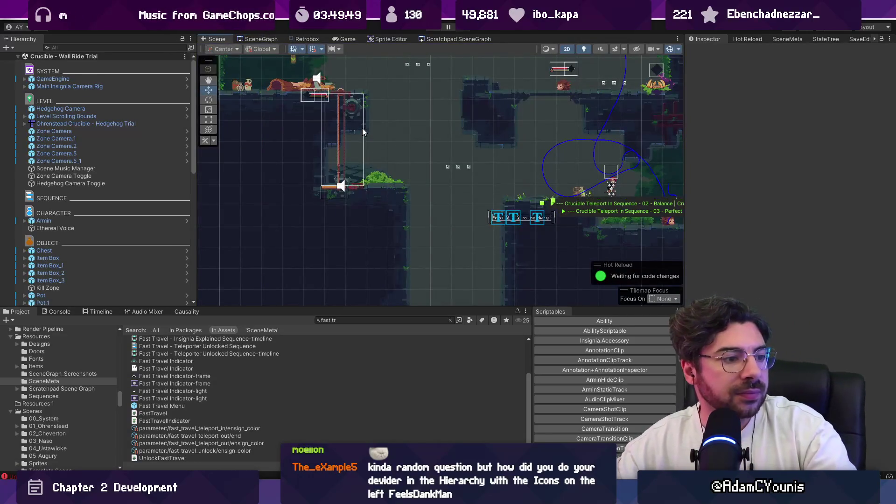